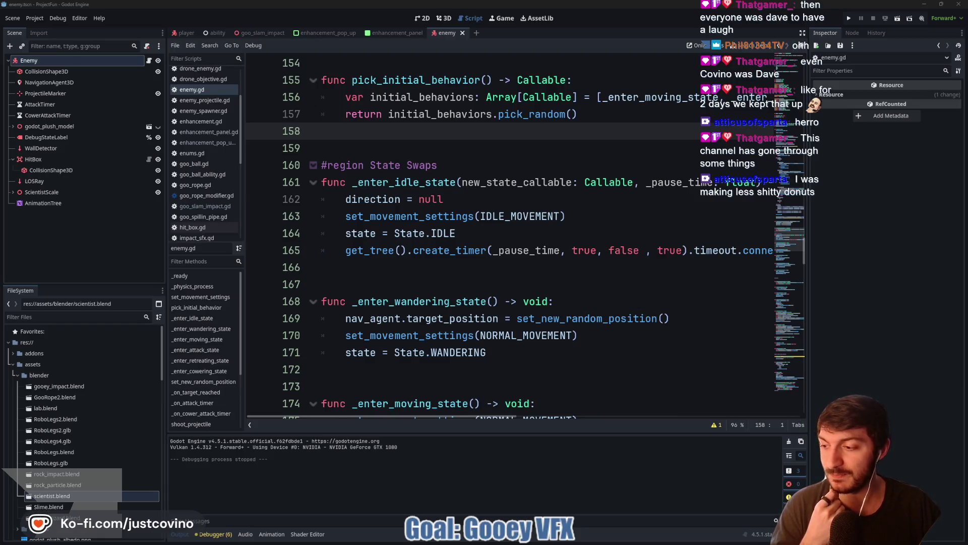
Review the idle, wandering and moving state functions in enemy.gd
click(423, 267)
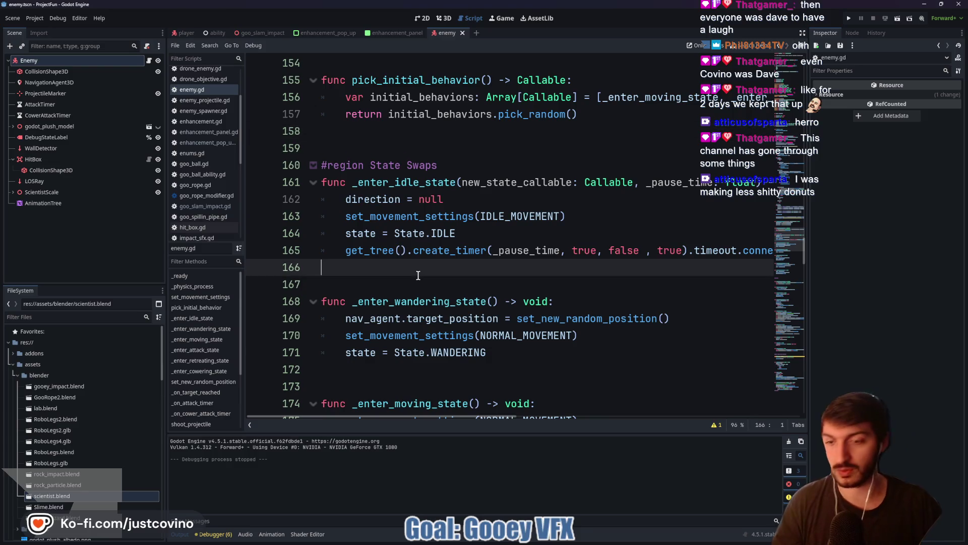
scroll(418, 274, down, 2)
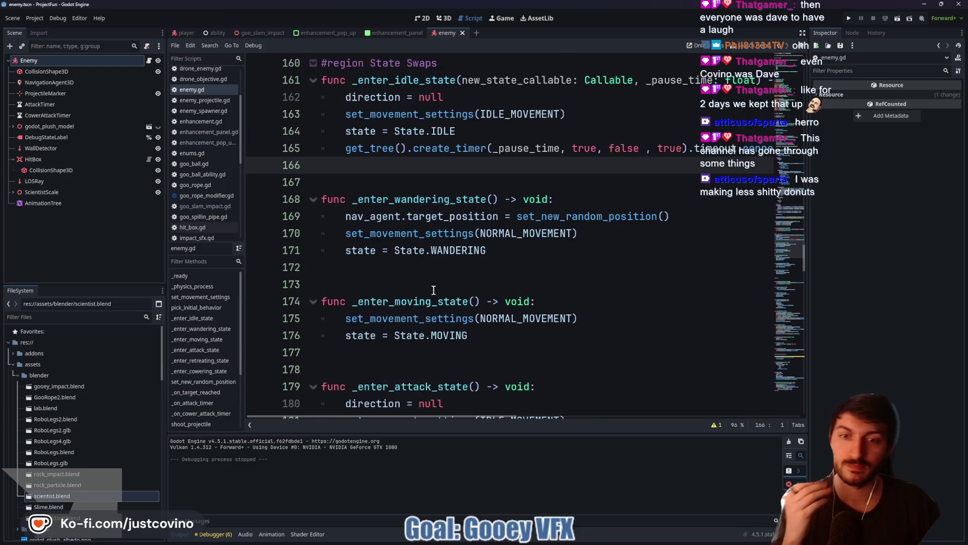
click(426, 272)
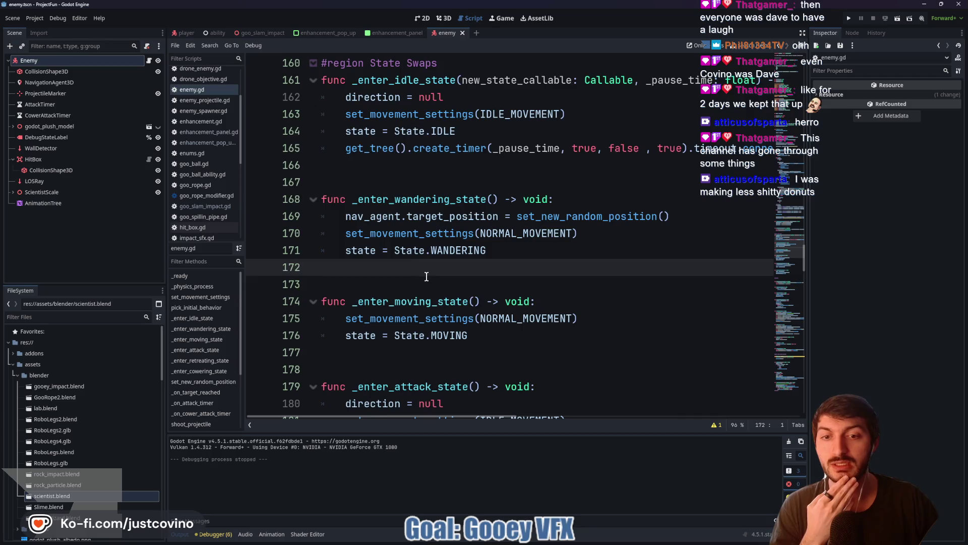
scroll(426, 277, down, 2)
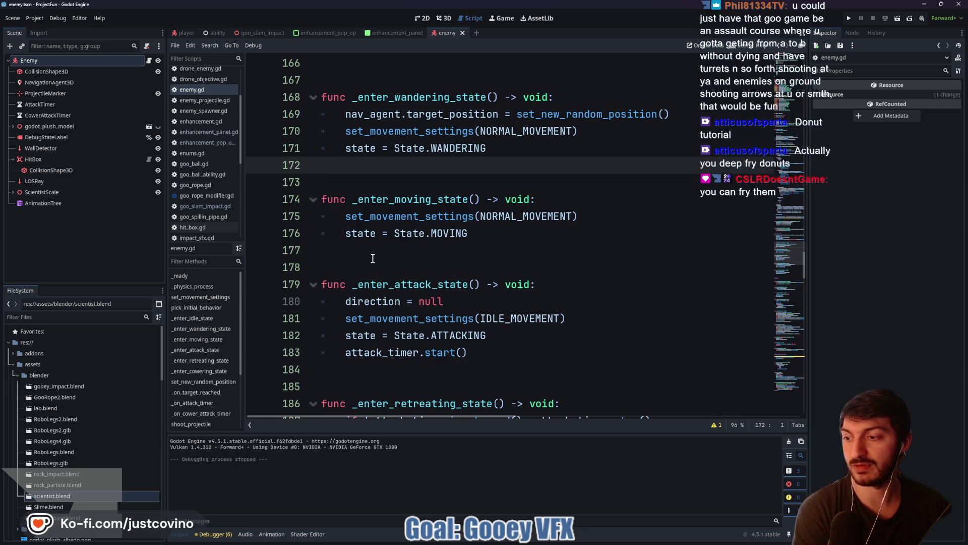
click(338, 253)
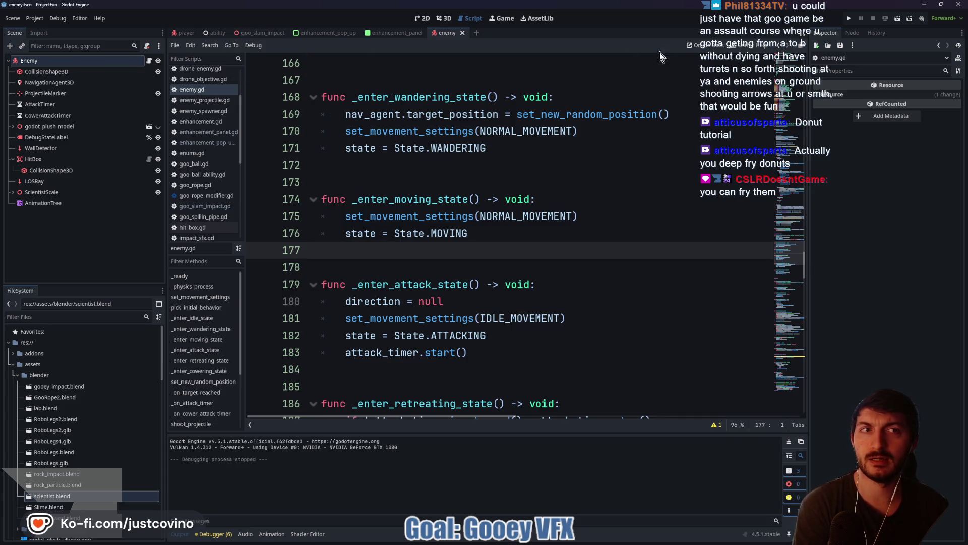
Run the project, walk the slime onto the robot legs and fire a first grapple line
click(847, 19)
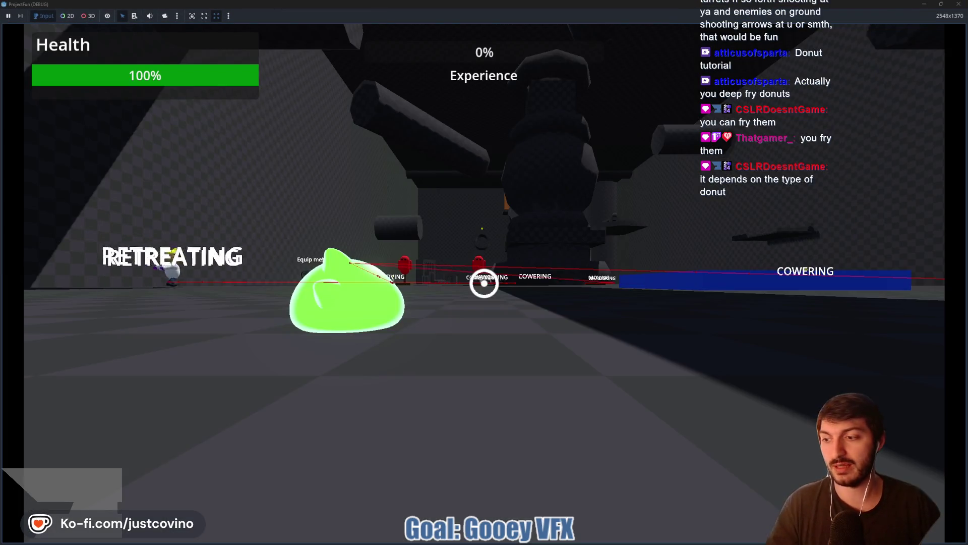
key(w)
key(w)
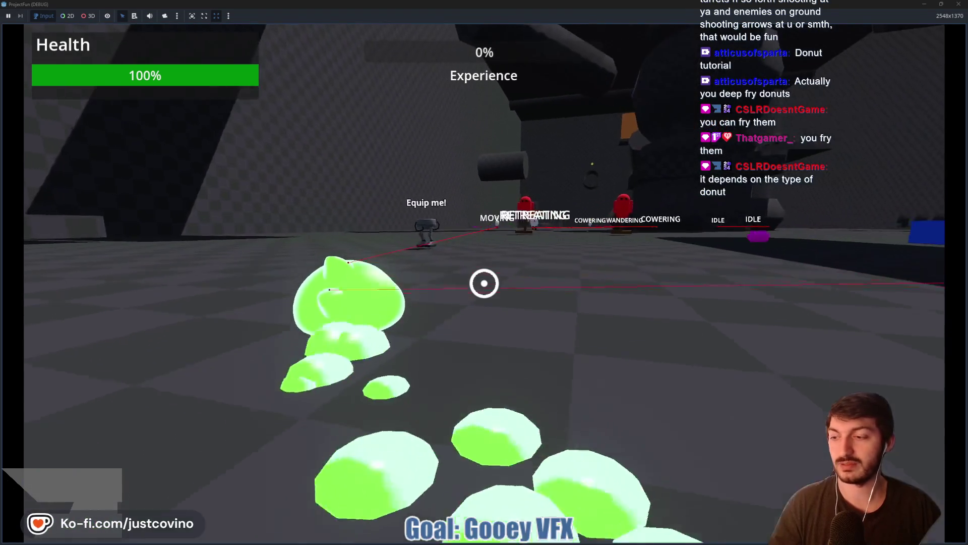
key(w)
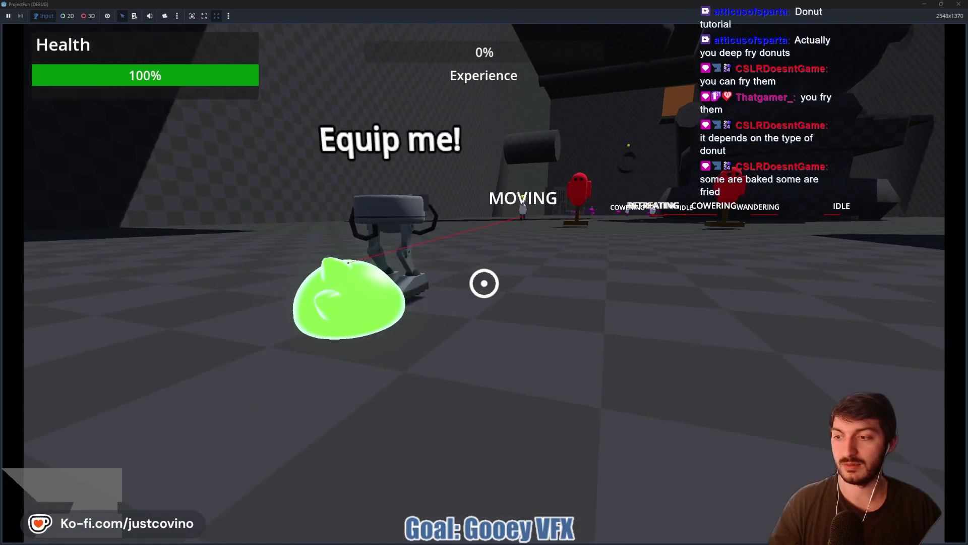
key(w)
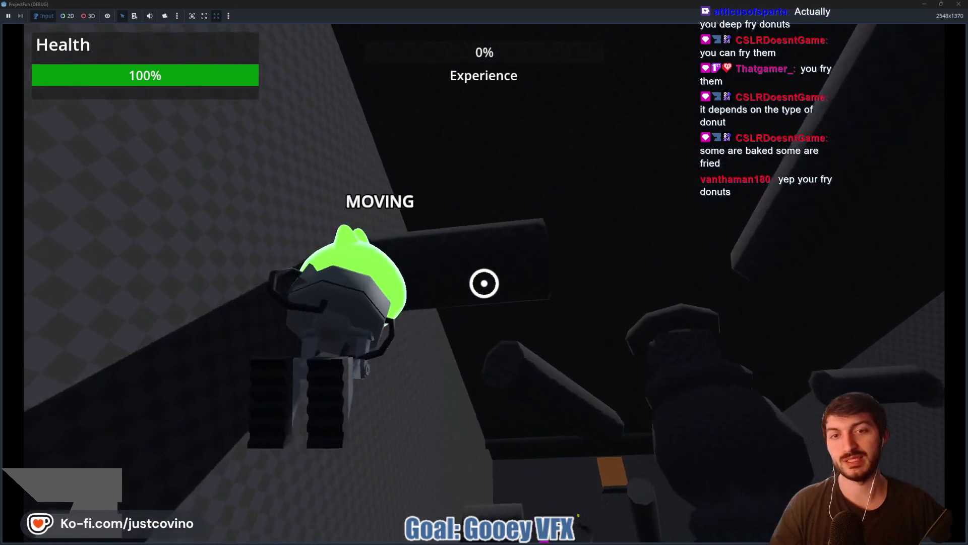
click(484, 283)
key(w)
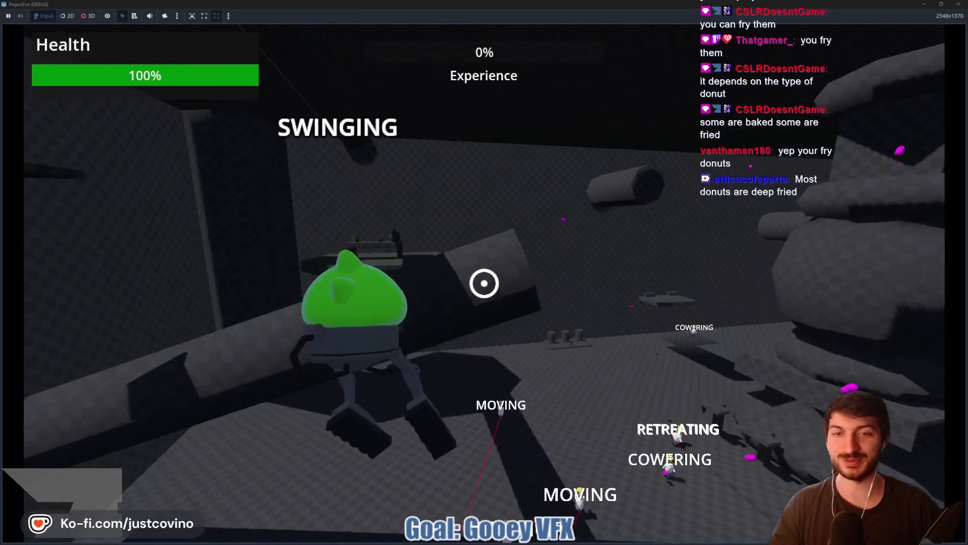
Swing across the room on repeated grapple lines and slam down onto the ground
click(484, 283)
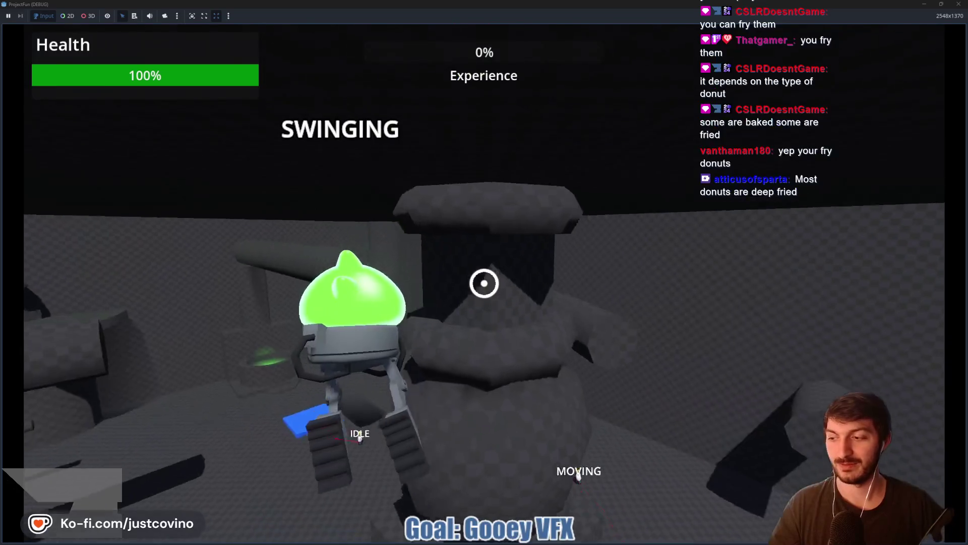
click(485, 283)
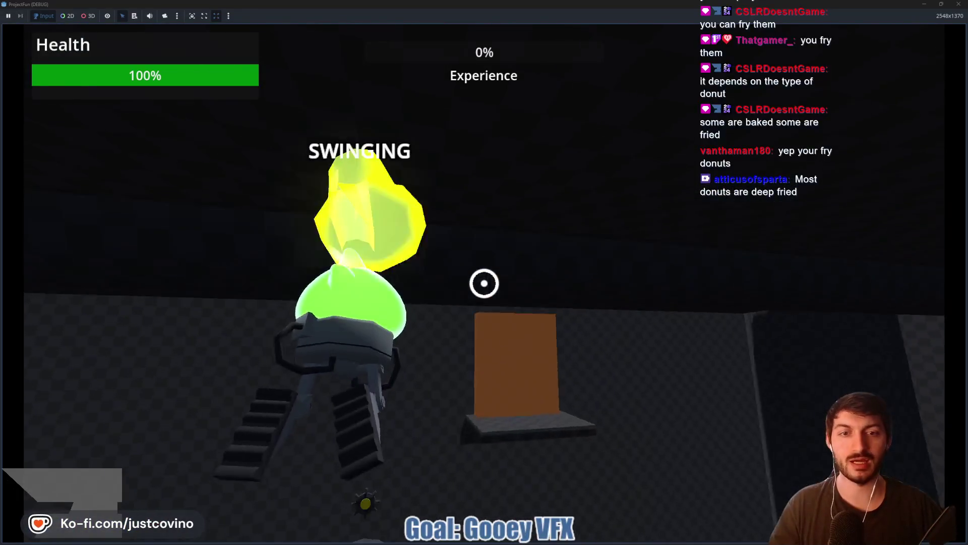
click(484, 283)
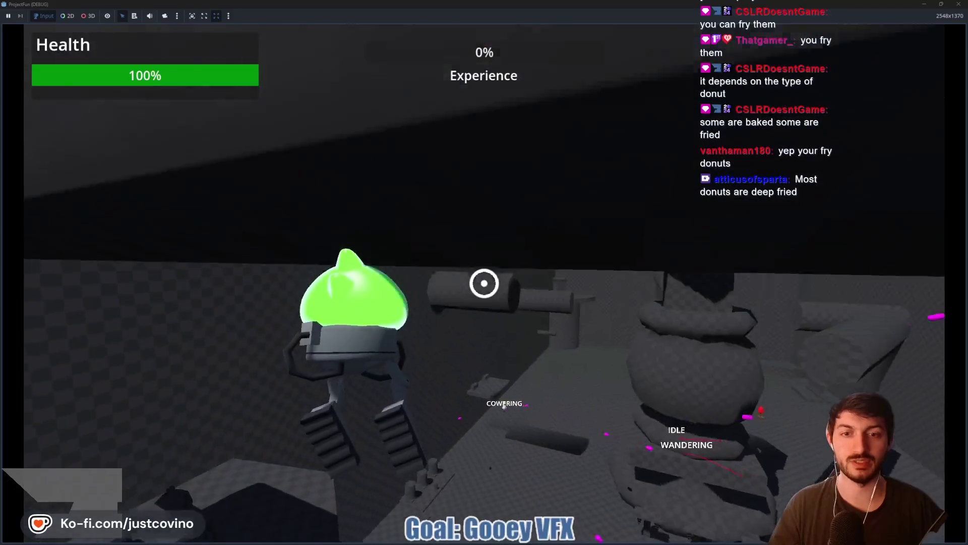
click(484, 283)
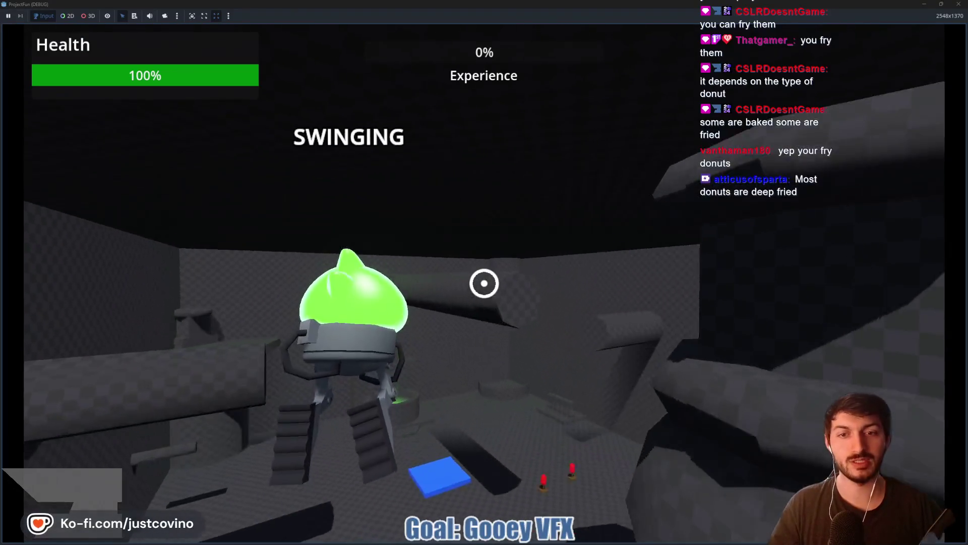
click(485, 283)
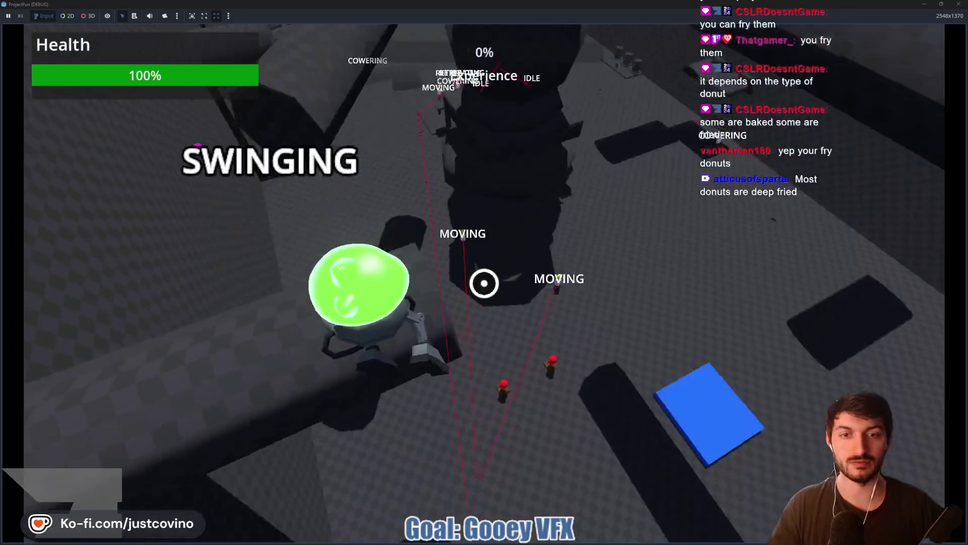
click(485, 283)
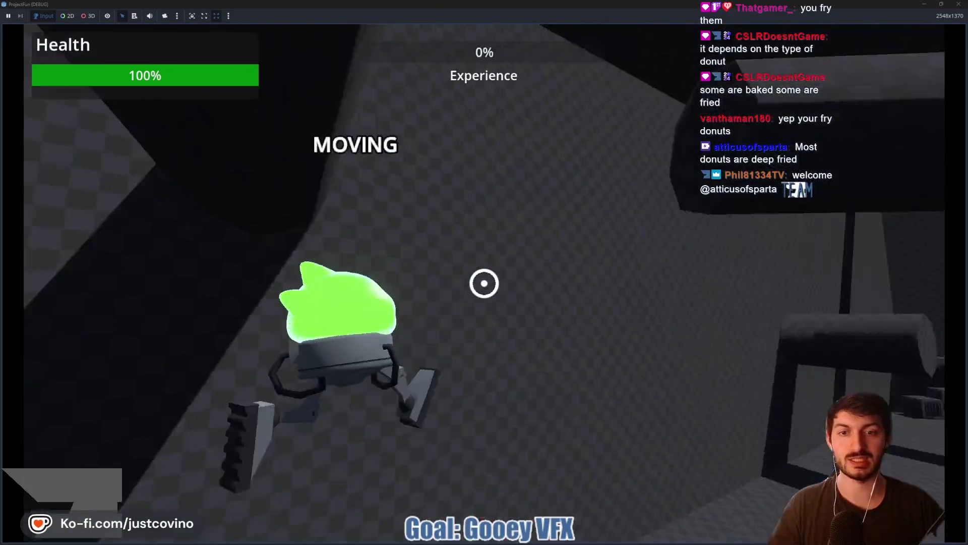
Grapple, slam near the enemies and shoot goo, then take Goo Slam Size and stop the game
click(485, 283)
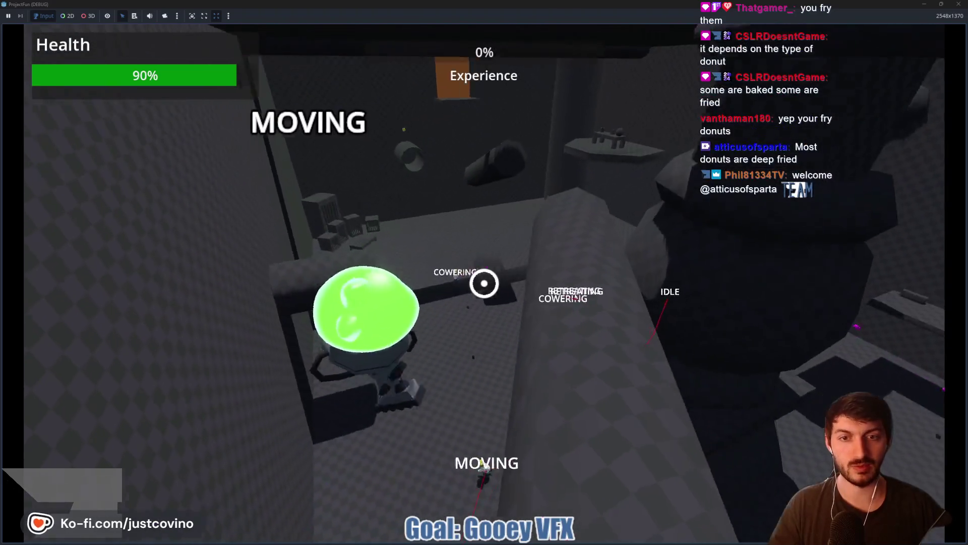
click(485, 283)
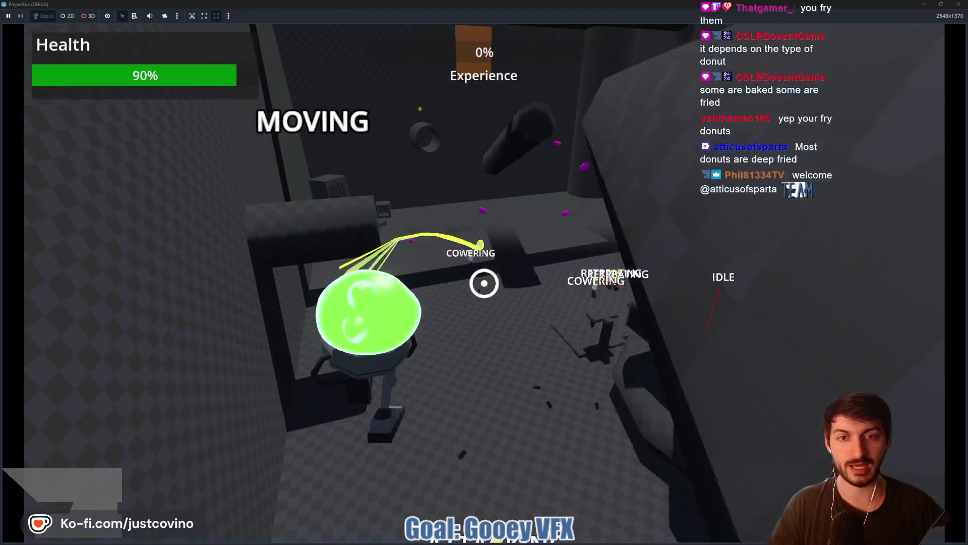
click(485, 283)
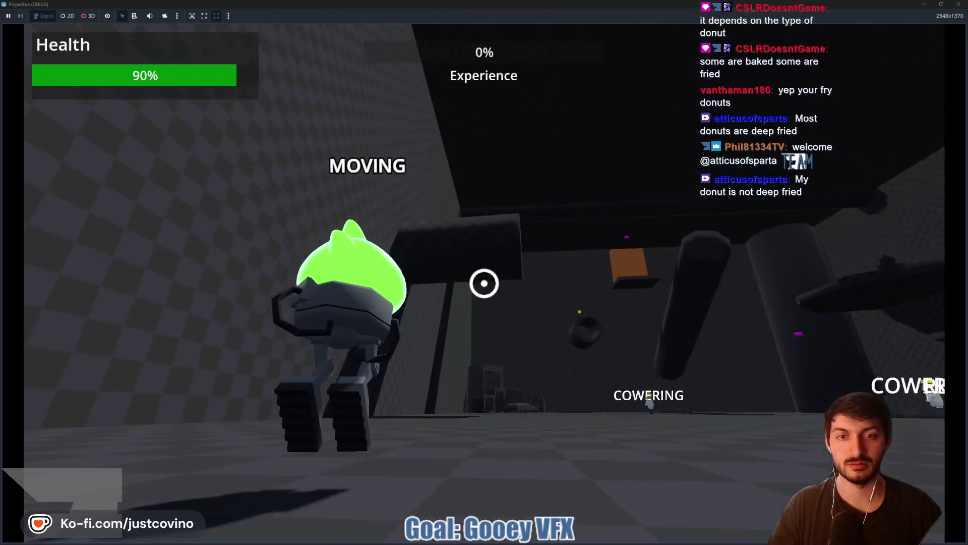
click(484, 283)
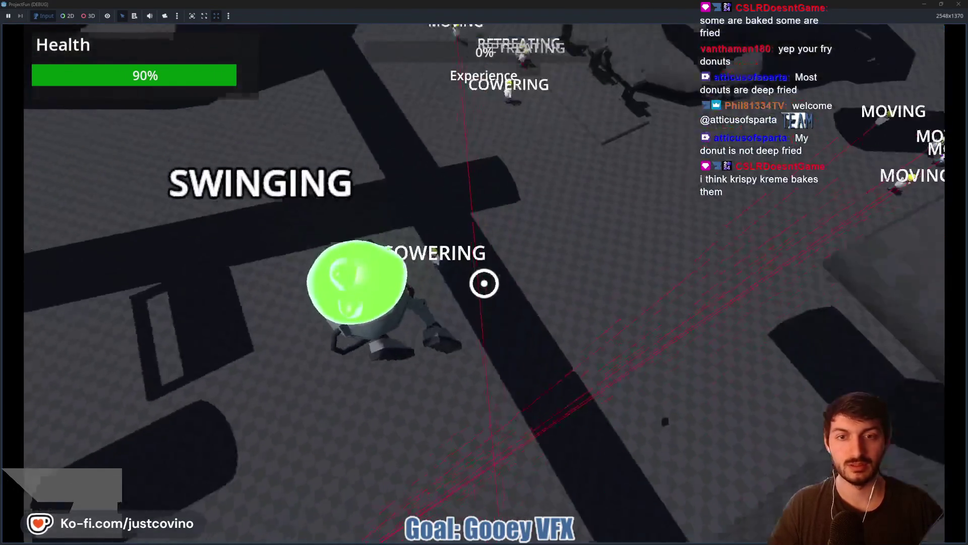
click(484, 283)
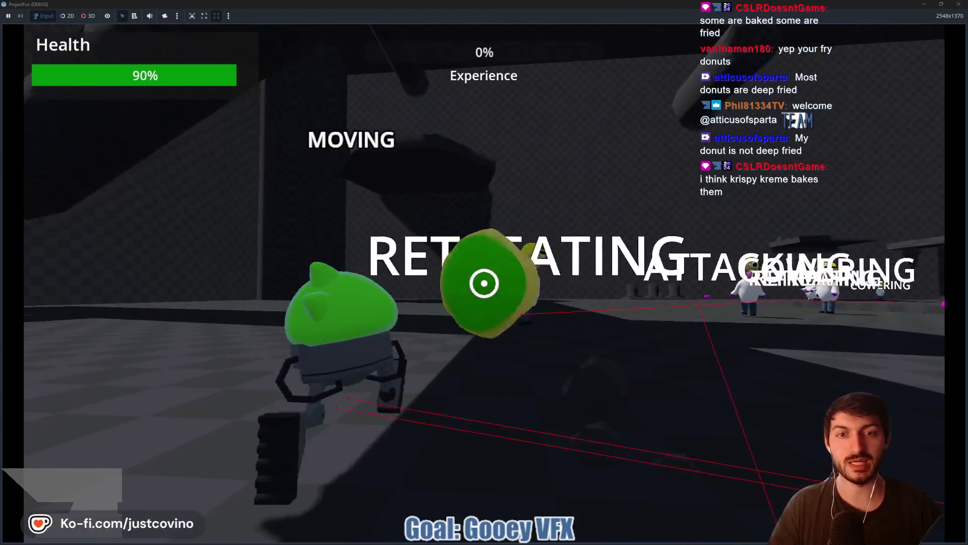
click(484, 283)
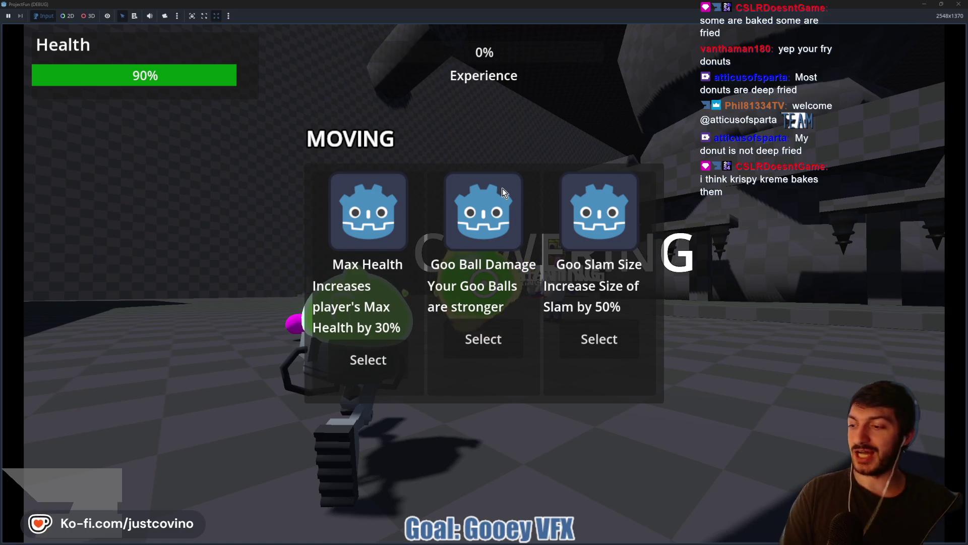
click(610, 337)
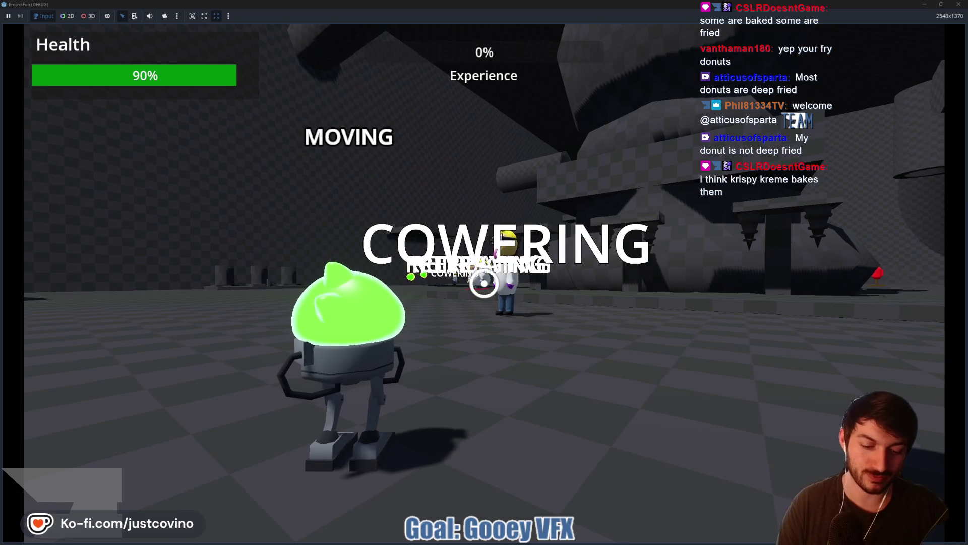
key(F8)
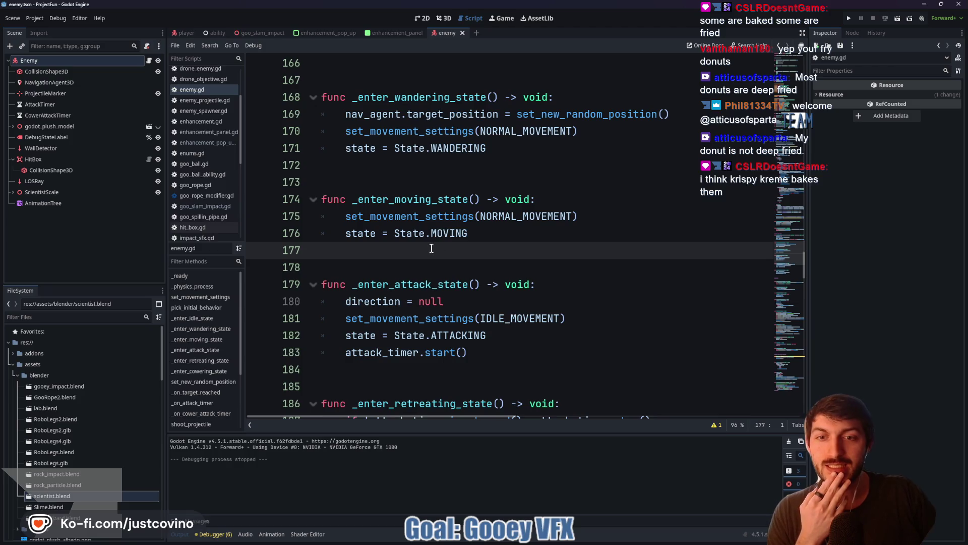
Draw a magenta donut body with ears, arms and legs over the attack and retreating code
scroll(429, 249, down, 2)
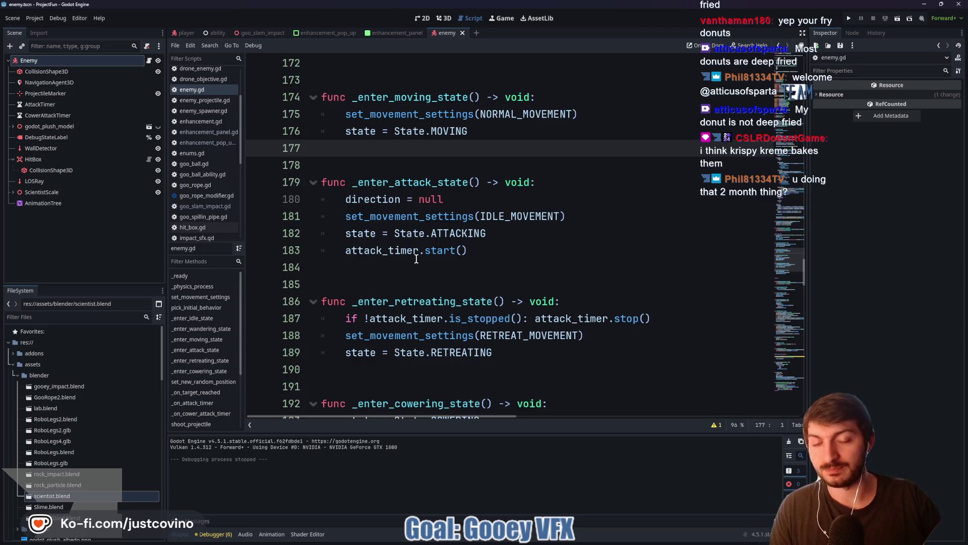
mouse_move(351, 130)
mouse_down()
mouse_move(551, 313)
mouse_move(621, 361)
mouse_up()
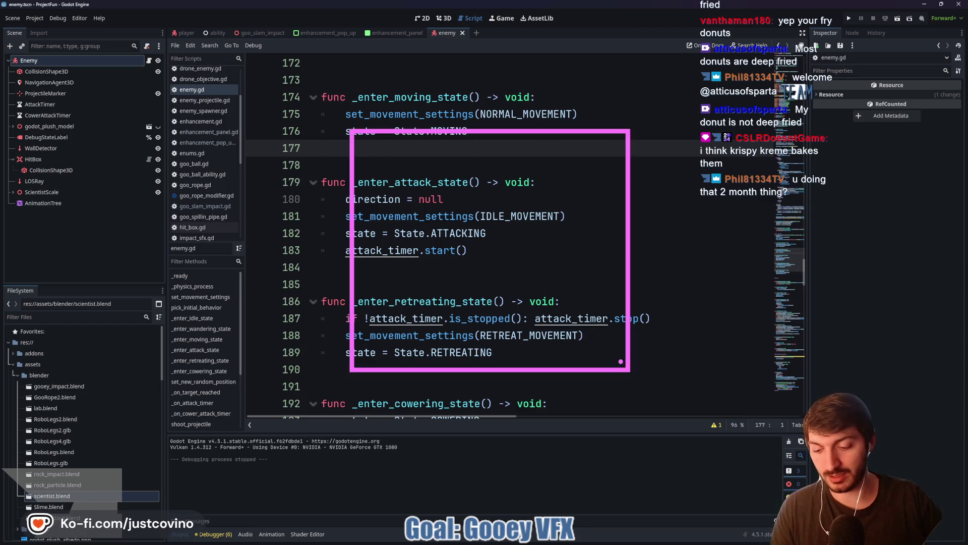
drag(299, 132, 599, 415)
drag(374, 199, 540, 363)
mouse_move(375, 224)
mouse_down()
mouse_move(429, 199)
mouse_move(353, 149)
mouse_up()
mouse_move(530, 144)
mouse_down()
mouse_move(472, 197)
mouse_move(535, 200)
mouse_up()
drag(601, 252, 757, 259)
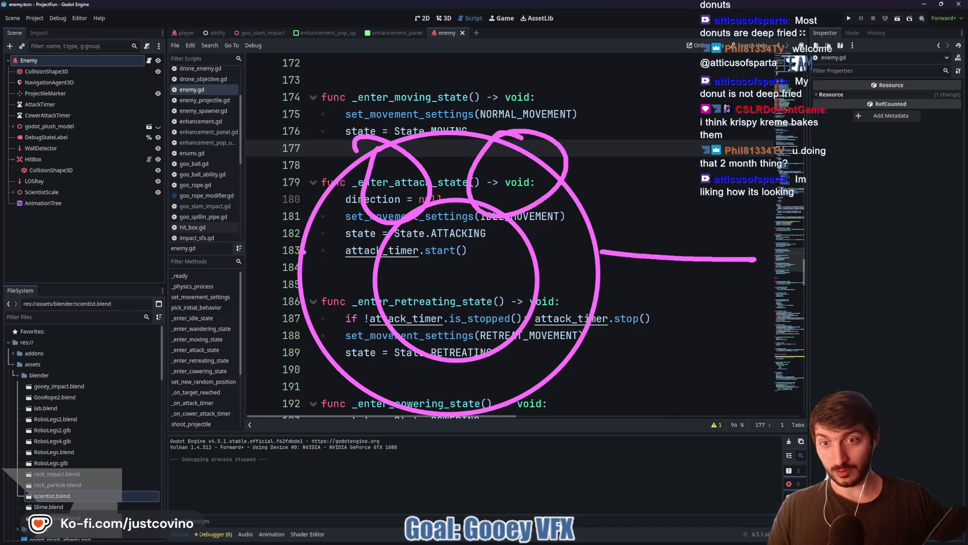
drag(299, 250, 132, 251)
drag(359, 395, 305, 529)
drag(572, 410, 614, 517)
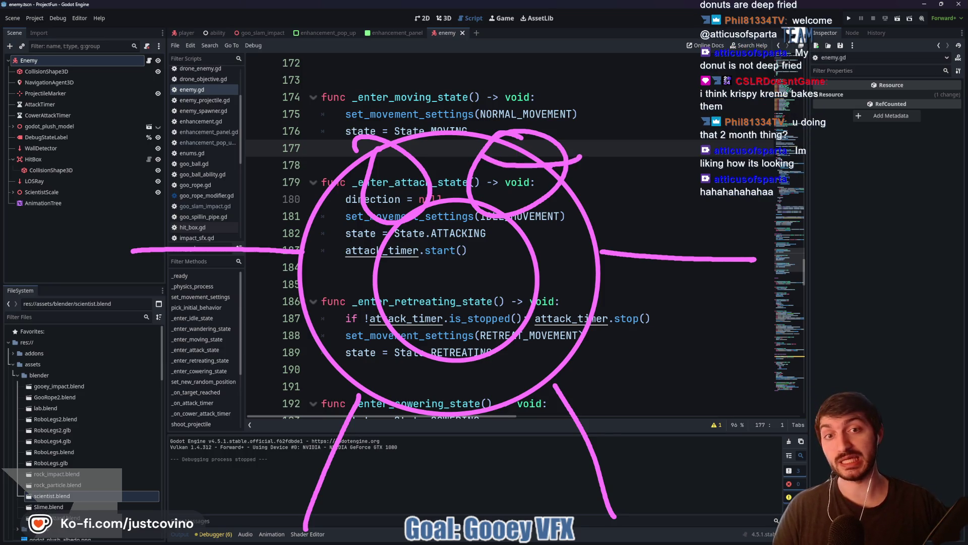
Add eye pupils, arm details and feet to the donut doodle, then clear it
drag(515, 171, 524, 171)
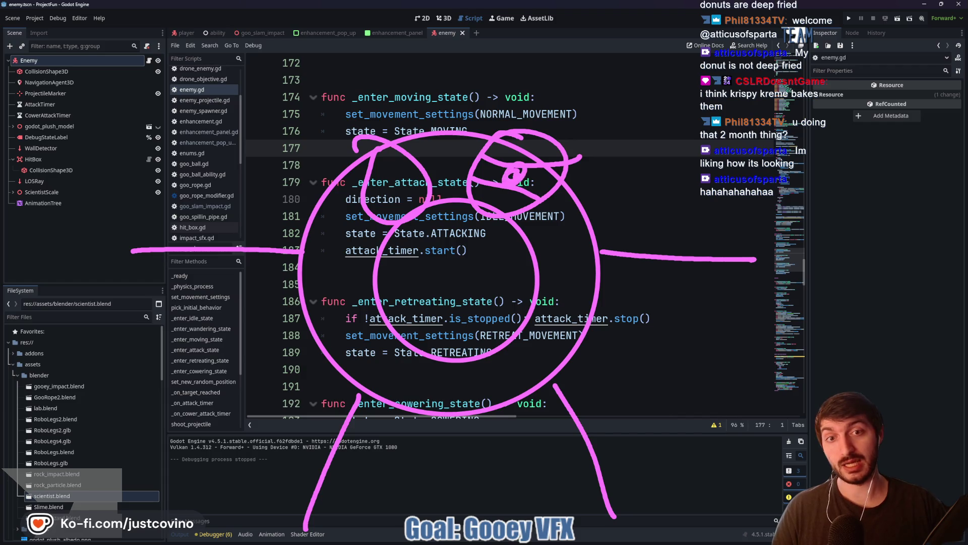
mouse_move(373, 172)
mouse_down()
mouse_move(404, 177)
mouse_move(413, 166)
mouse_up()
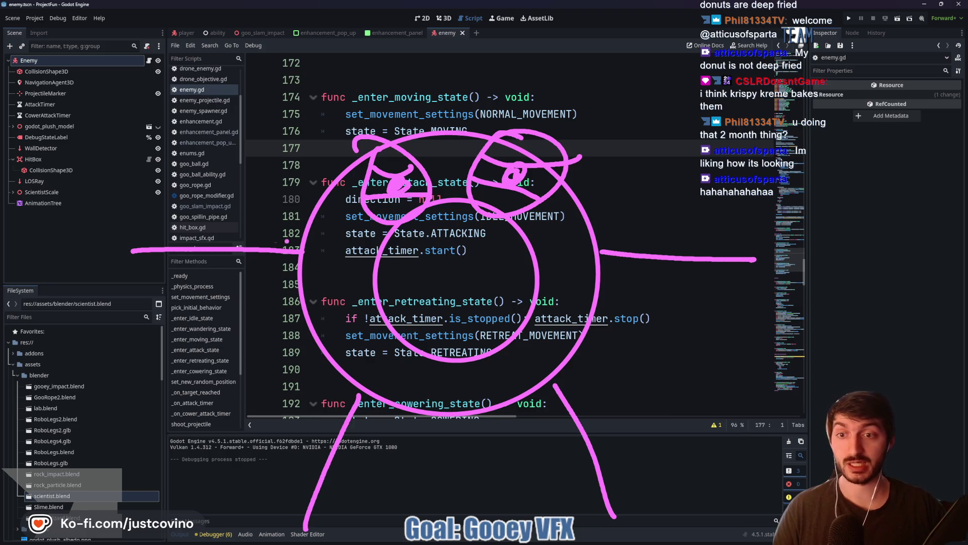
mouse_move(192, 237)
mouse_down()
mouse_move(247, 259)
mouse_move(253, 237)
mouse_up()
mouse_move(143, 234)
mouse_down()
mouse_move(131, 247)
mouse_move(174, 234)
mouse_up()
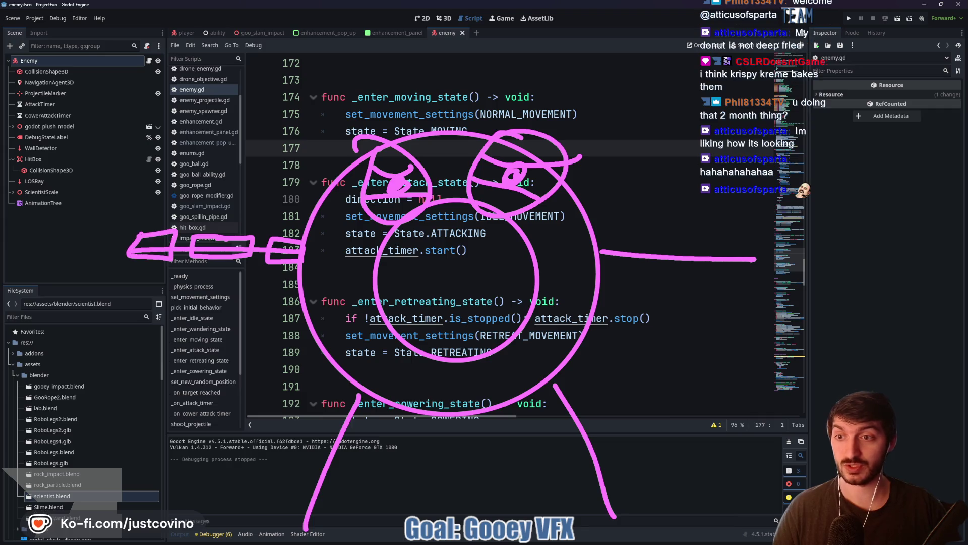
drag(608, 262, 597, 241)
mouse_move(671, 244)
mouse_down()
mouse_move(779, 252)
mouse_move(754, 248)
mouse_up()
mouse_move(578, 382)
mouse_down()
mouse_move(554, 393)
mouse_move(562, 428)
mouse_up()
drag(579, 383, 572, 434)
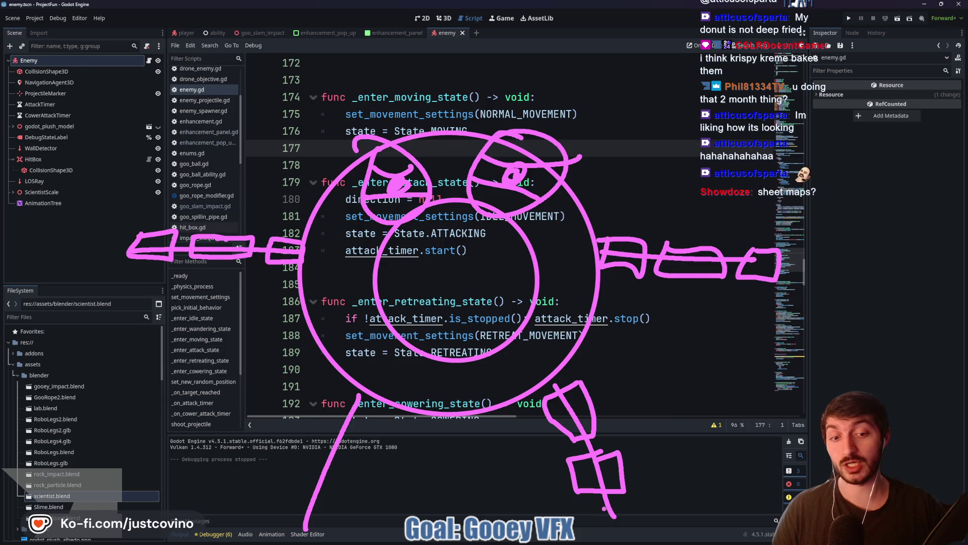
mouse_move(305, 527)
mouse_down()
mouse_move(256, 540)
mouse_move(319, 525)
mouse_up()
mouse_move(294, 488)
mouse_down()
mouse_move(294, 505)
mouse_move(348, 515)
mouse_up()
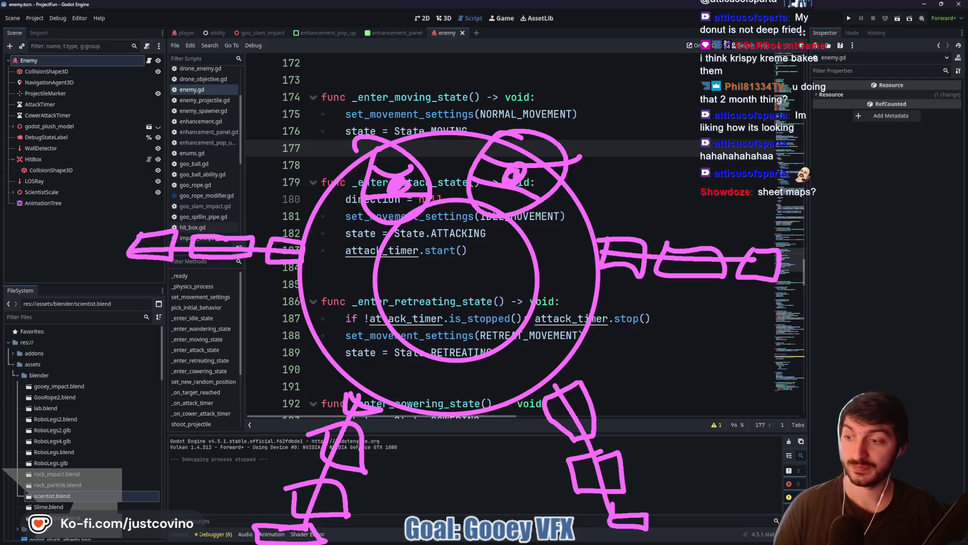
key(Escape)
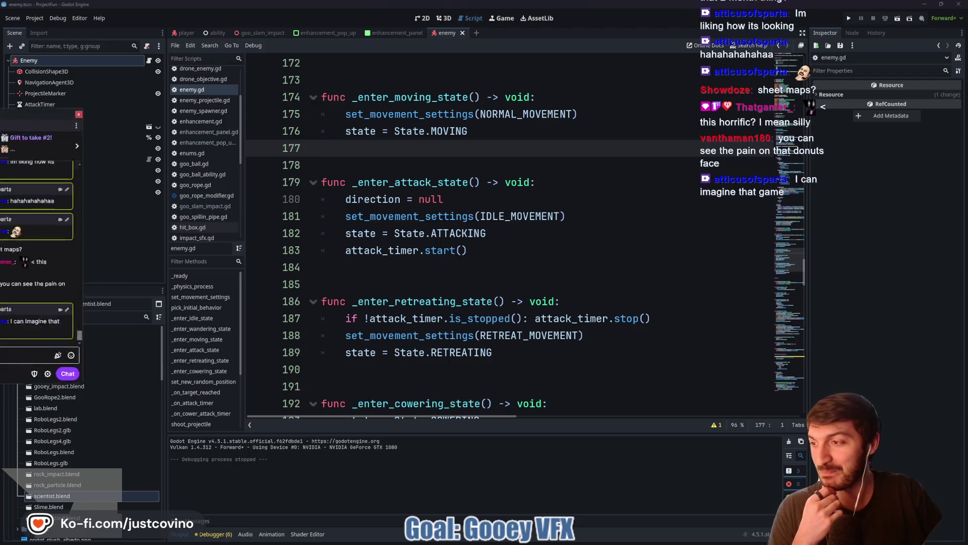
Bring up the Twitch chat popup, view and close the silly emote card, and drag the popup off-screen
key(alt+Tab)
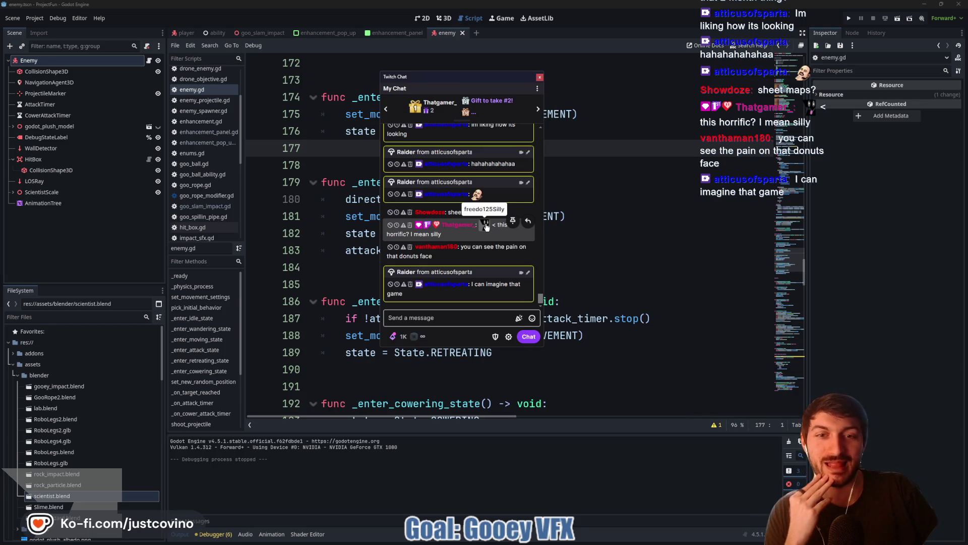
click(486, 226)
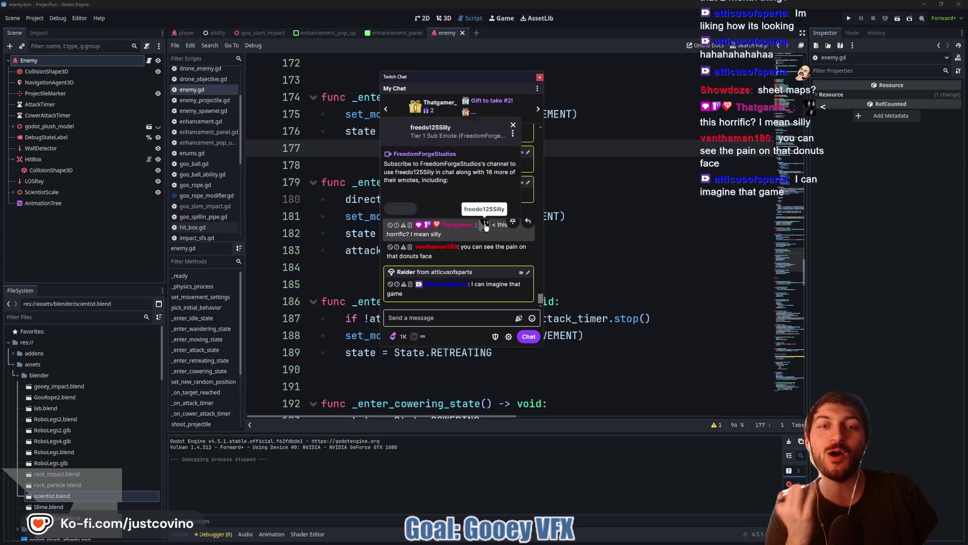
click(514, 122)
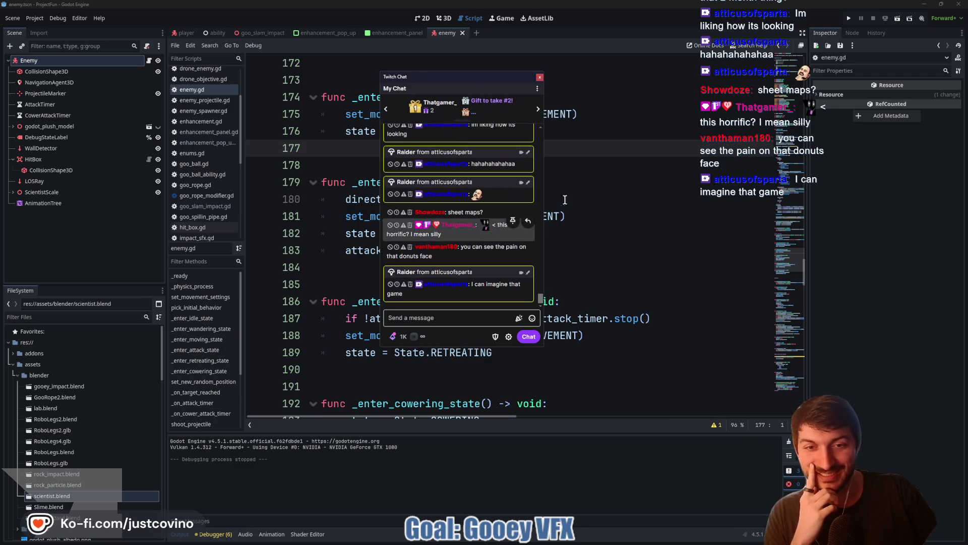
mouse_move(461, 79)
mouse_down()
mouse_move(130, 55)
mouse_move(0, 126)
mouse_up()
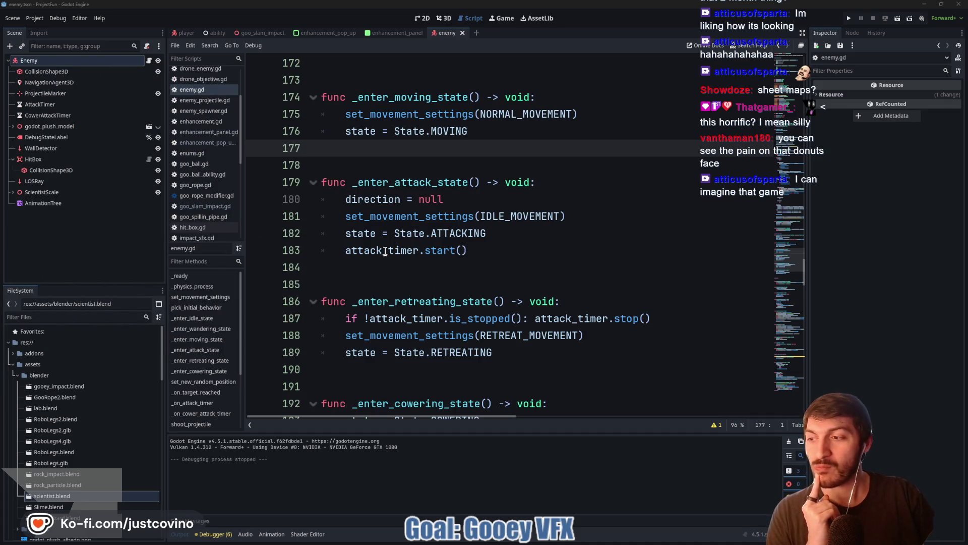
click(459, 281)
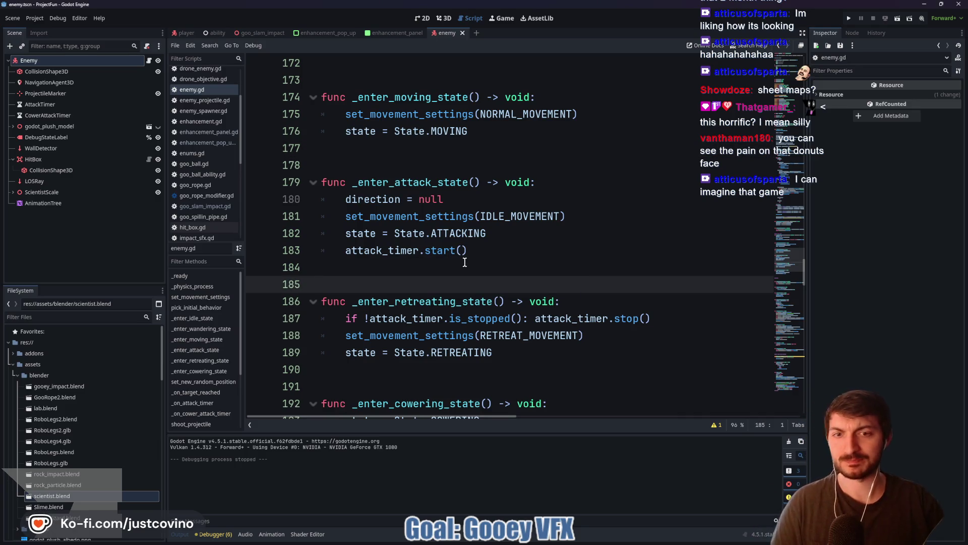
scroll(462, 270, up, 3)
click(404, 301)
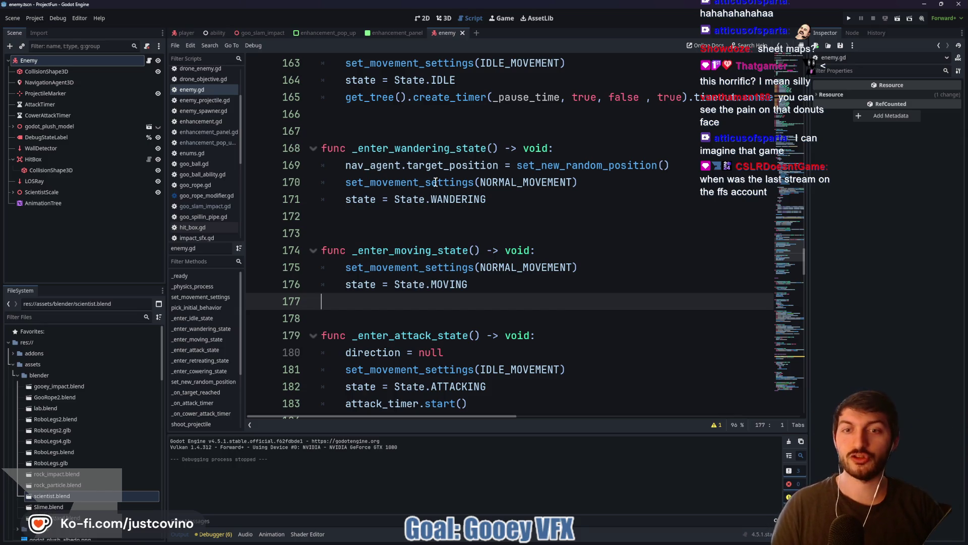
click(413, 224)
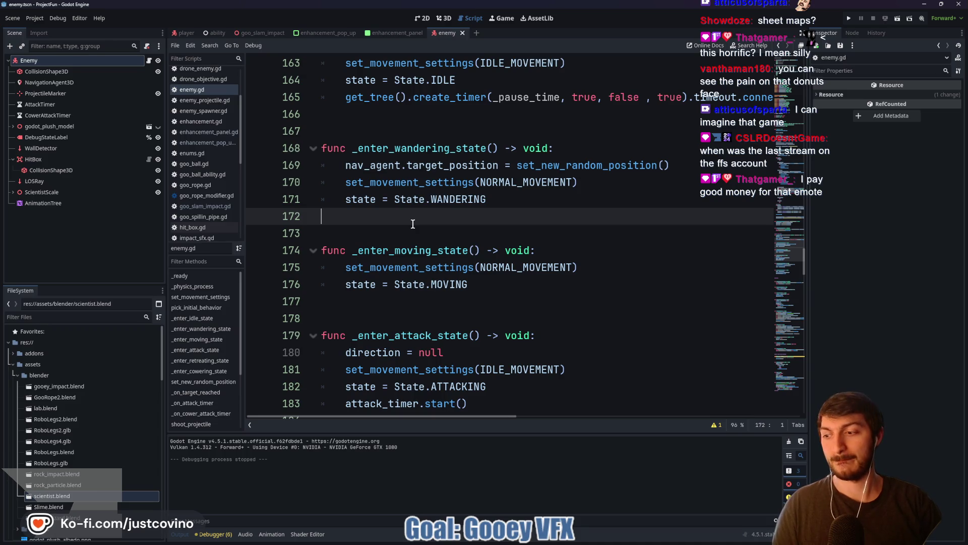
mouse_move(507, 544)
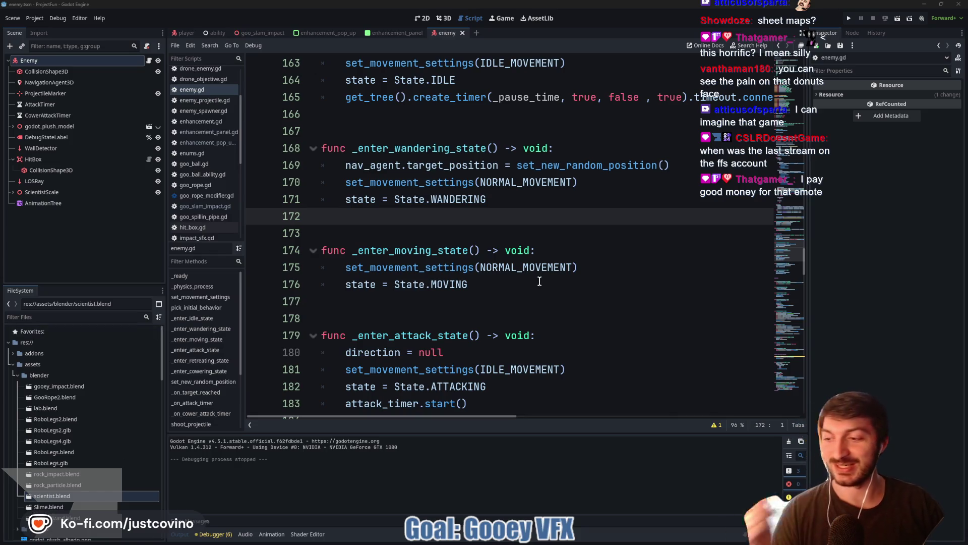
click(388, 232)
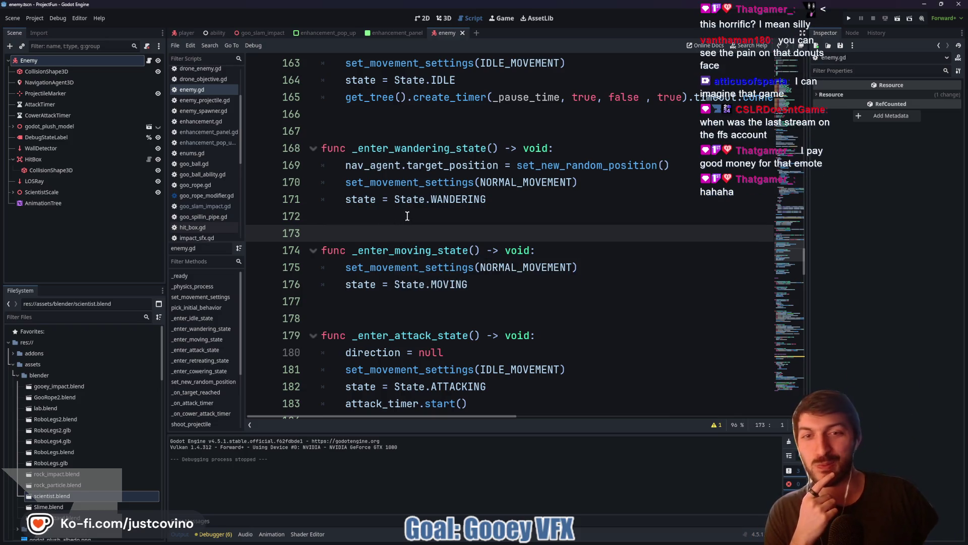
scroll(402, 129, up, 1)
click(393, 164)
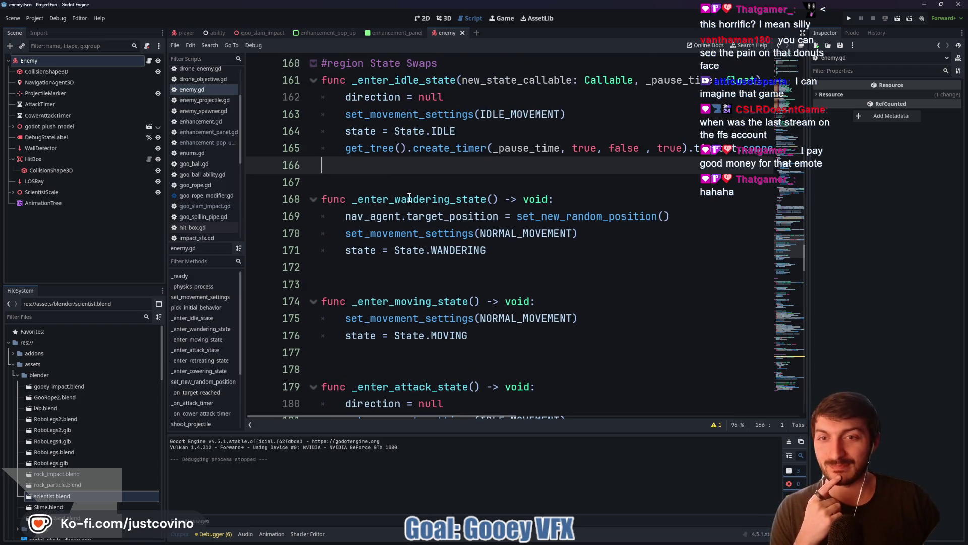
scroll(406, 222, up, 2)
scroll(404, 225, up, 2)
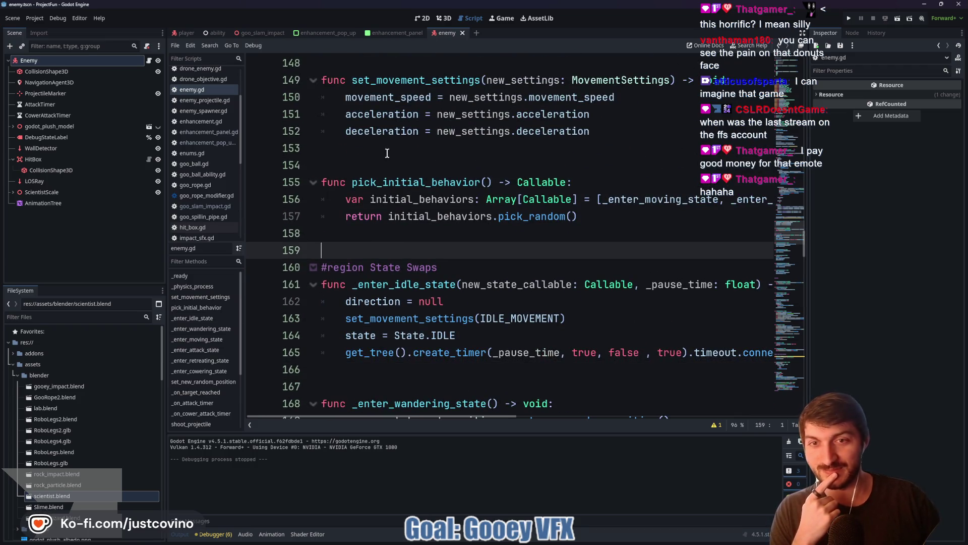
click(389, 165)
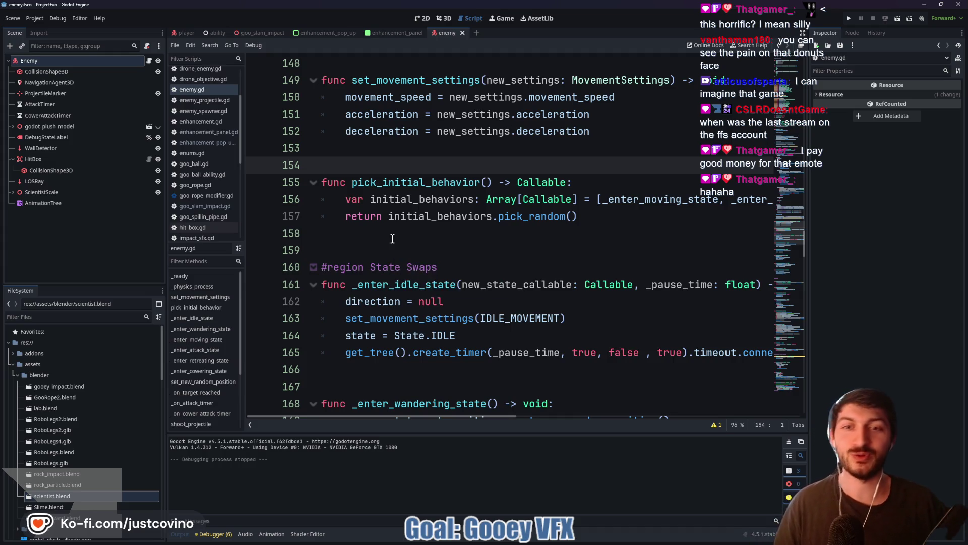
scroll(403, 212, up, 3)
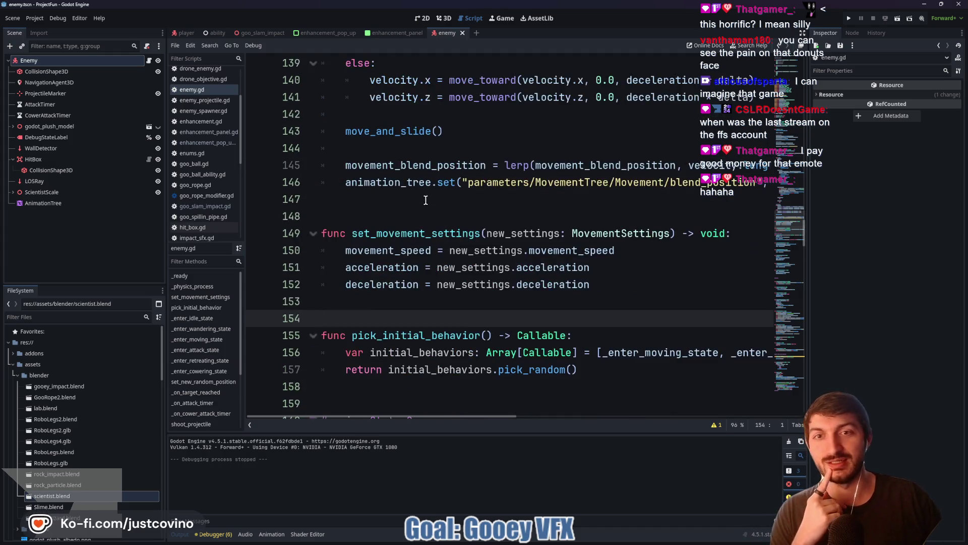
click(408, 206)
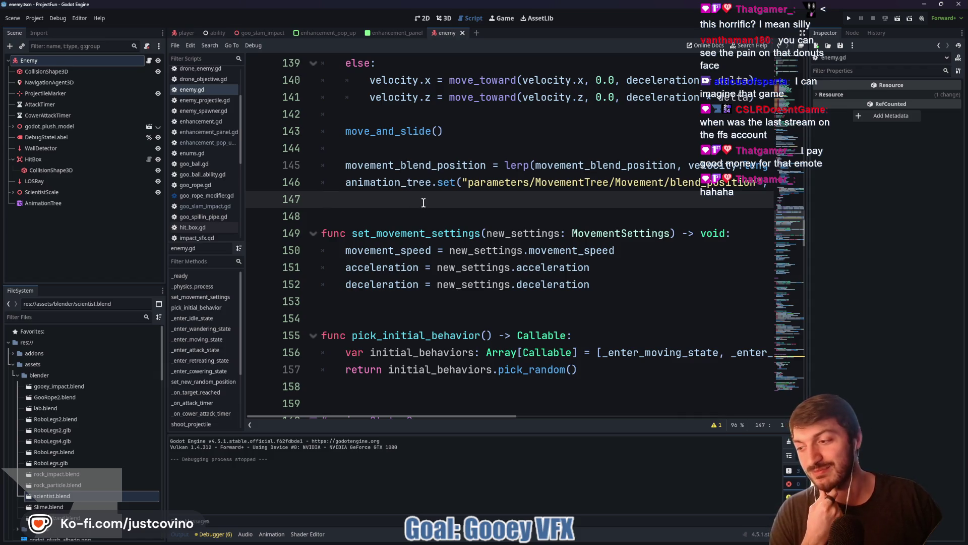
click(370, 151)
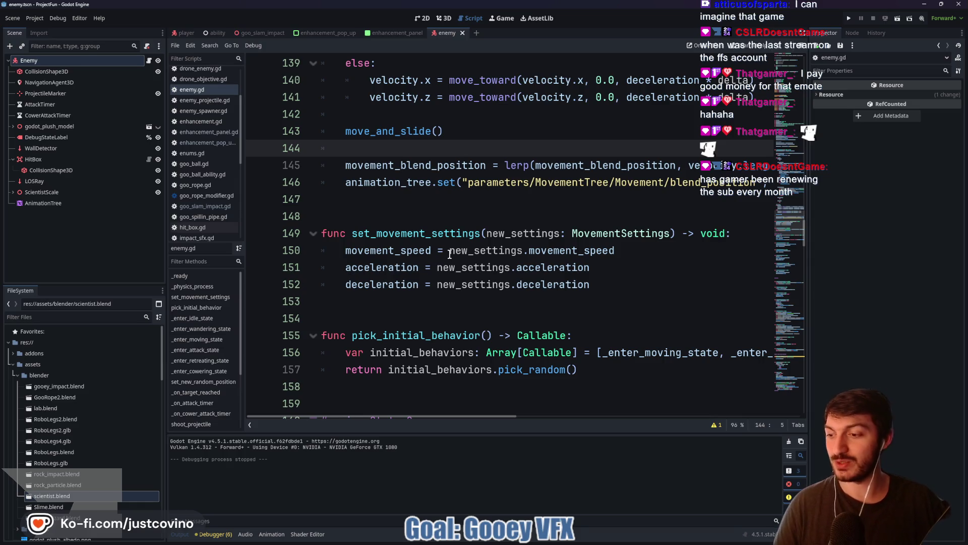
click(408, 209)
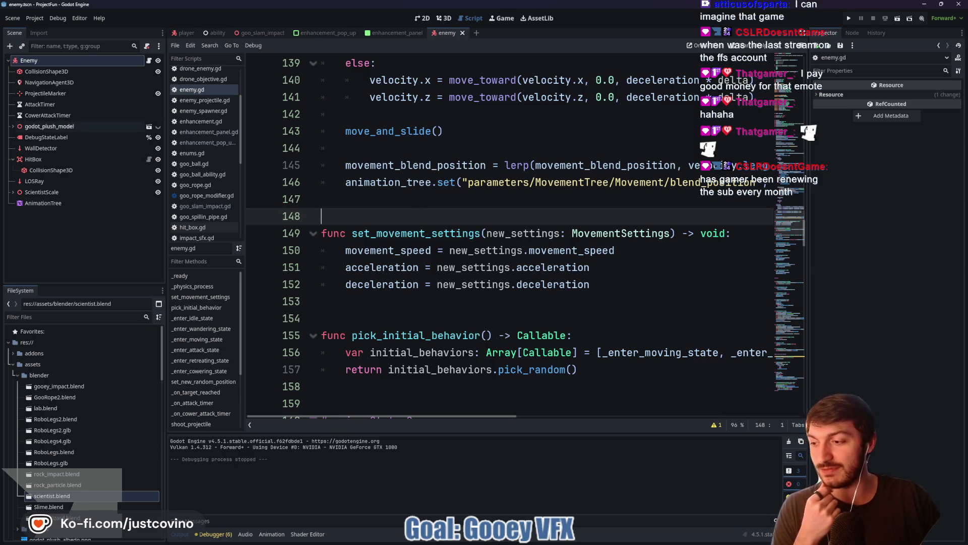
click(461, 199)
scroll(457, 202, up, 4)
scroll(456, 227, up, 4)
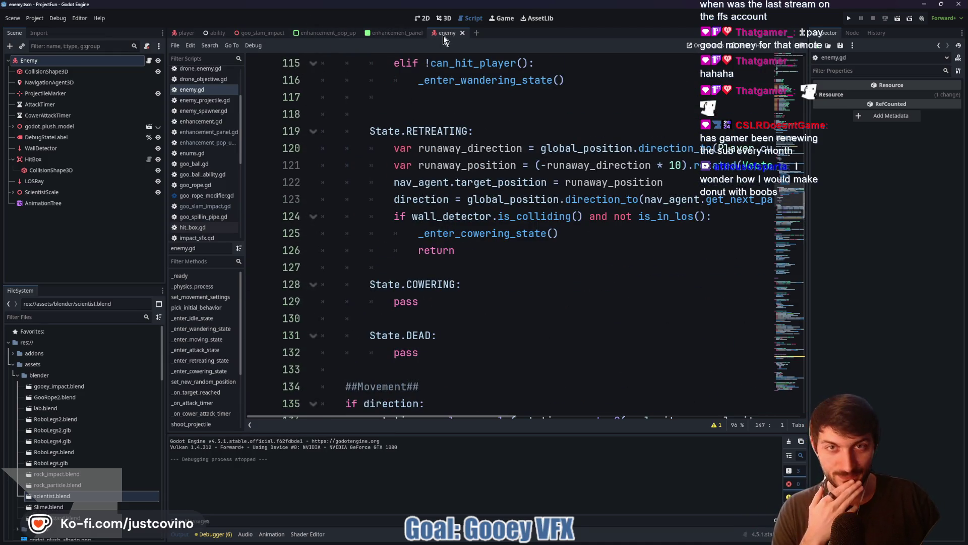
click(449, 18)
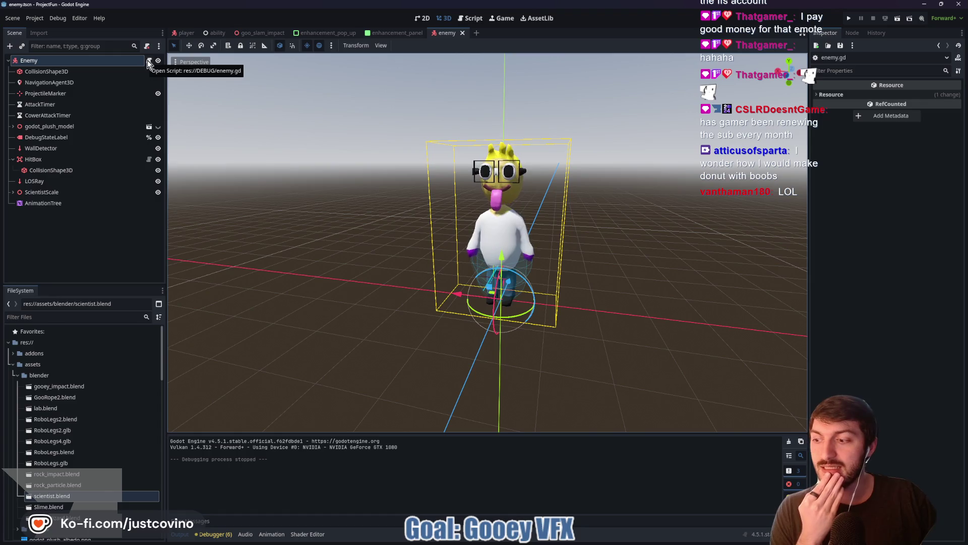
Open the player scene, then the goo_slam_impact scene, and select its gooey_impact node
mouse_move(186, 31)
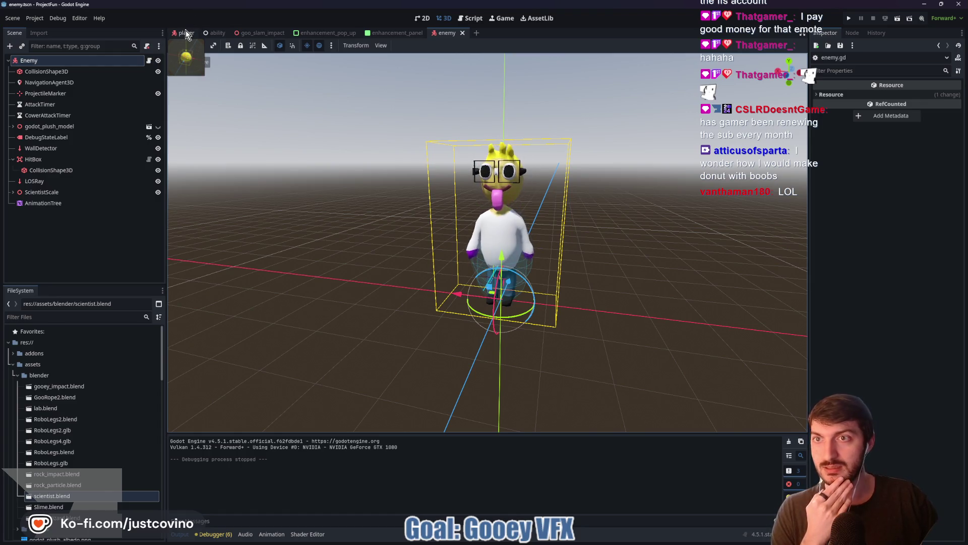
click(185, 31)
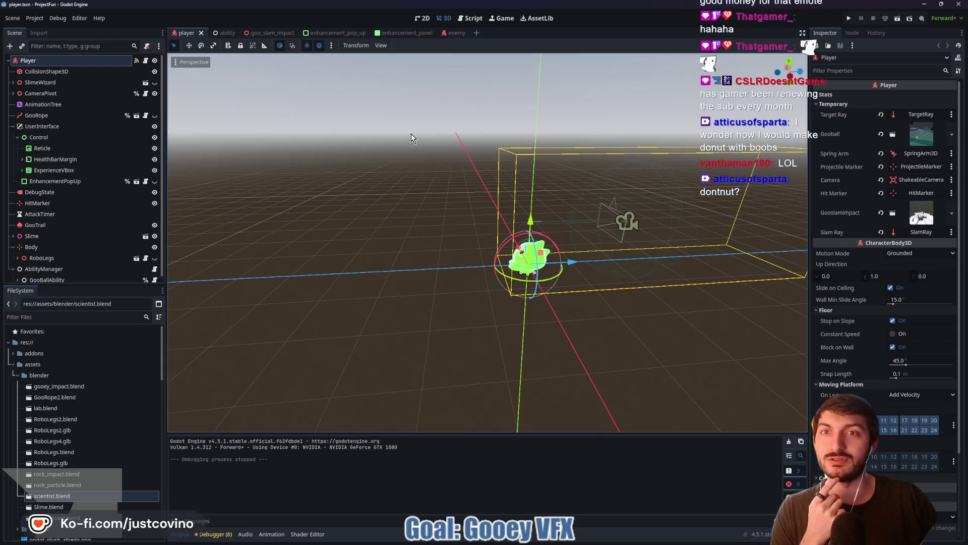
click(268, 32)
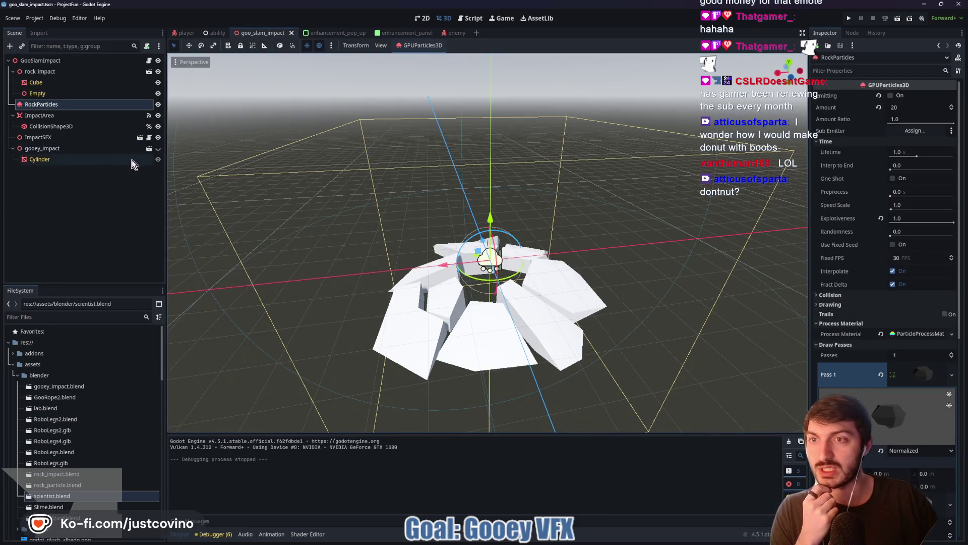
click(159, 149)
click(158, 148)
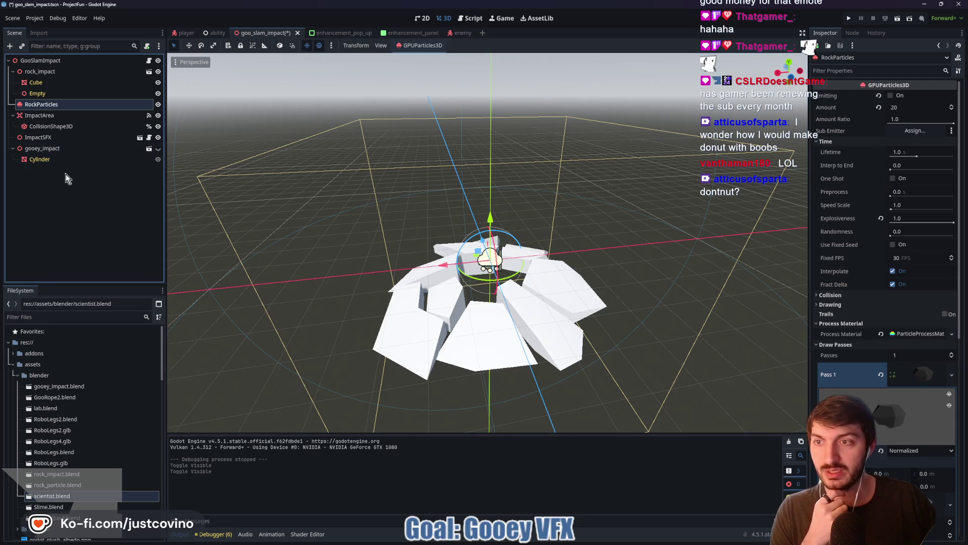
click(50, 150)
key(Delete)
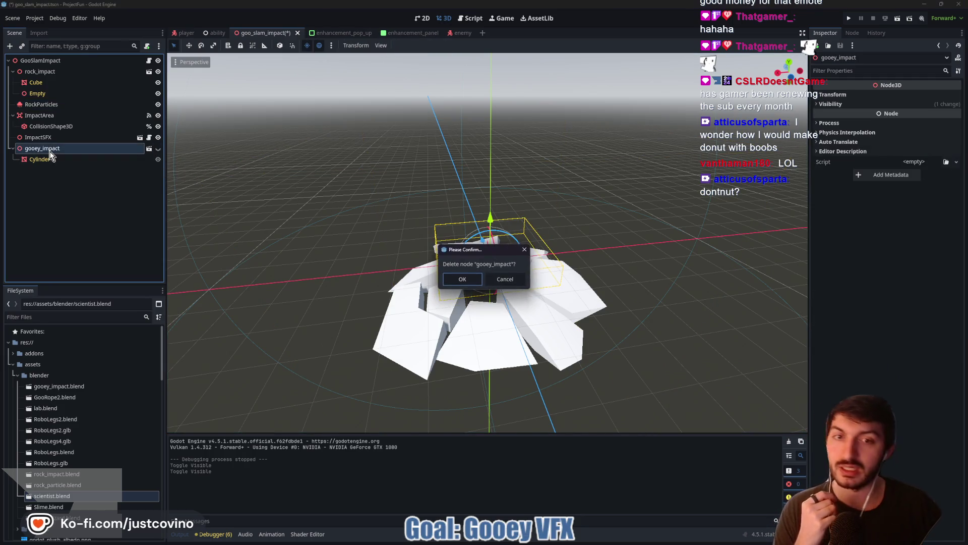
click(462, 279)
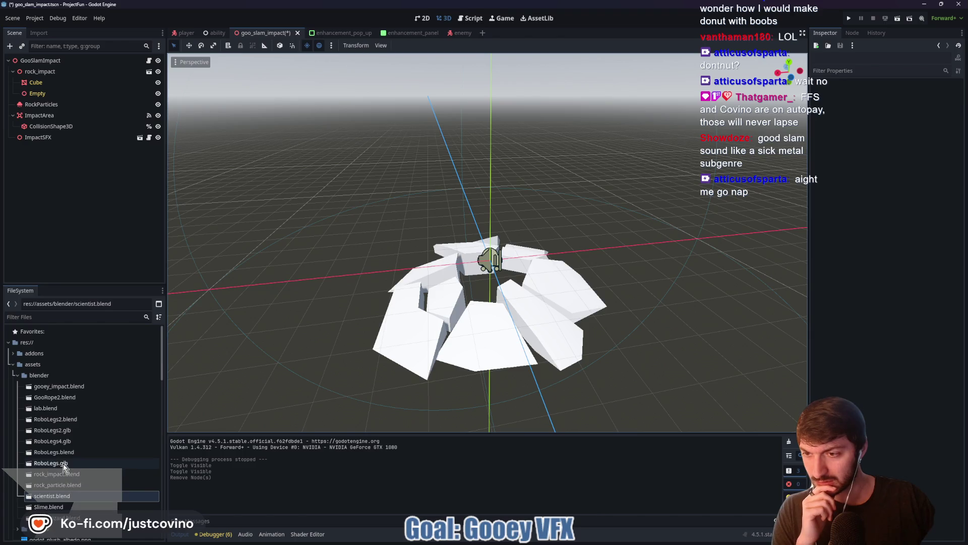
click(73, 385)
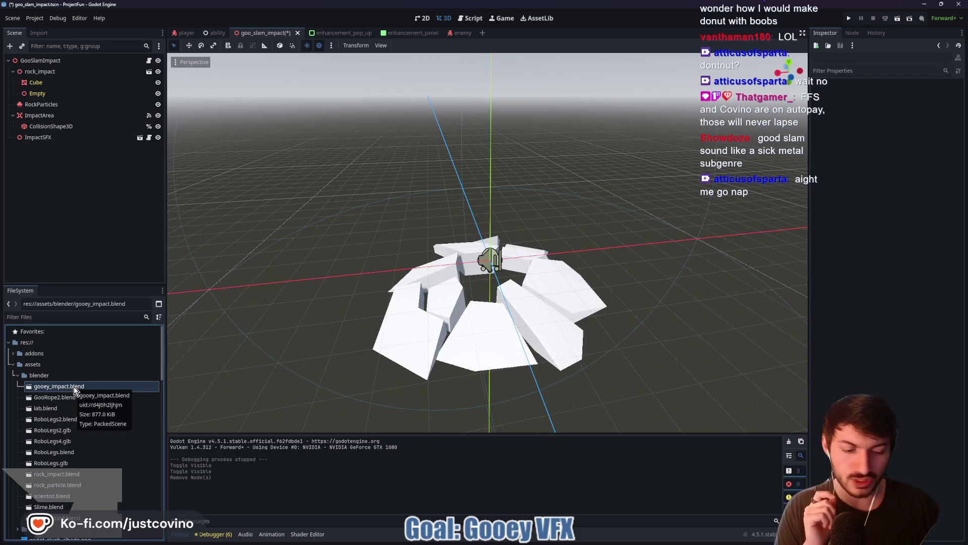
key(Delete)
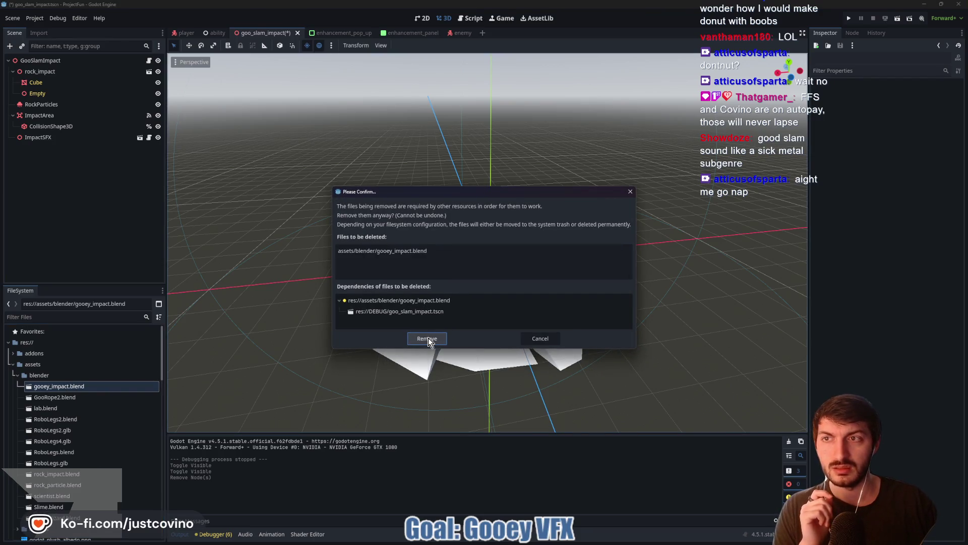
click(428, 339)
key(ctrl+s)
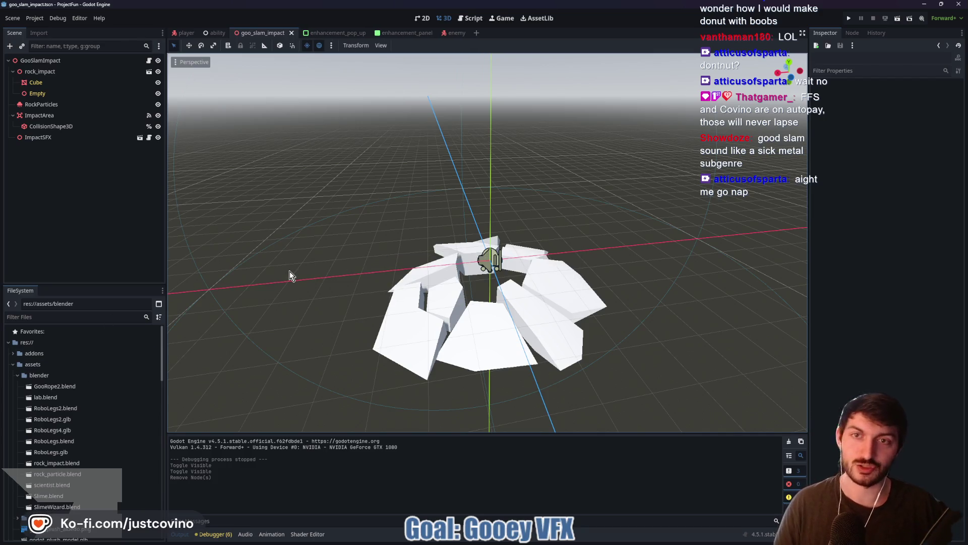
click(216, 32)
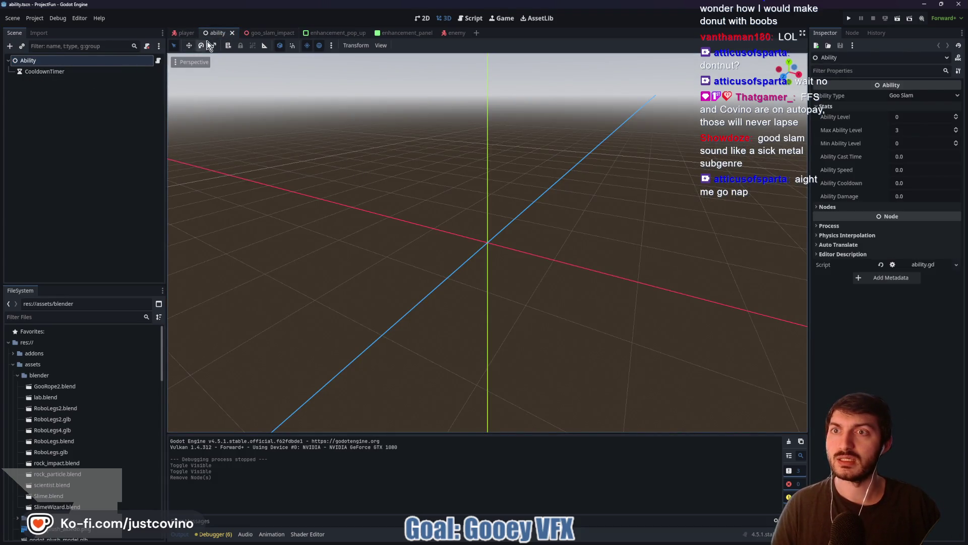
click(186, 33)
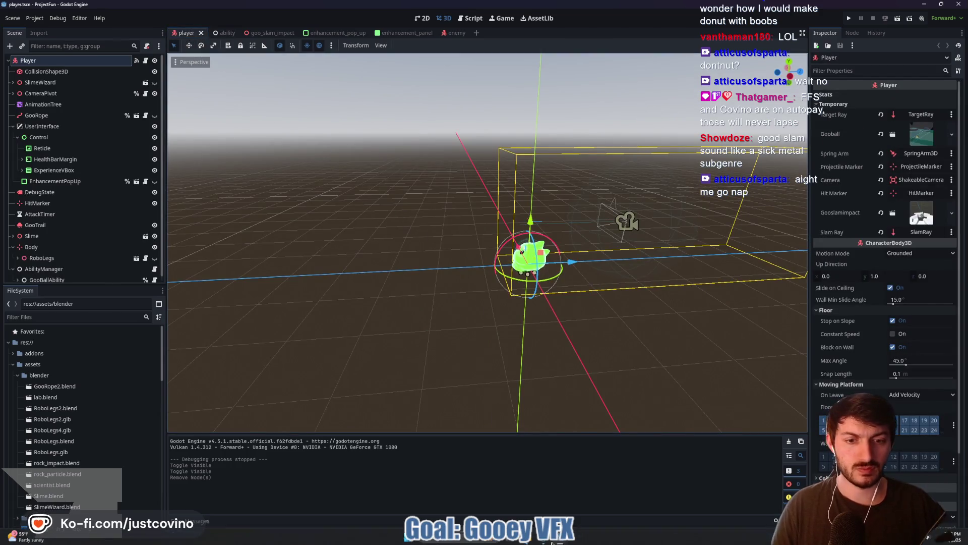
key(alt+Tab)
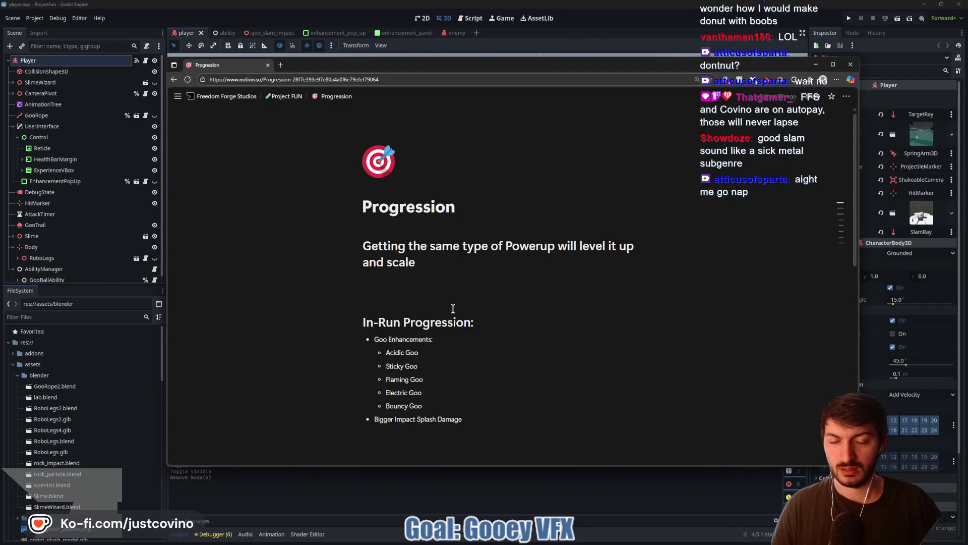
scroll(448, 257, down, 7)
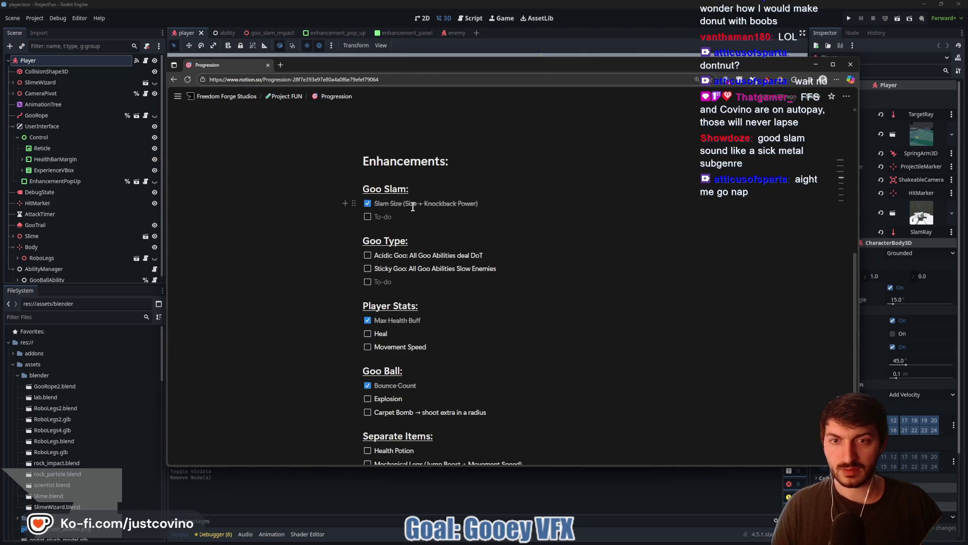
scroll(383, 313, down, 3)
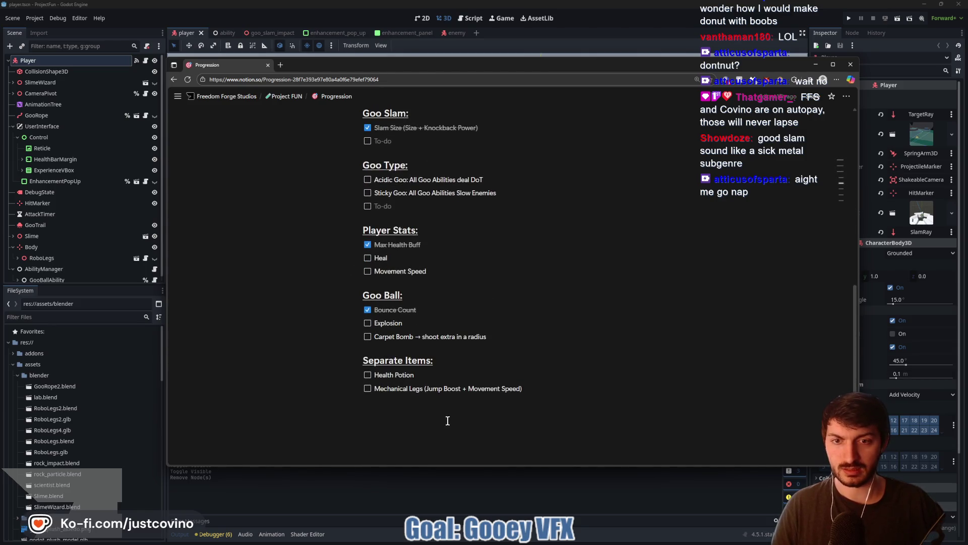
click(387, 491)
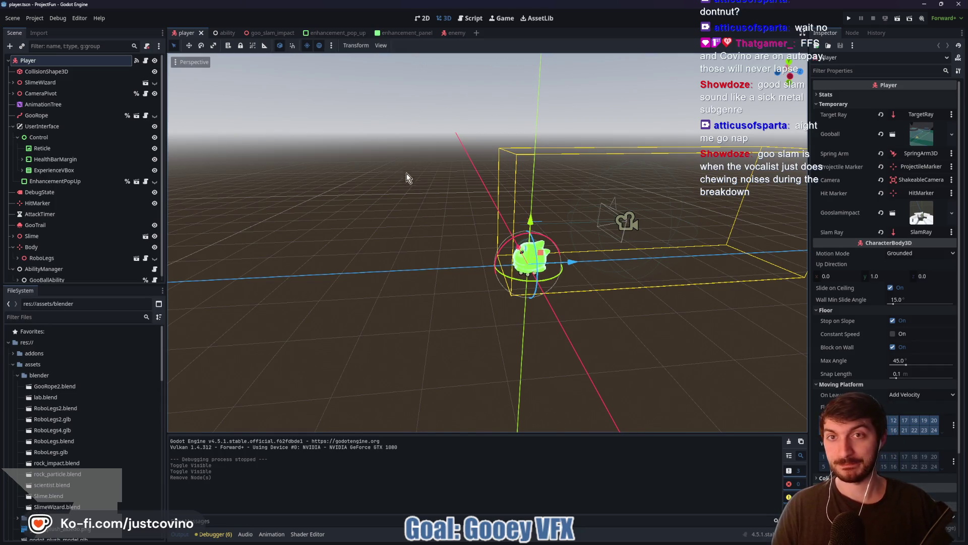
Collapse the assets folder in FileSystem to reveal the DEBUG folder's enemy files
click(12, 364)
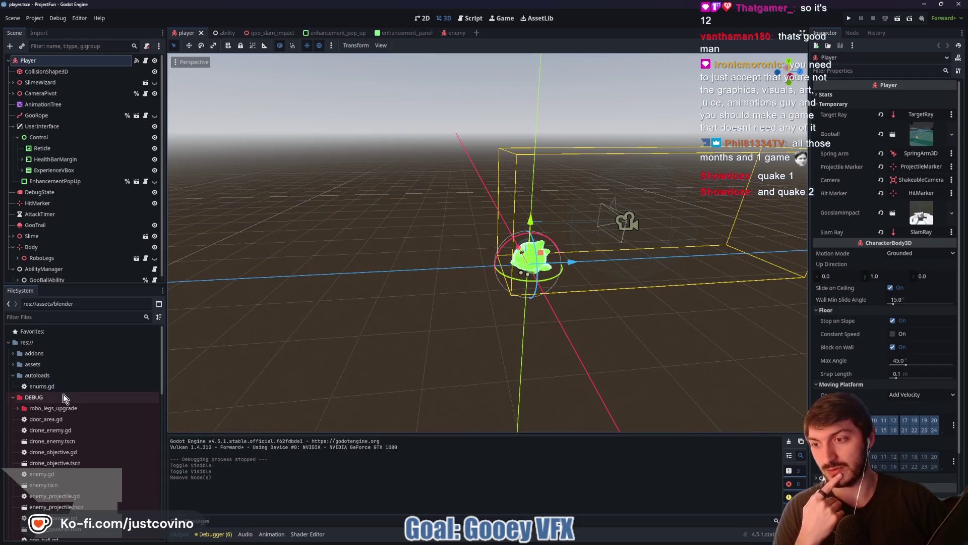
Collapse the resources folder, expand maps and open lab.tscn from FileSystem
scroll(40, 393, down, 10)
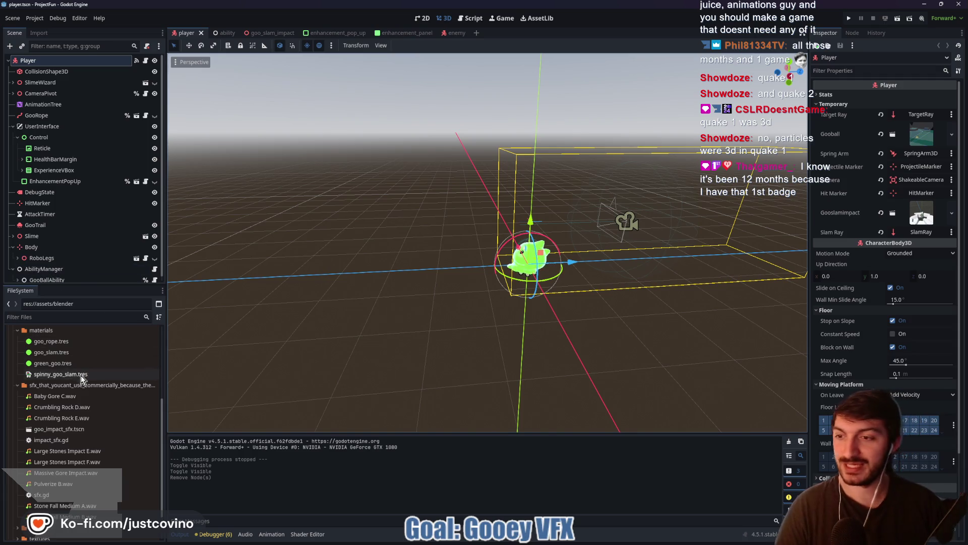
scroll(74, 376, down, 3)
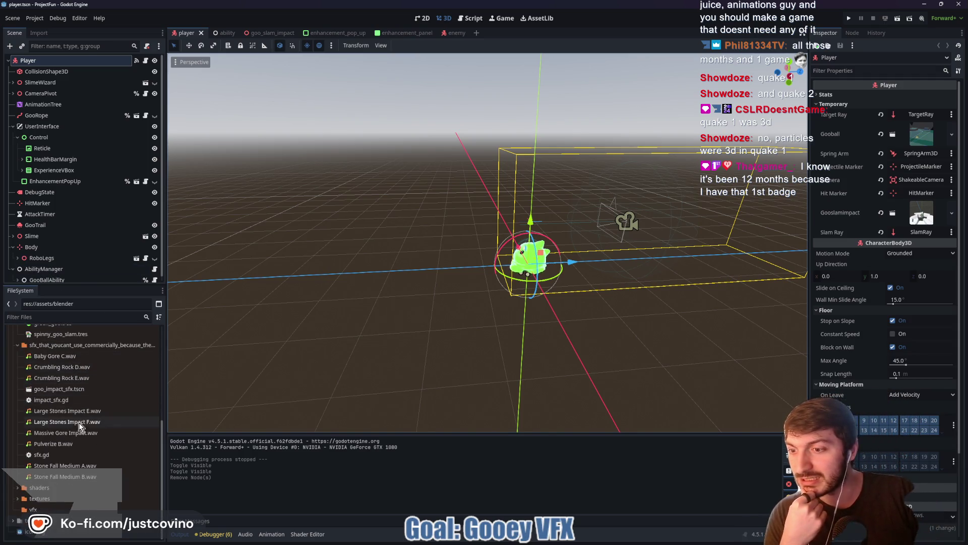
scroll(61, 475, up, 12)
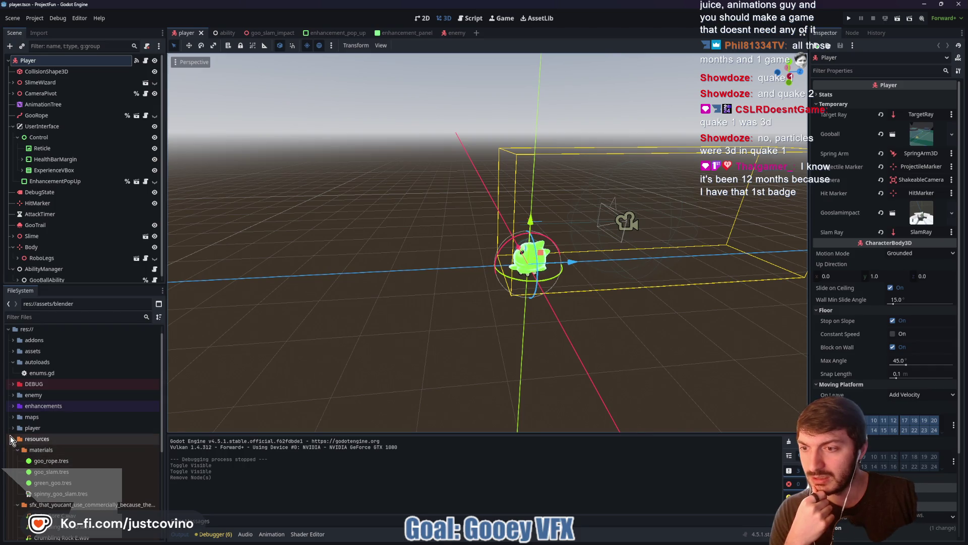
click(13, 439)
double_click(25, 430)
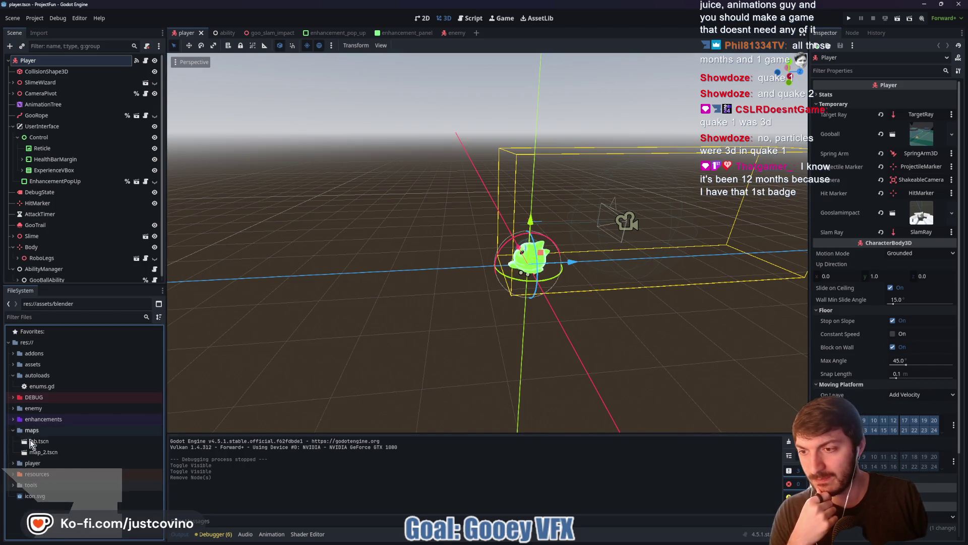
double_click(44, 442)
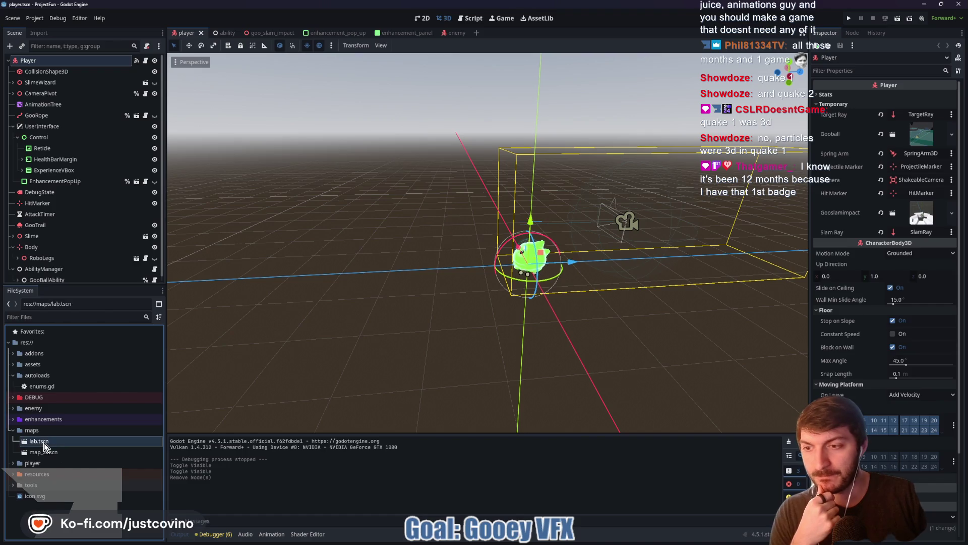
scroll(340, 359, down, 10)
scroll(417, 335, up, 10)
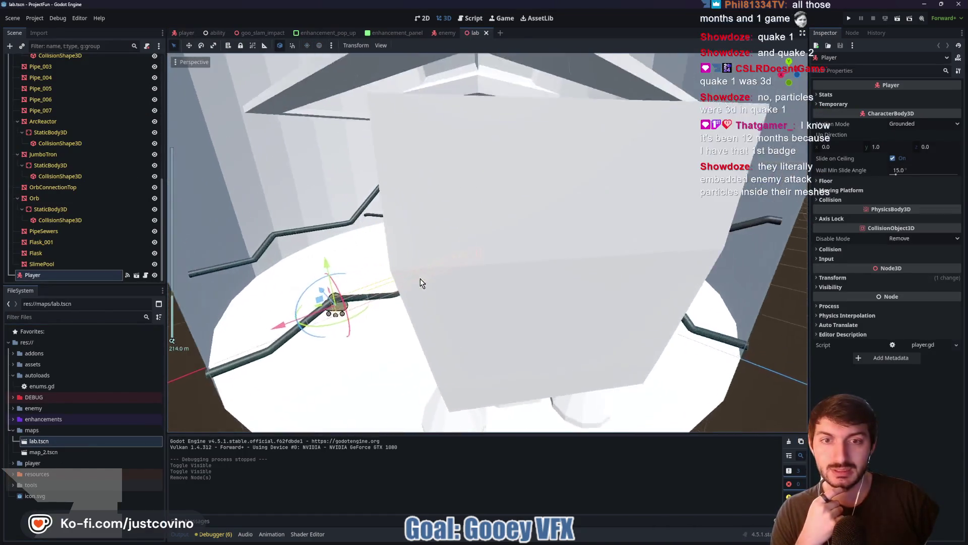
drag(422, 283, 540, 296)
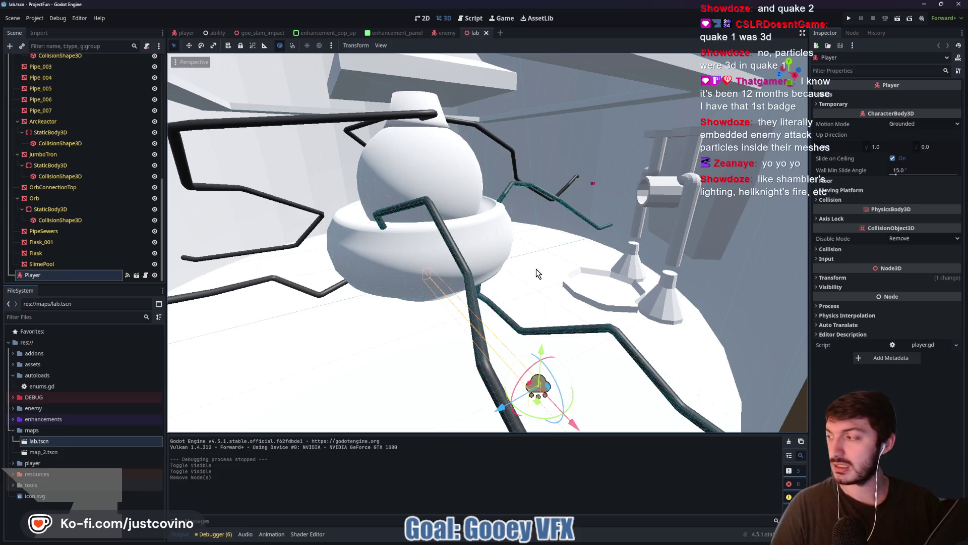
mouse_move(537, 268)
mouse_down()
mouse_move(437, 230)
mouse_move(555, 242)
mouse_move(498, 234)
mouse_move(555, 204)
mouse_move(538, 217)
mouse_up()
scroll(497, 235, down, 10)
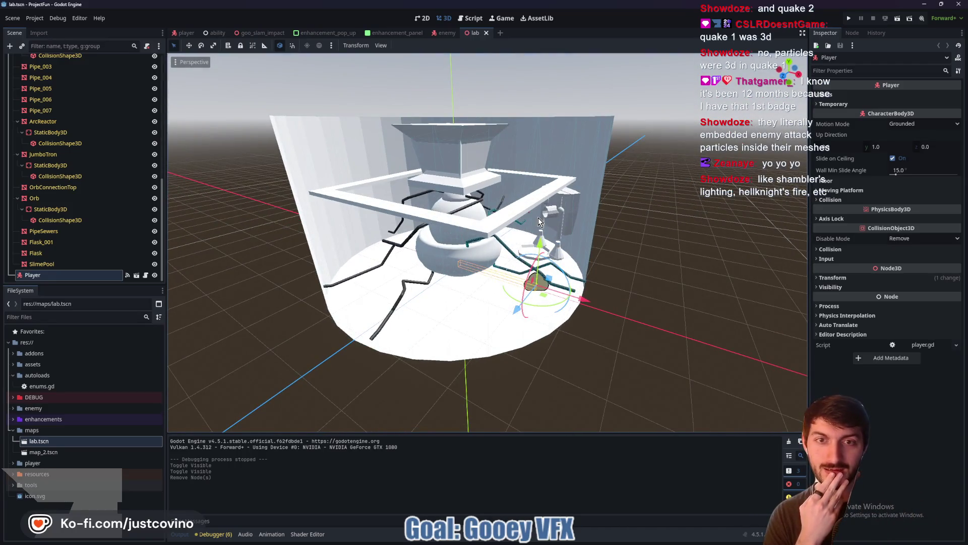
drag(589, 153, 514, 210)
scroll(514, 210, up, 5)
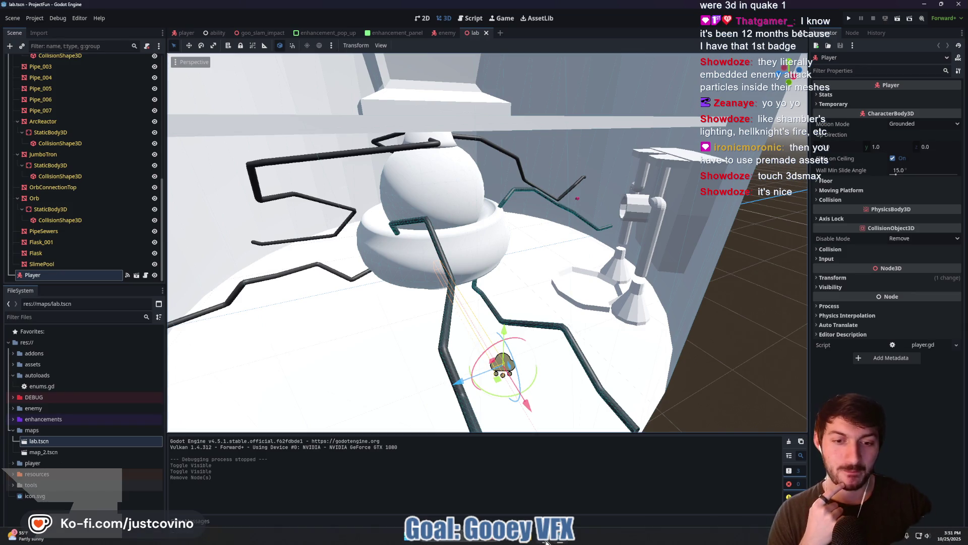
mouse_move(538, 541)
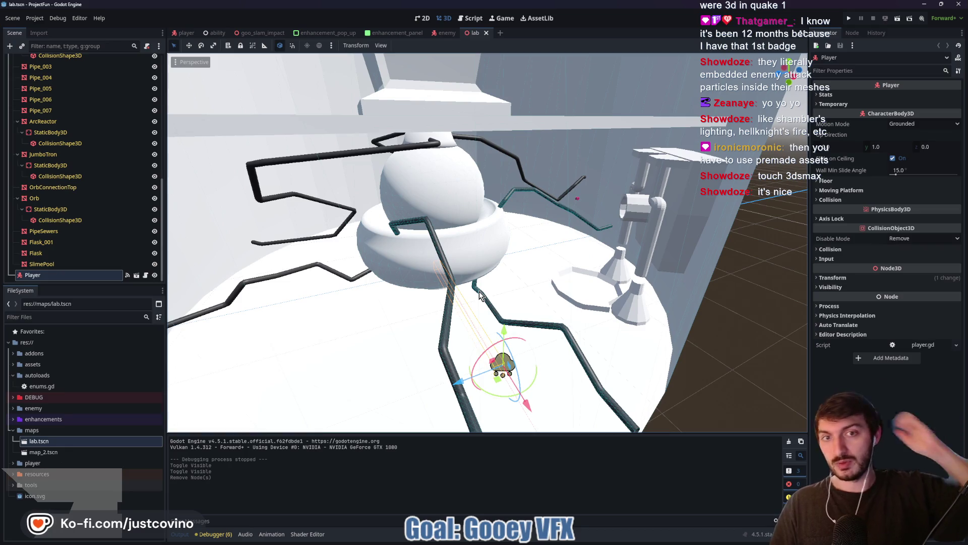
scroll(465, 231, down, 5)
scroll(474, 243, up, 5)
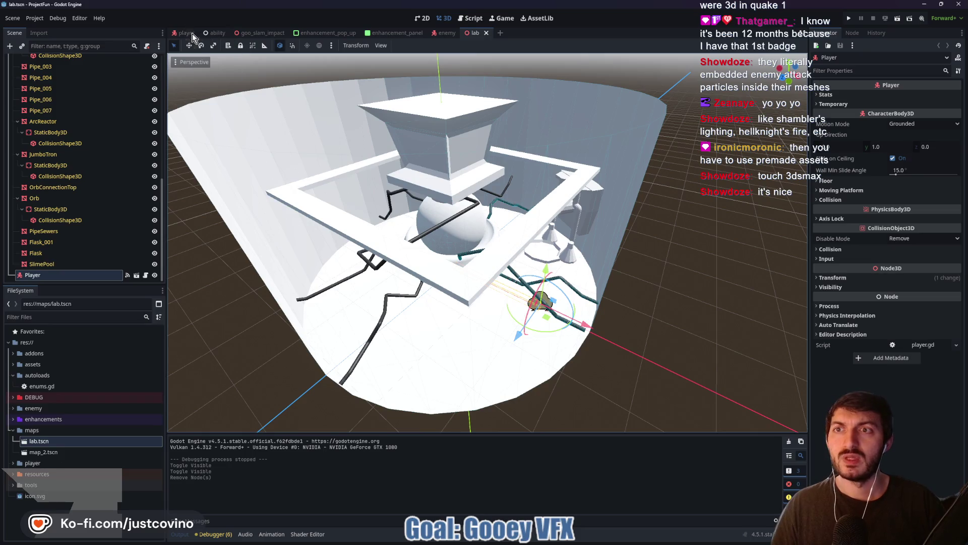
click(186, 33)
Orbit around the Player in the lab scene and run the project with F5
drag(458, 278, 477, 212)
scroll(477, 207, up, 4)
mouse_move(501, 169)
mouse_down()
mouse_move(313, 233)
mouse_move(570, 166)
mouse_move(509, 237)
mouse_up()
key(Escape)
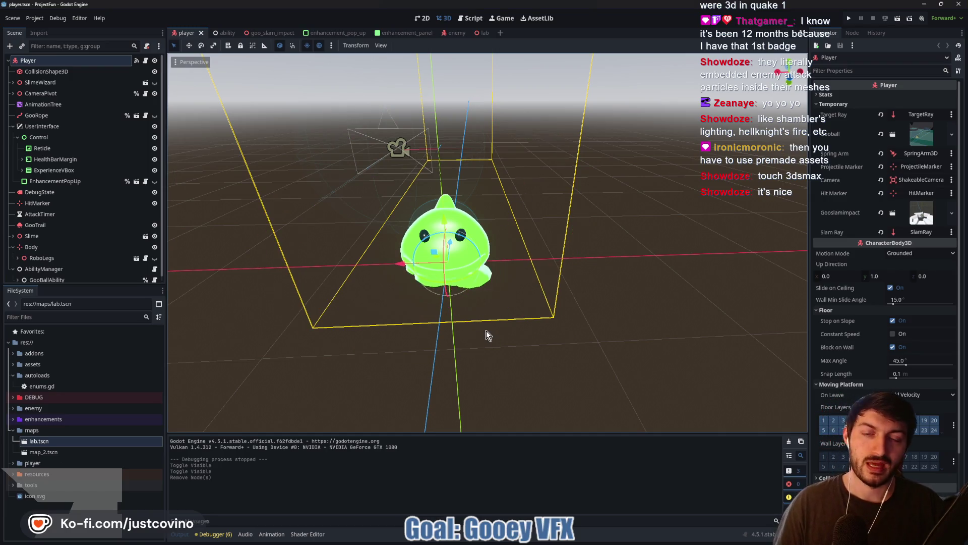
drag(580, 297, 522, 230)
mouse_move(262, 32)
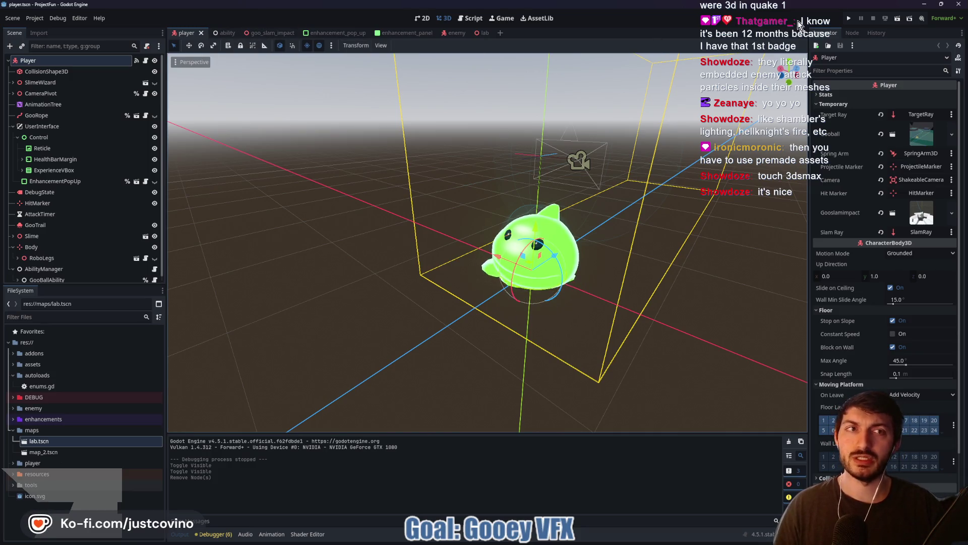
click(848, 20)
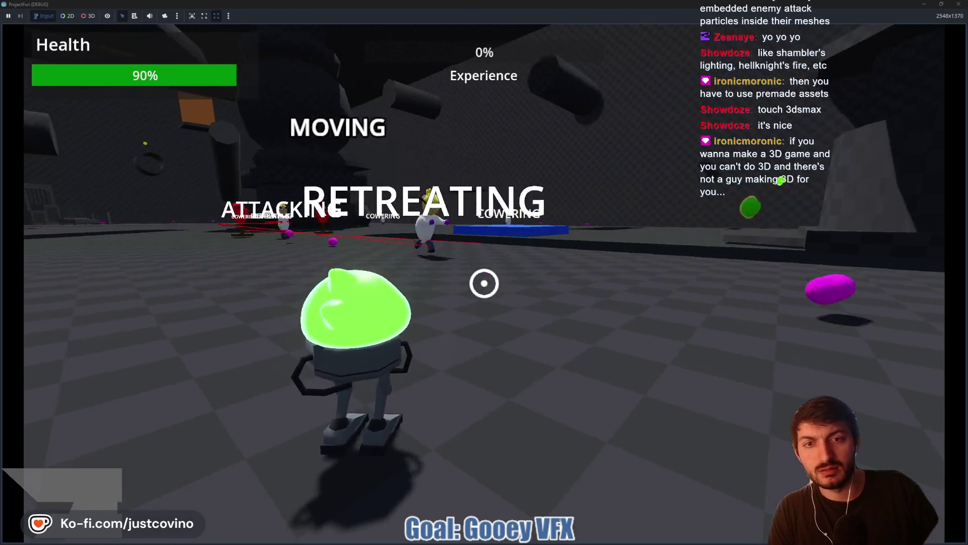
Stop the game, open the enemy scene and raise the LOSRay higher on the enemy
key(F8)
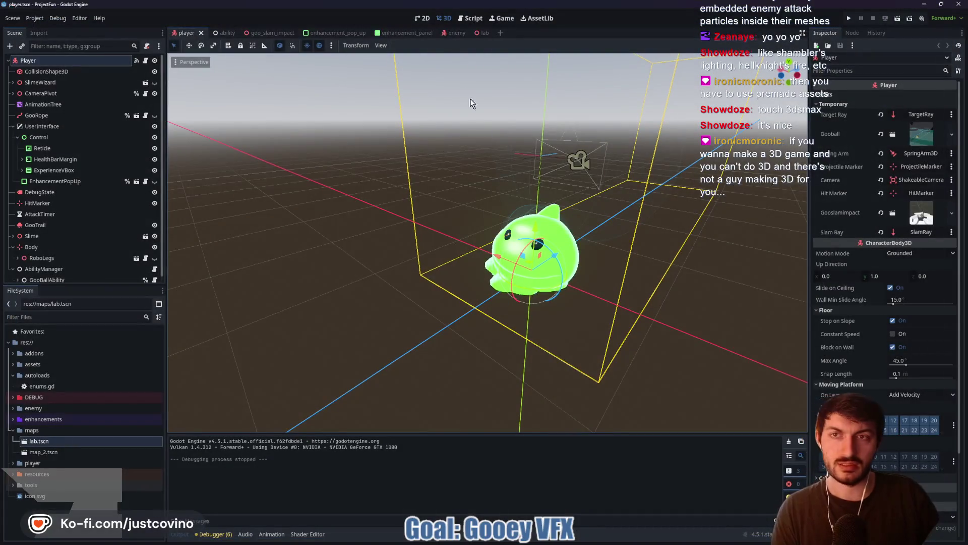
click(450, 33)
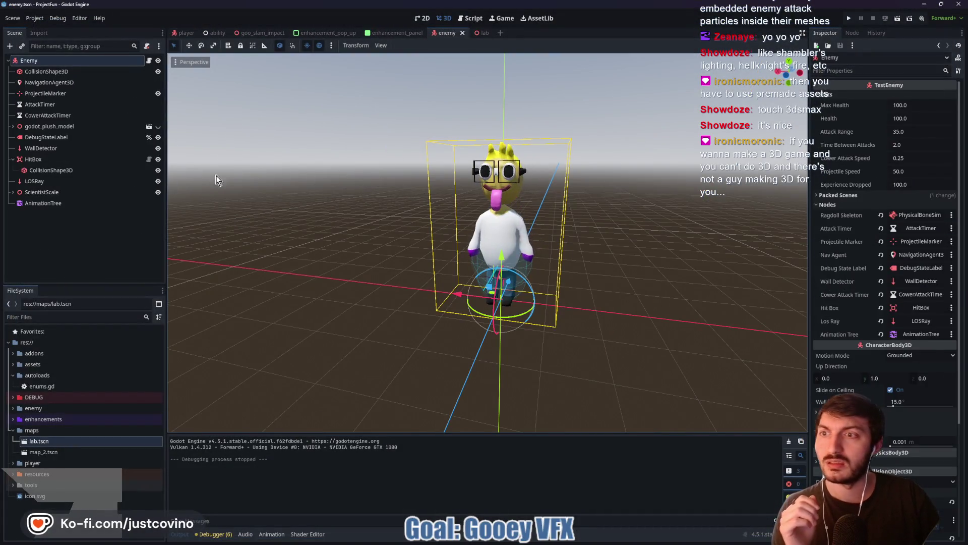
click(49, 181)
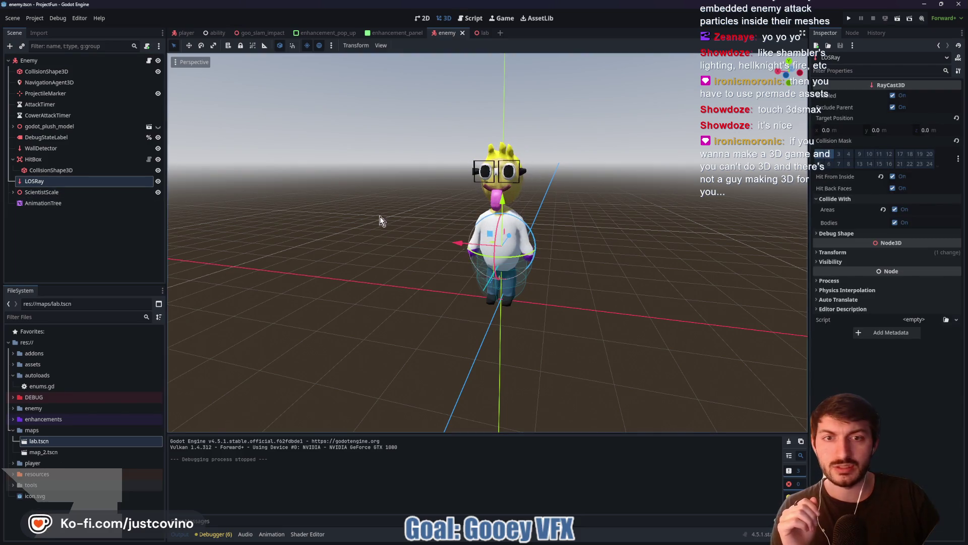
drag(311, 217, 299, 218)
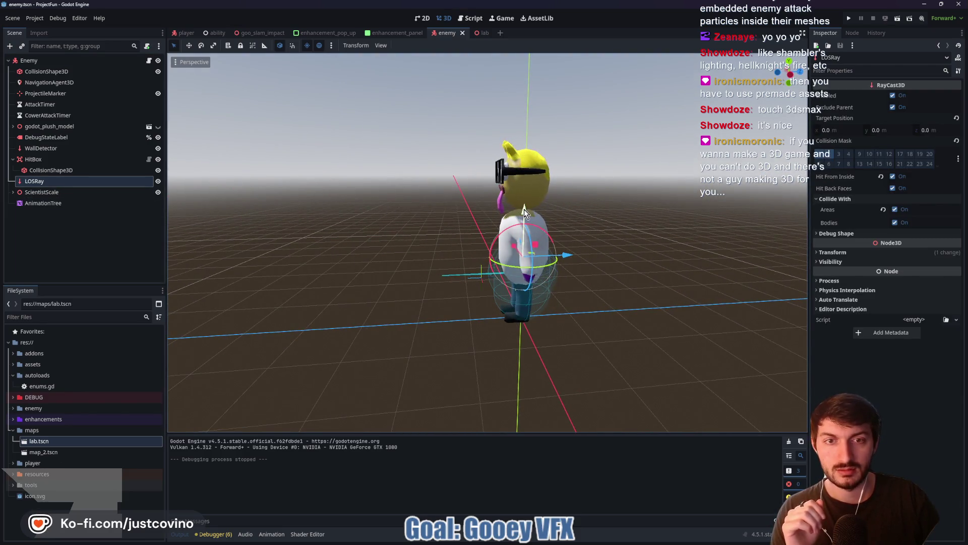
mouse_move(525, 209)
mouse_down()
mouse_move(526, 171)
mouse_move(591, 202)
mouse_move(621, 196)
mouse_up()
Raise the WallDetector and ProjectileMarker to head height, then expand godot_plush_model
click(41, 148)
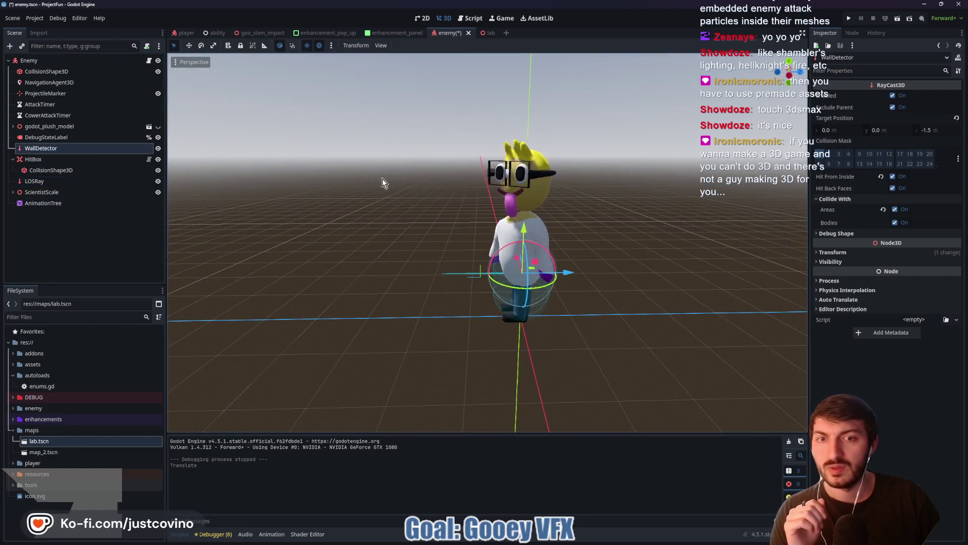
drag(522, 233, 523, 195)
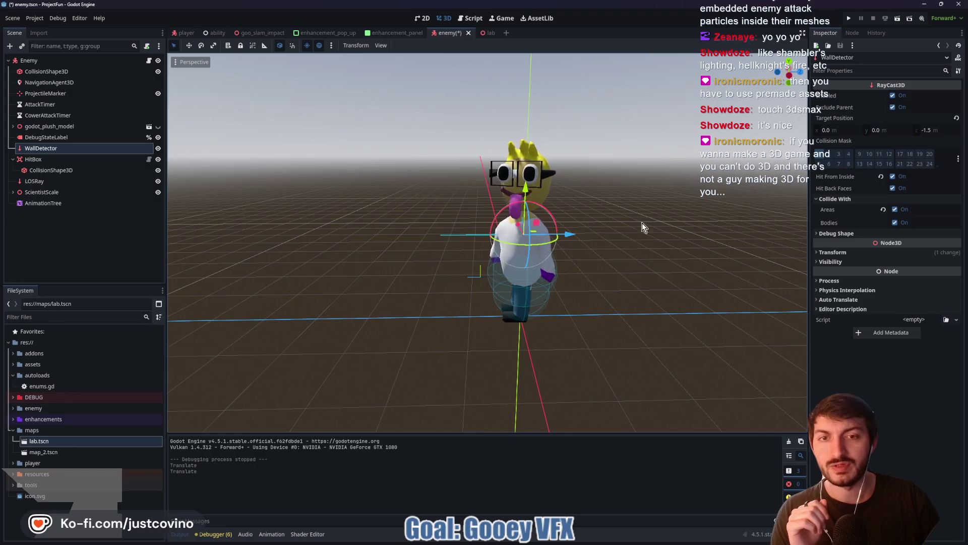
click(50, 93)
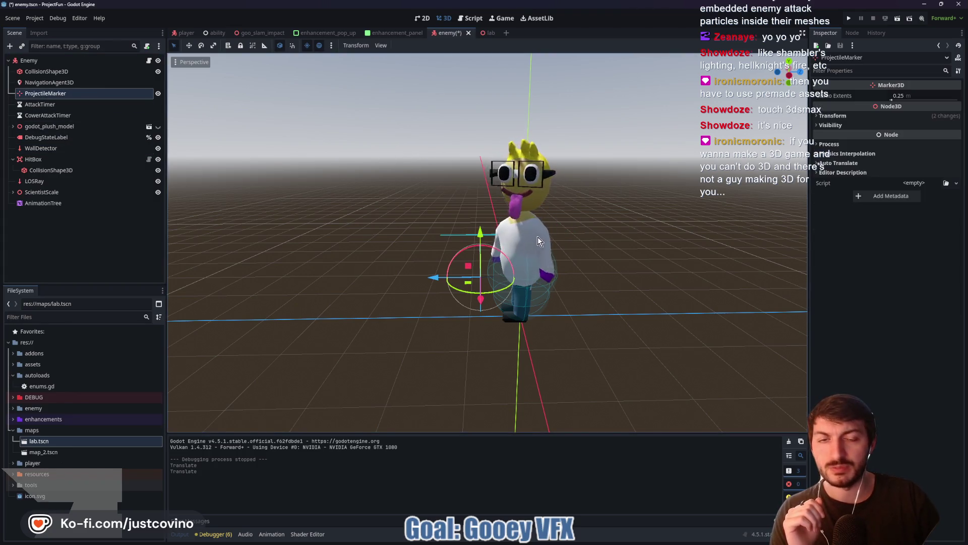
drag(480, 234, 480, 149)
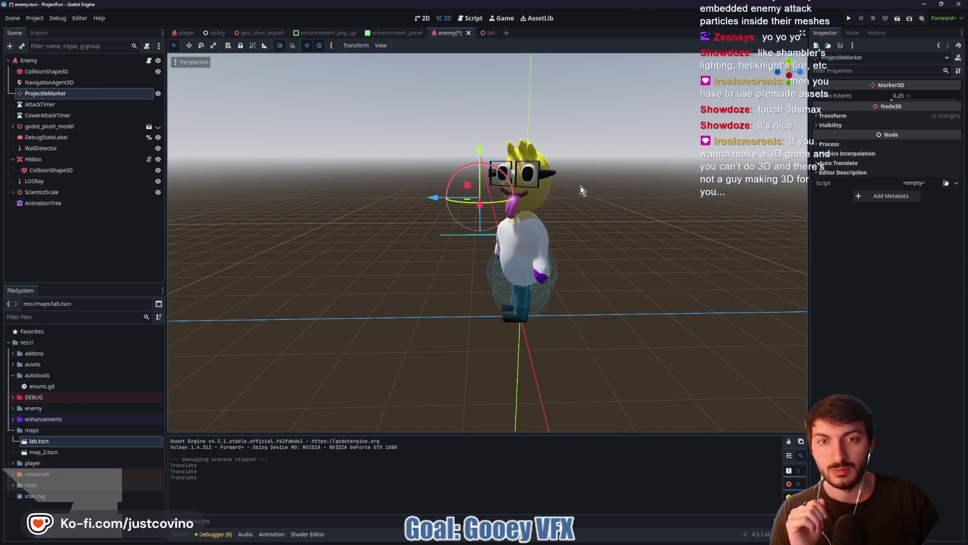
drag(480, 152, 480, 172)
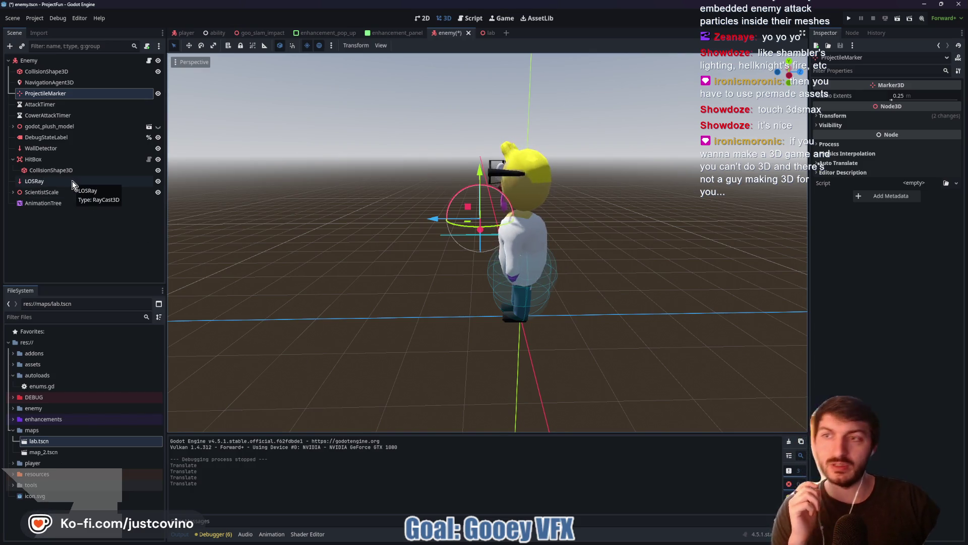
click(13, 128)
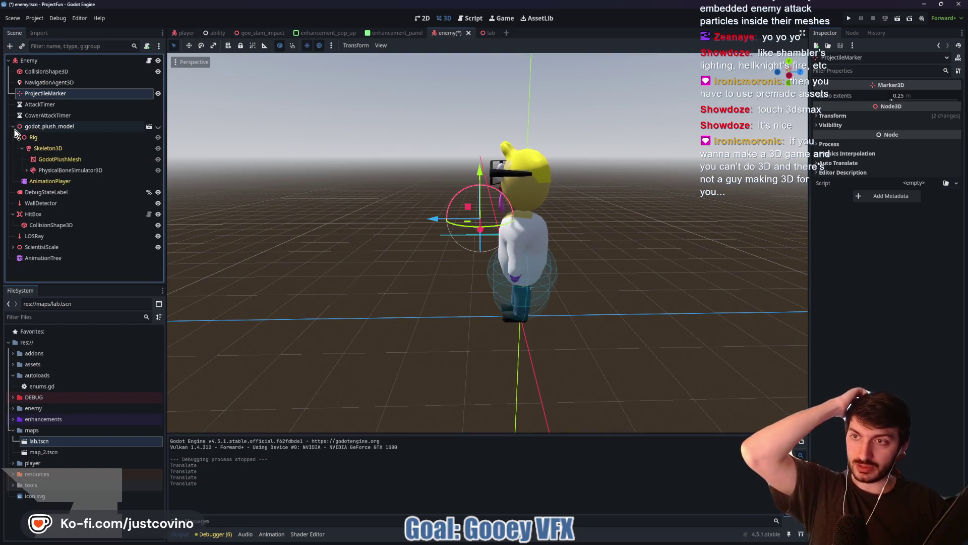
click(27, 171)
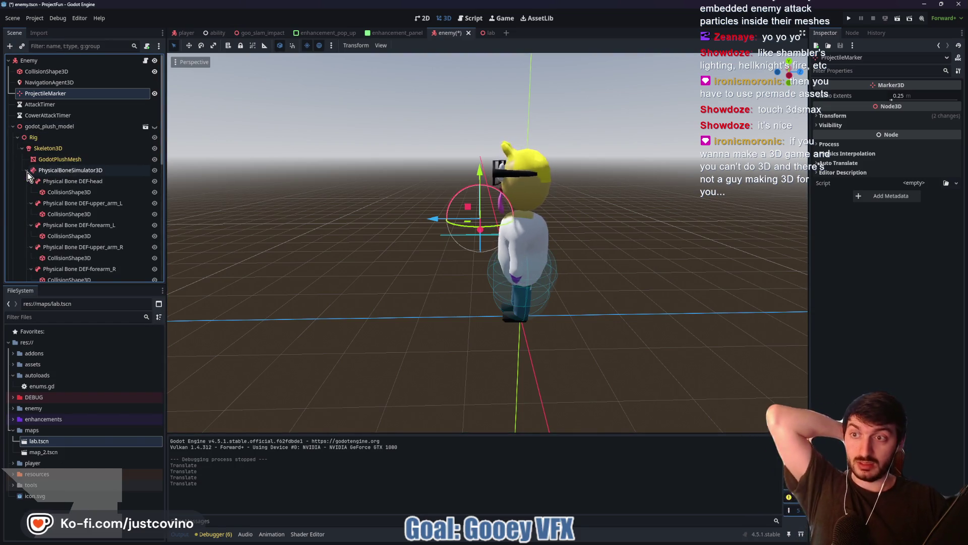
click(27, 171)
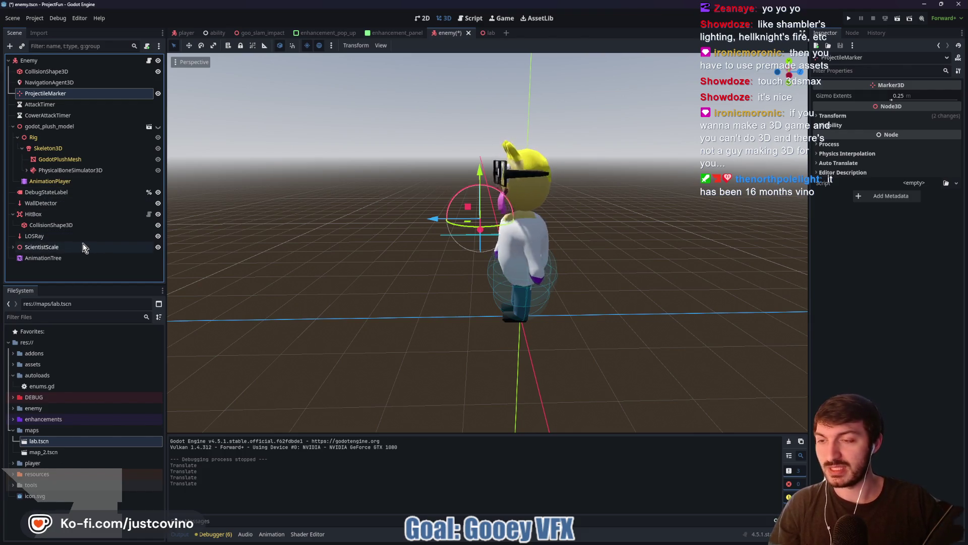
click(18, 248)
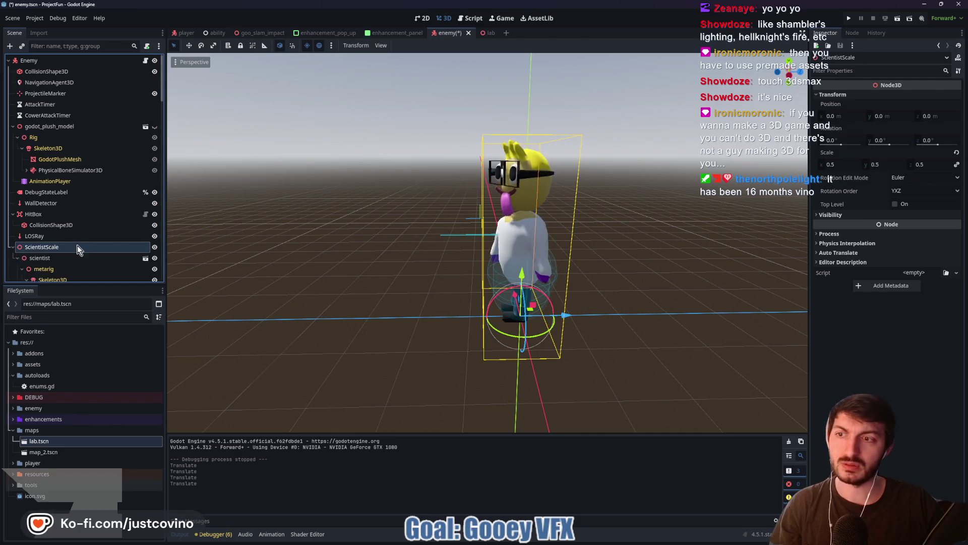
Expand ScientistScale and inspect its scientist, metarig and Skeleton3D nodes
double_click(51, 251)
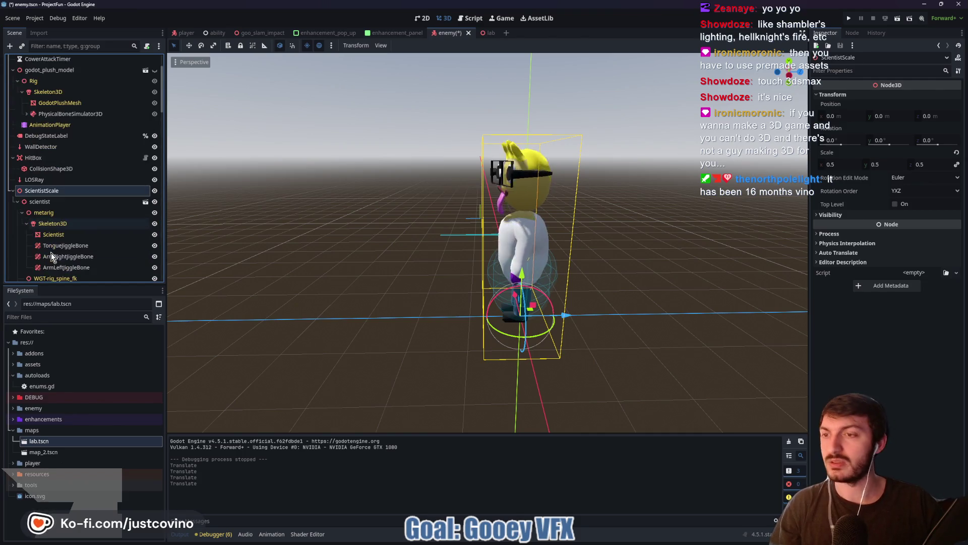
click(52, 202)
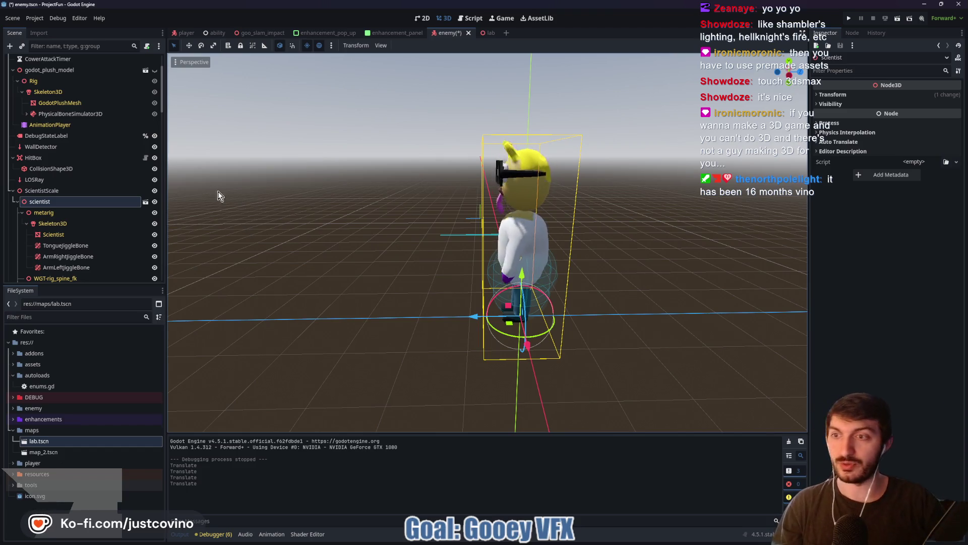
mouse_move(414, 191)
mouse_down()
mouse_move(394, 212)
mouse_move(414, 208)
mouse_move(339, 209)
mouse_up()
scroll(97, 245, down, 3)
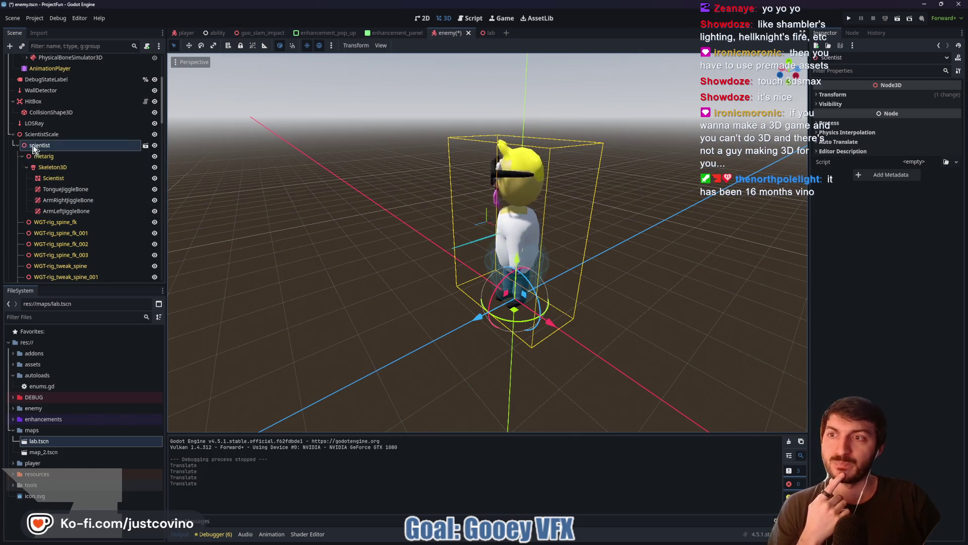
click(43, 156)
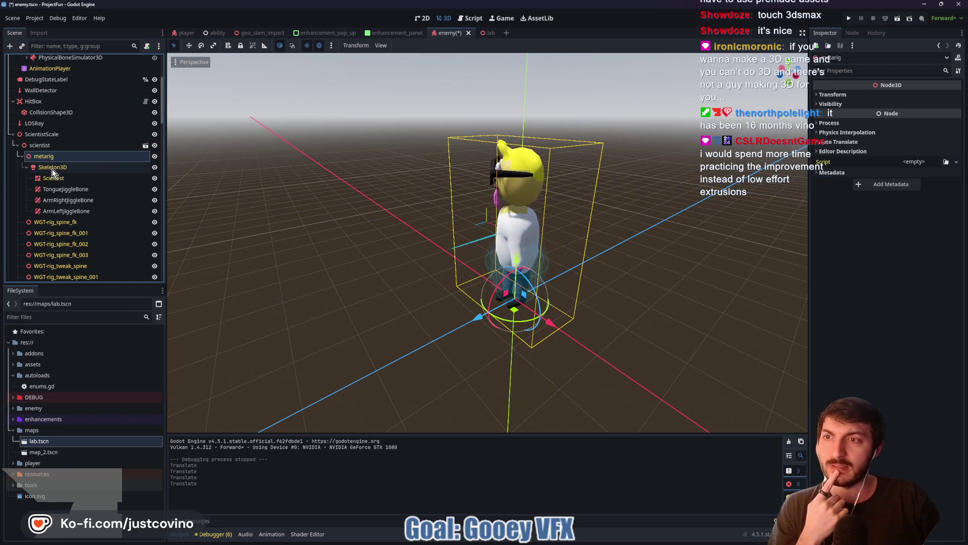
click(53, 168)
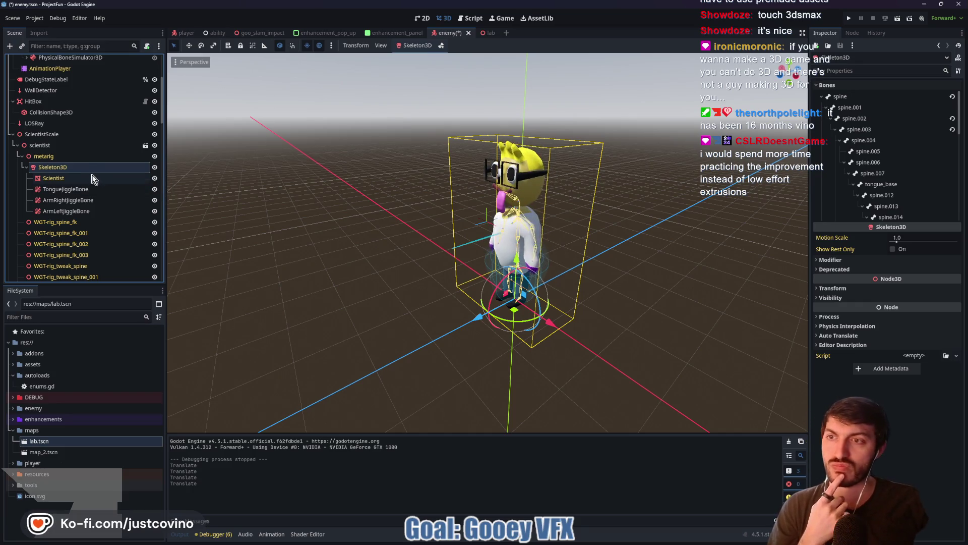
scroll(92, 204, down, 2)
click(82, 204)
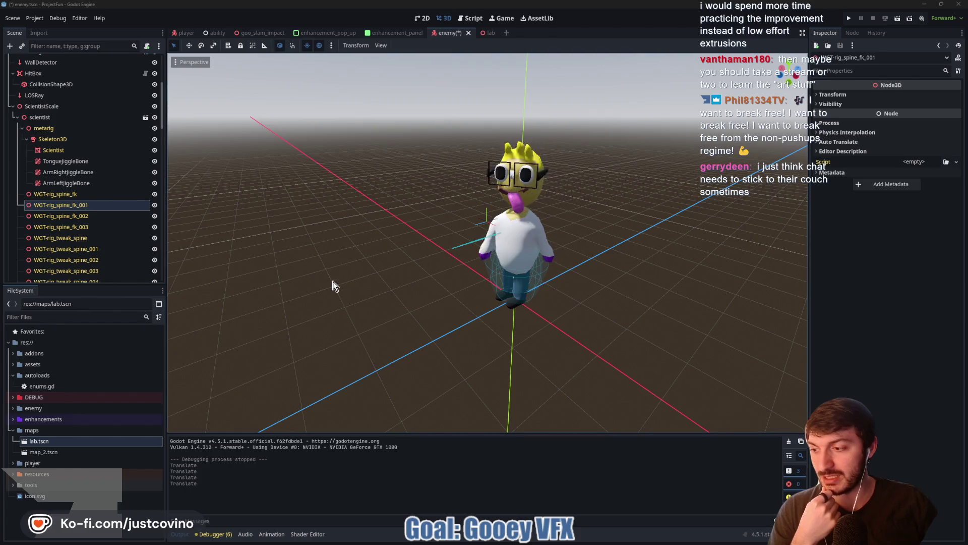
scroll(102, 229, up, 5)
Paste the viewer's chat message as a comment at line 148, credit the viewer dated 25 Oct 2025, and save
click(146, 61)
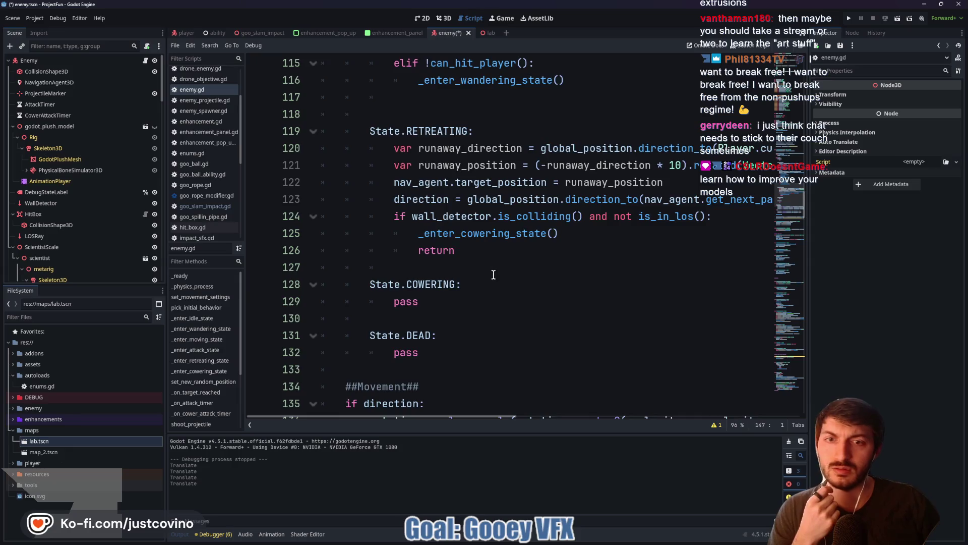
scroll(495, 276, down, 9)
click(375, 162)
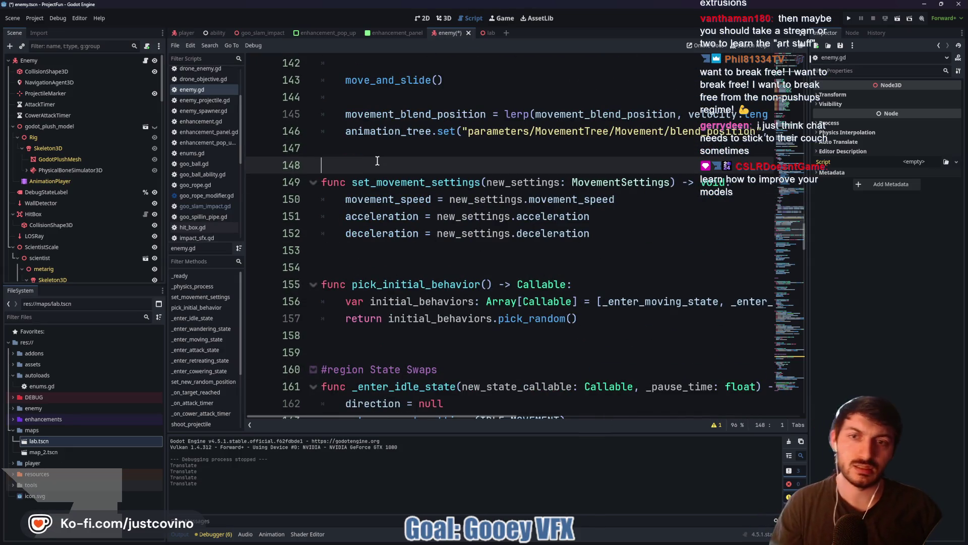
key(Return)
key(Return)
key(Up)
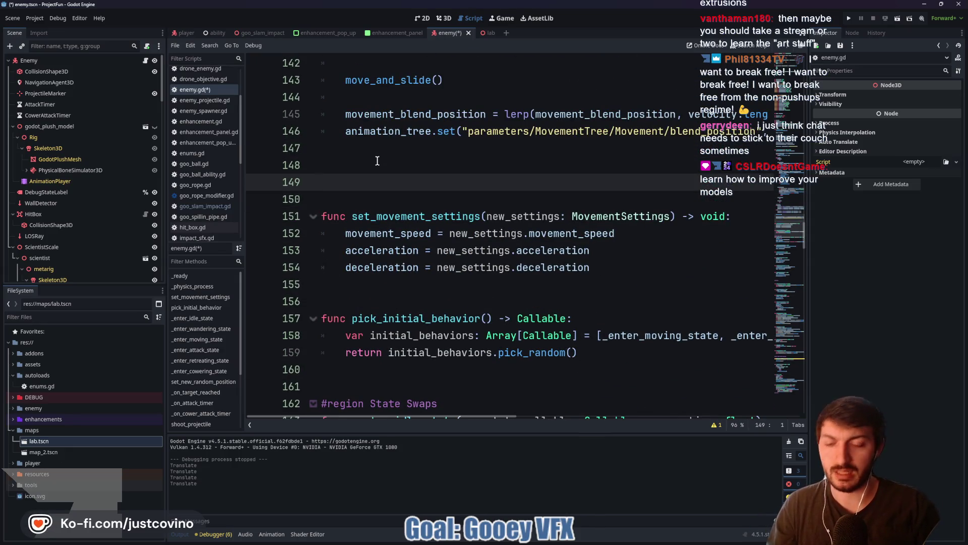
key(ctrl+v)
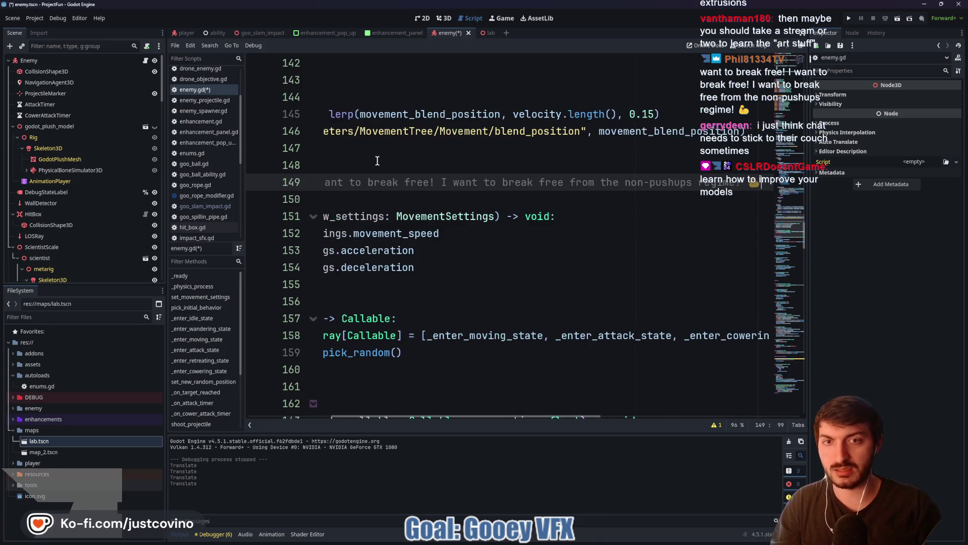
text(- )
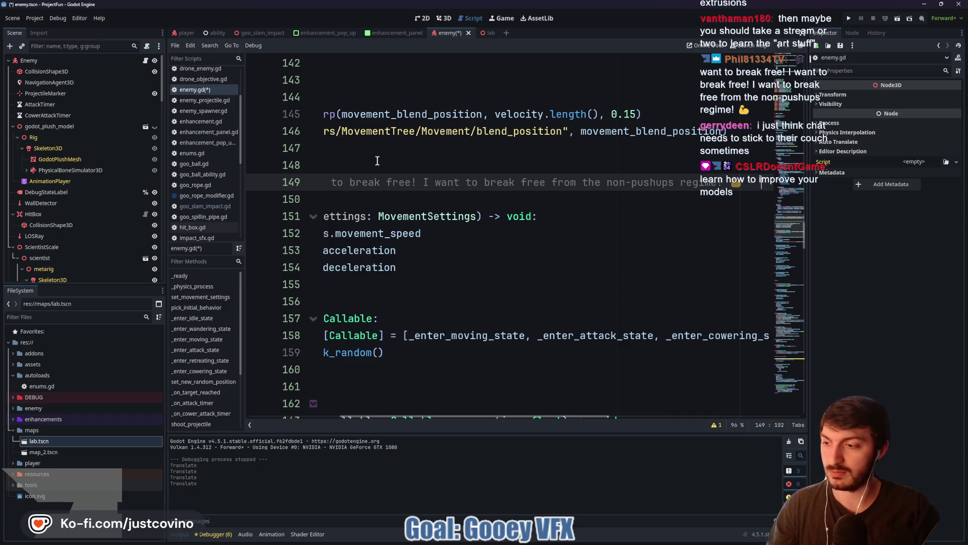
text(Phil)
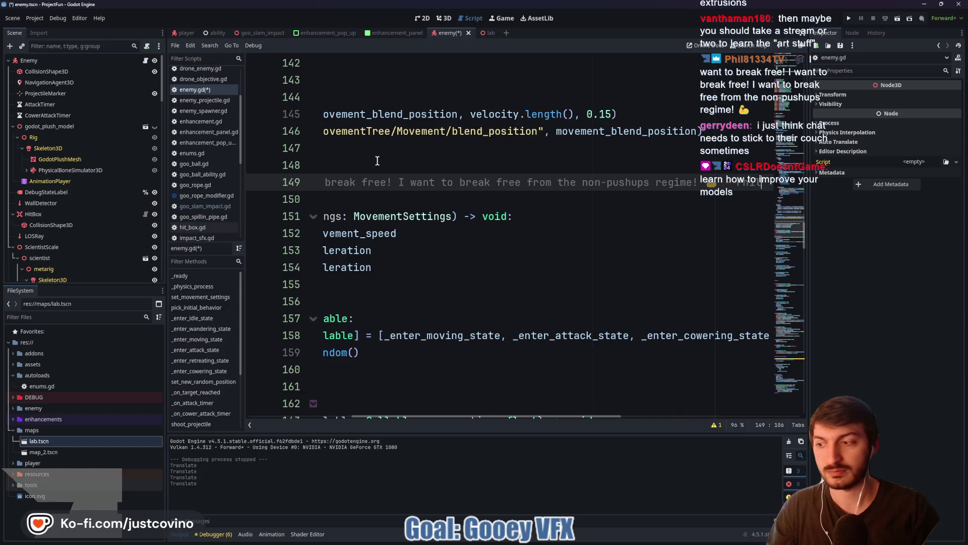
text(81)
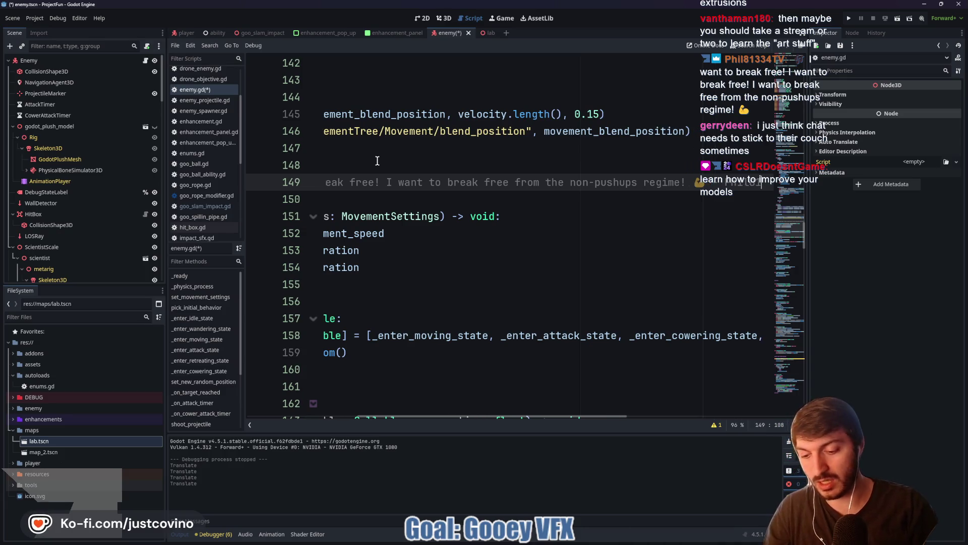
text(334TV)
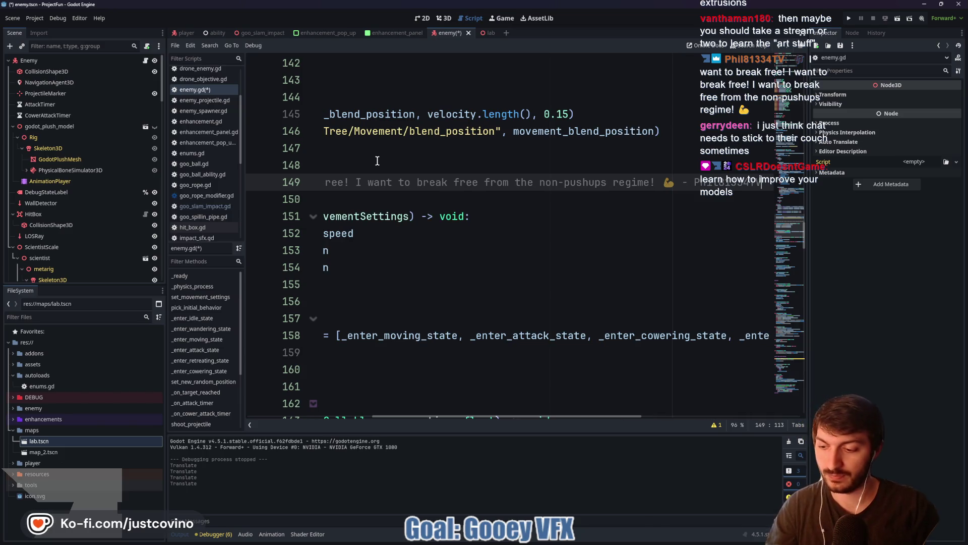
text( 25 Oct 2025)
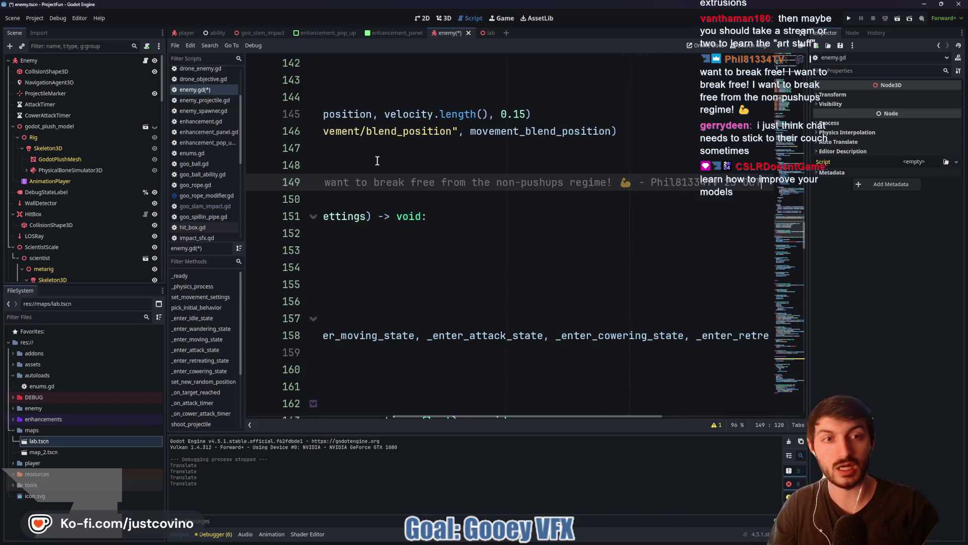
key(ctrl+s)
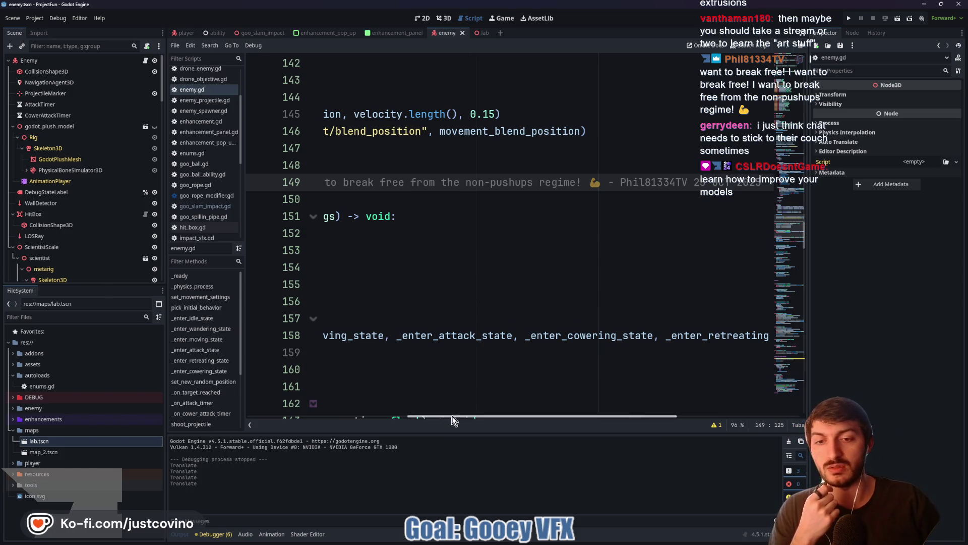
Switch to the Project Goo editor window showing player.gd
drag(443, 417, 287, 422)
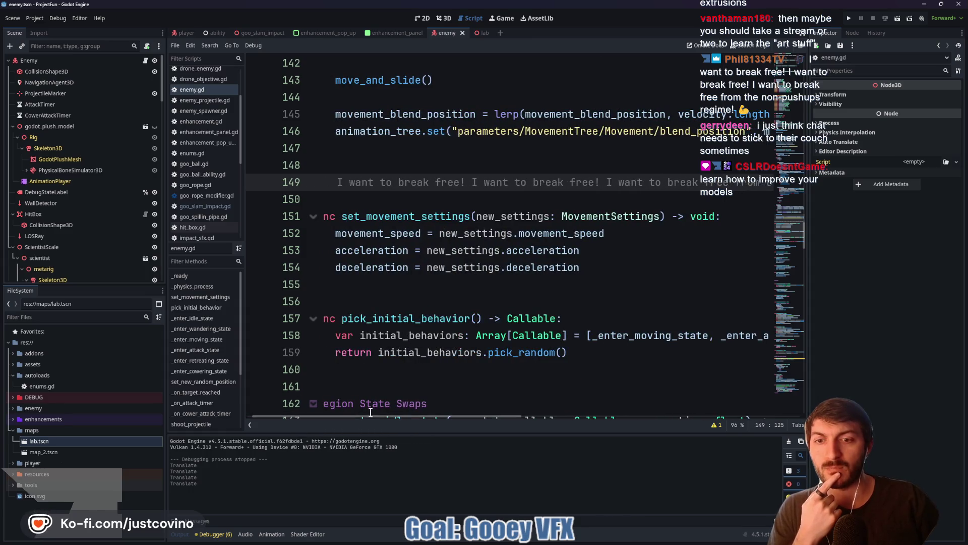
drag(371, 412, 361, 416)
click(396, 204)
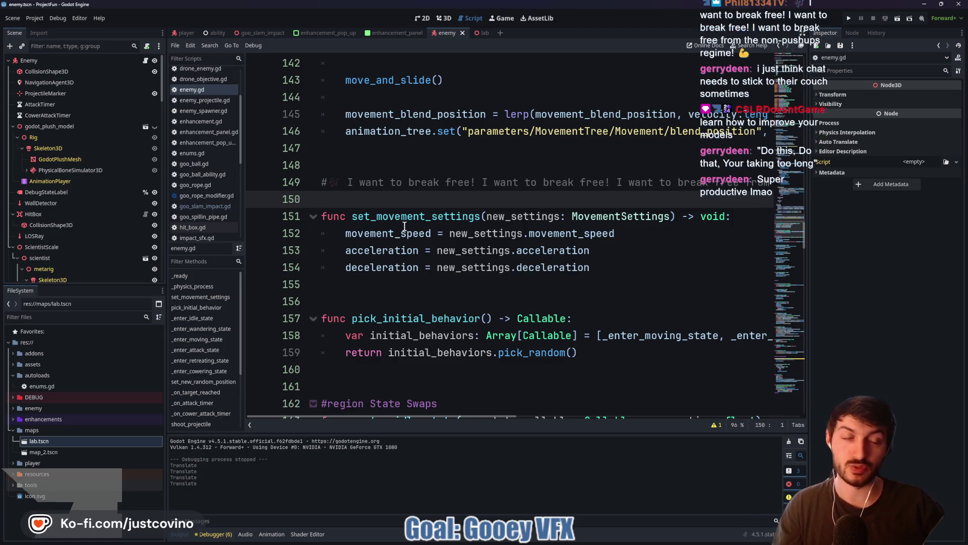
mouse_move(569, 542)
click(593, 480)
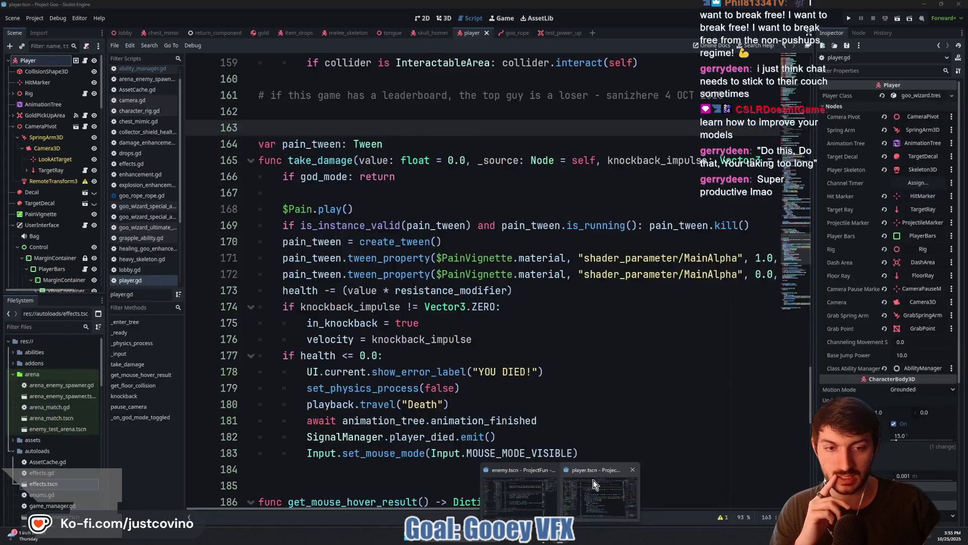
Open melee_skeleton in Project Goo and orbit its 3D view to look down on the skeleton
click(348, 32)
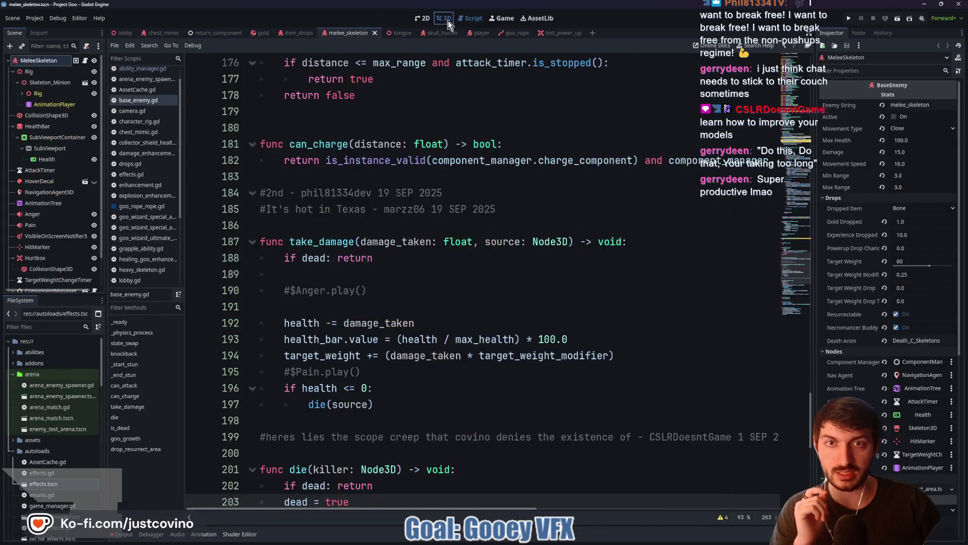
click(444, 18)
scroll(513, 292, up, 5)
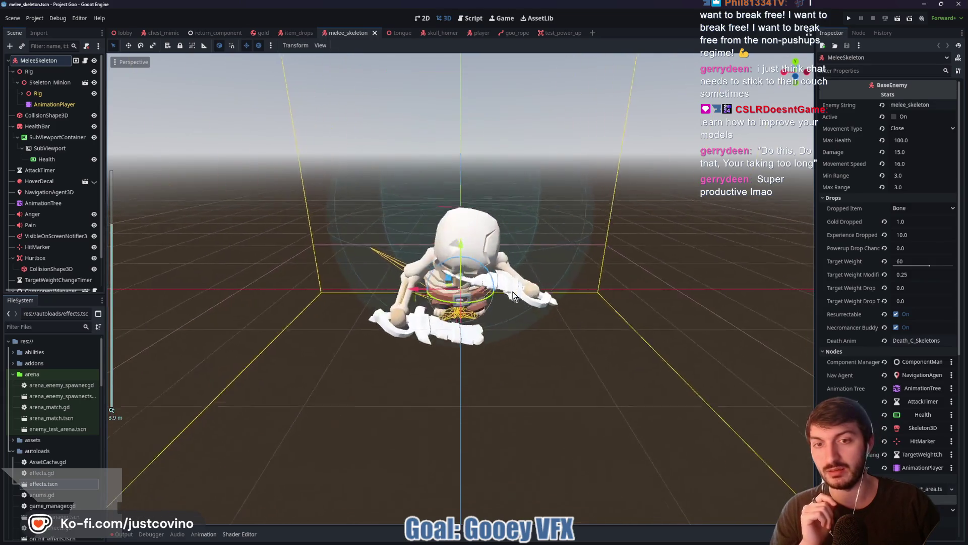
mouse_move(601, 248)
mouse_down()
mouse_move(571, 252)
mouse_move(523, 173)
mouse_up()
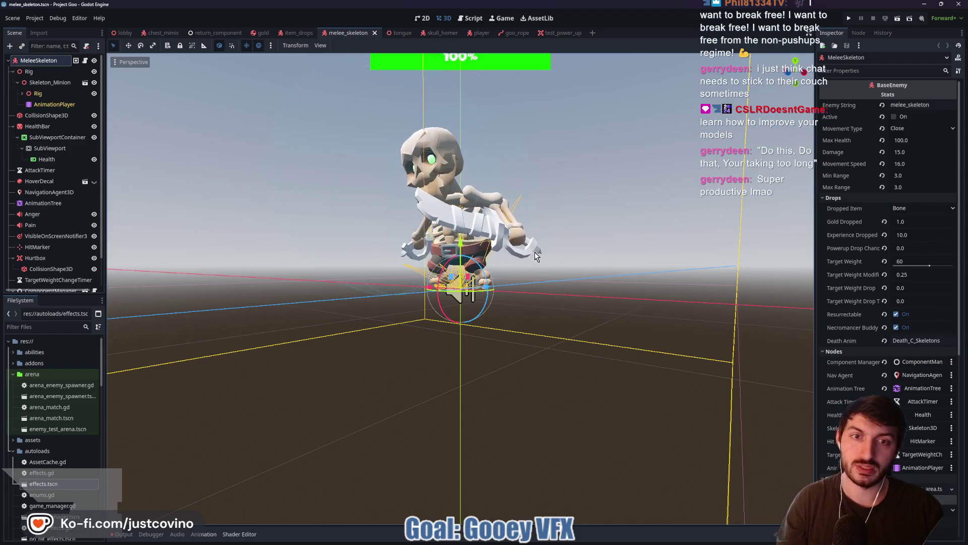
mouse_move(558, 202)
mouse_down()
mouse_move(394, 237)
mouse_move(452, 191)
mouse_up()
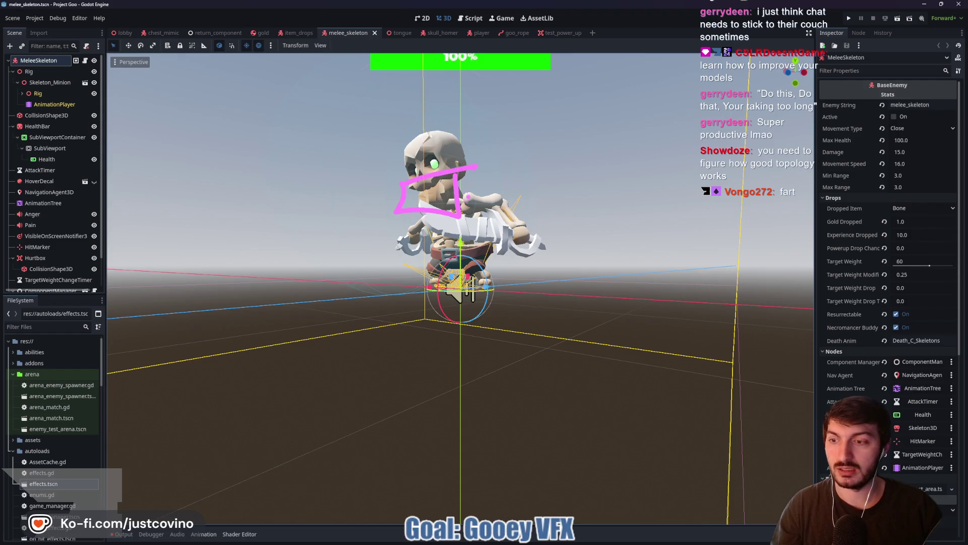
drag(528, 237, 528, 304)
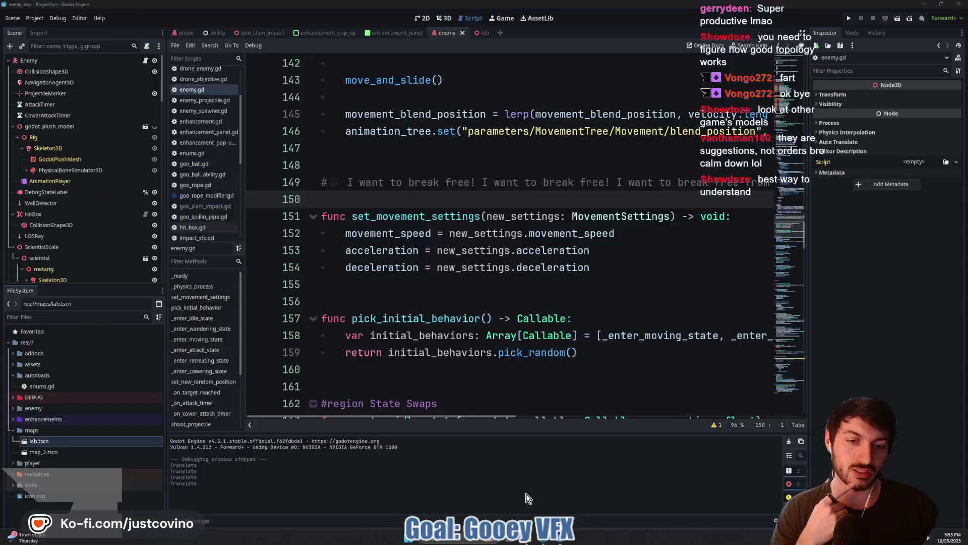
click(414, 288)
click(399, 201)
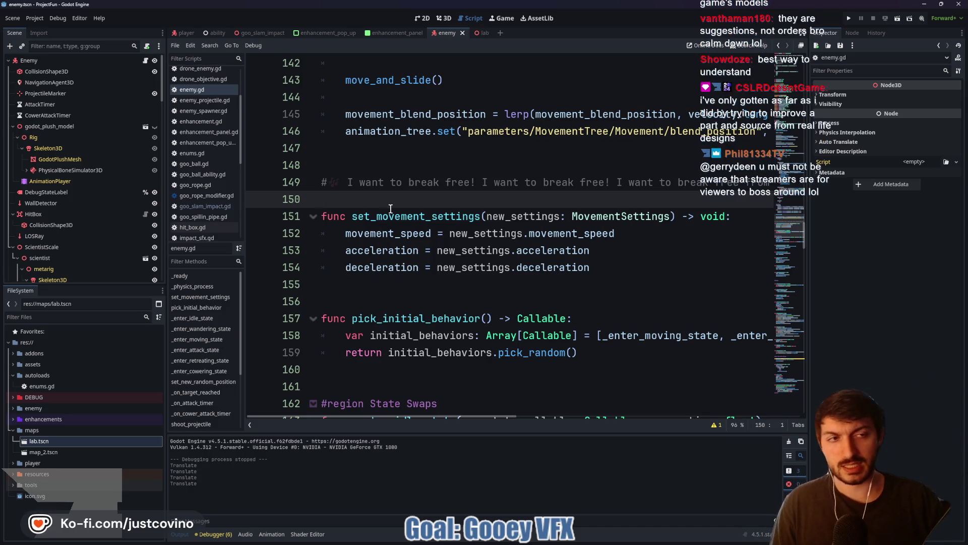
click(391, 209)
click(375, 202)
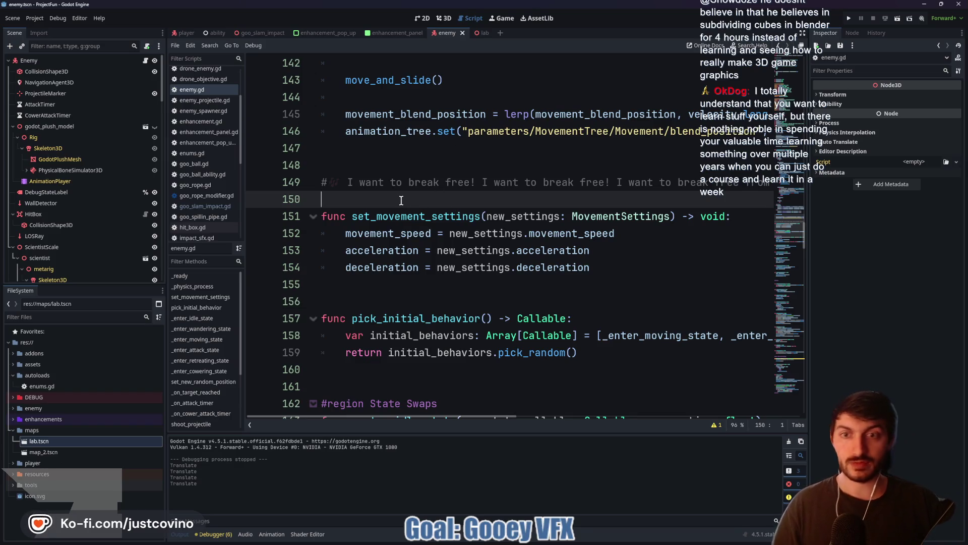
scroll(418, 207, up, 2)
click(356, 251)
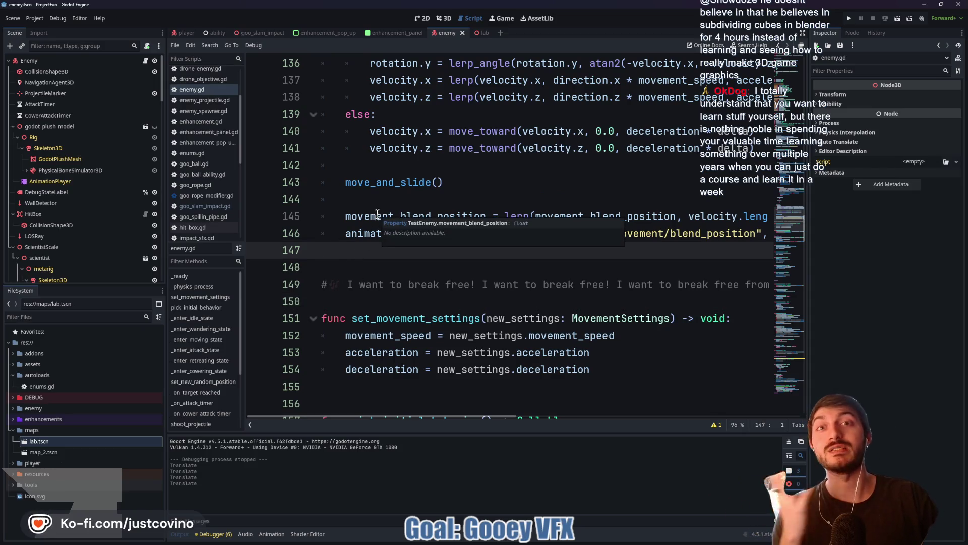
scroll(368, 171, up, 5)
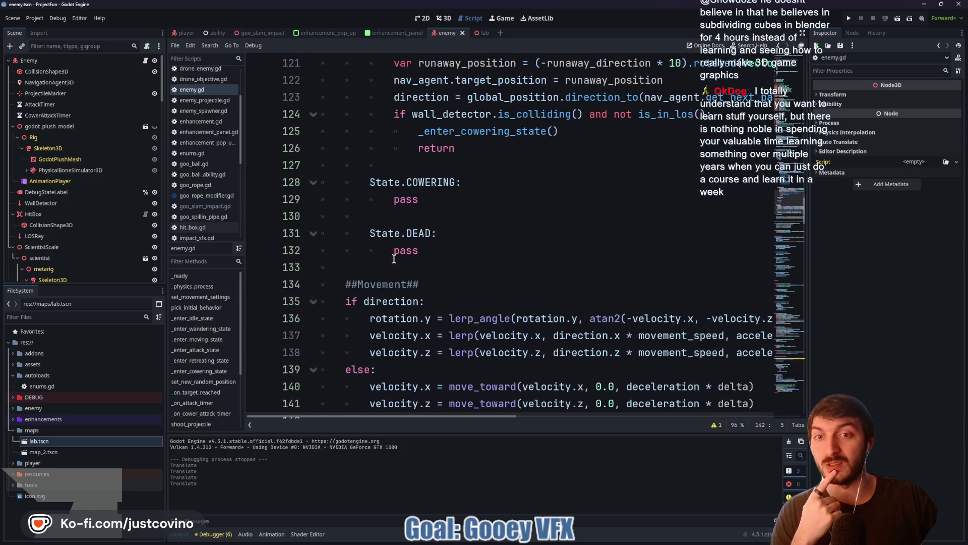
click(397, 269)
scroll(457, 263, up, 2)
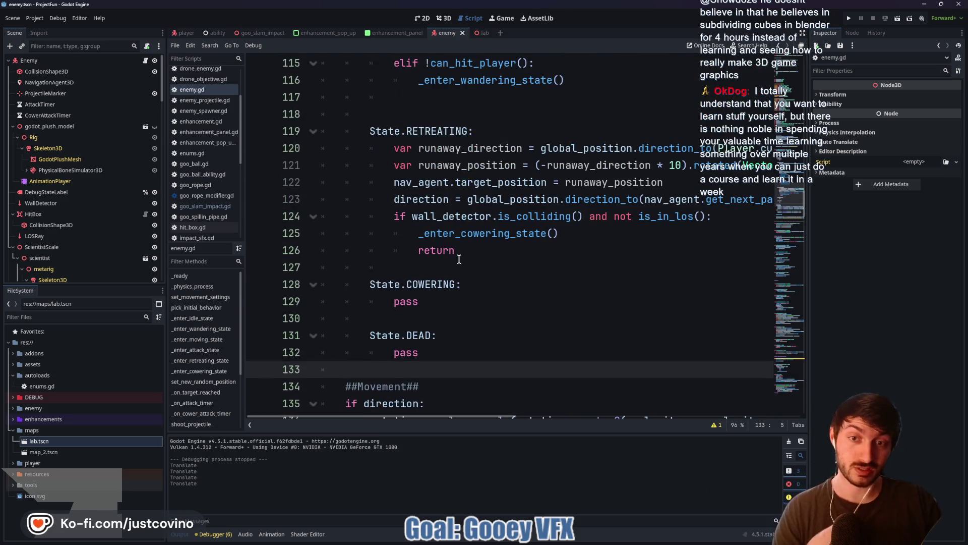
scroll(457, 258, up, 3)
click(448, 261)
scroll(442, 267, up, 5)
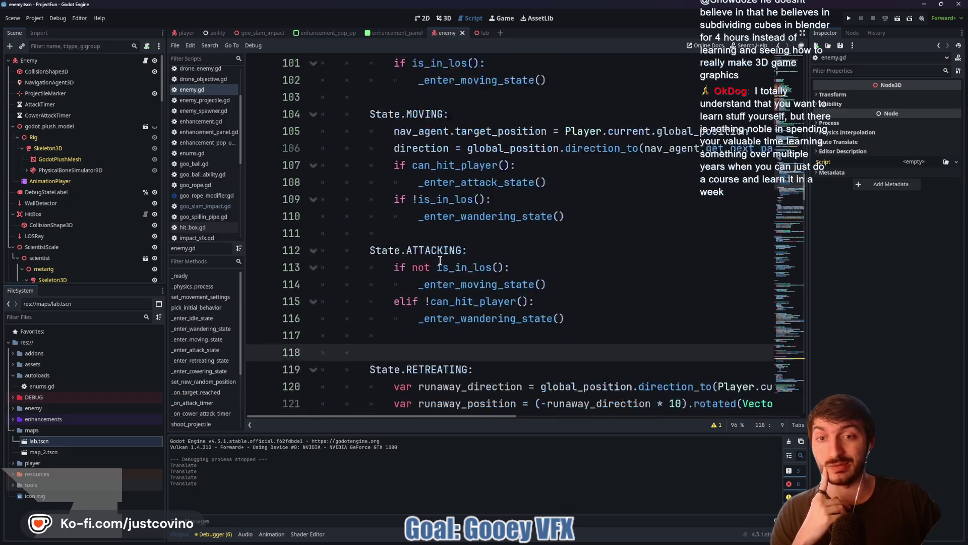
scroll(443, 272, down, 3)
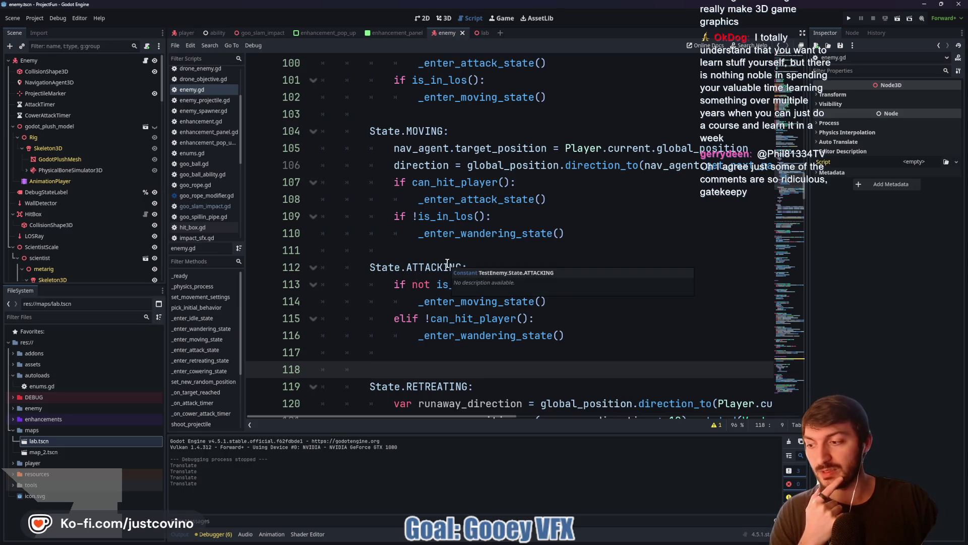
scroll(447, 262, up, 4)
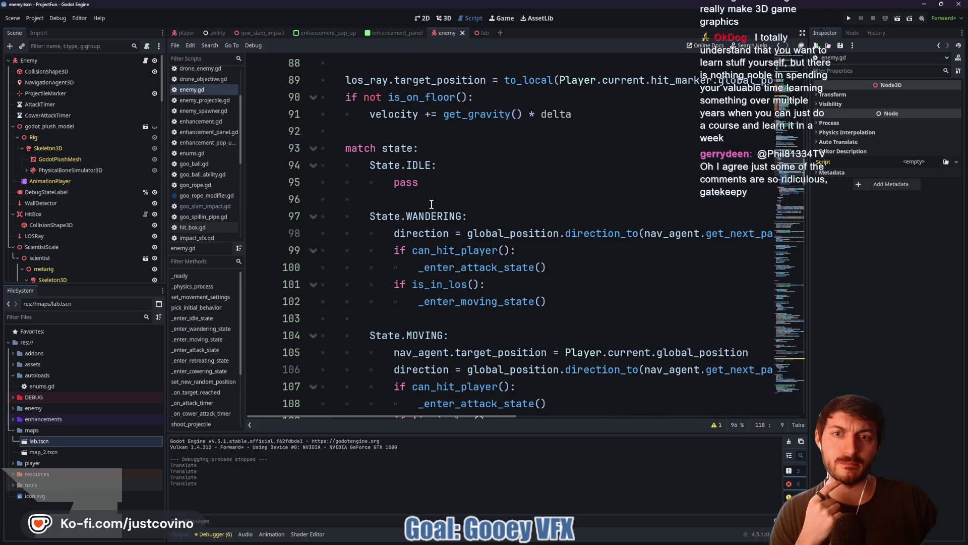
scroll(431, 204, up, 4)
click(386, 335)
click(422, 275)
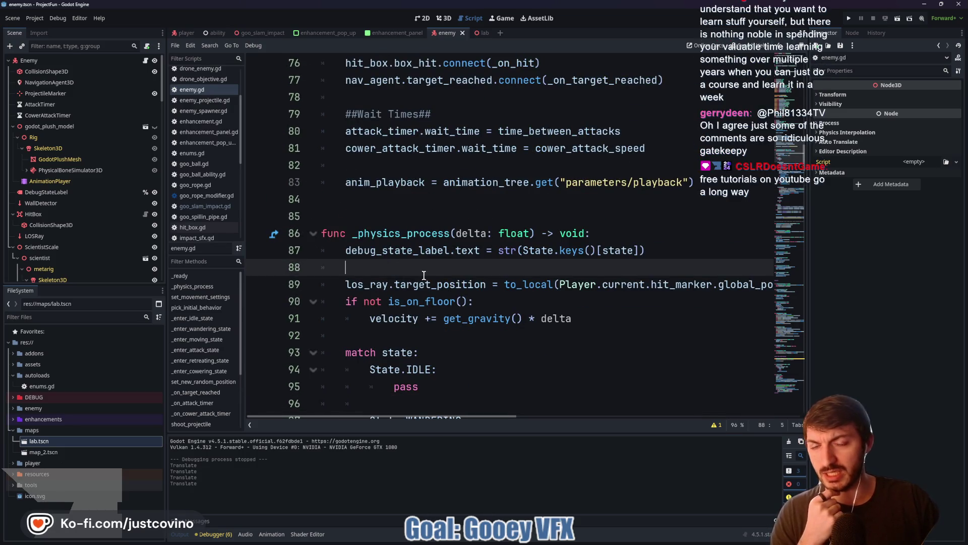
scroll(423, 275, up, 3)
click(405, 352)
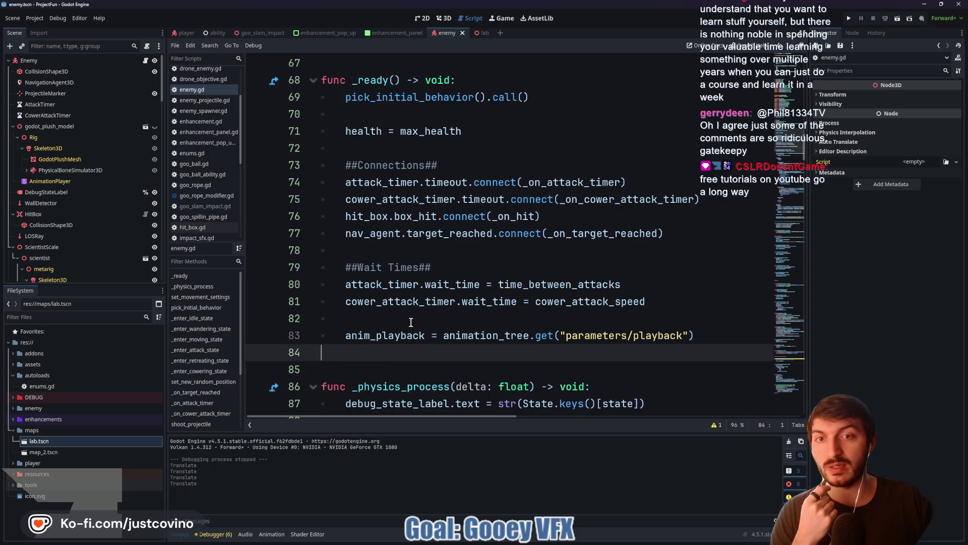
click(393, 148)
scroll(393, 202, up, 3)
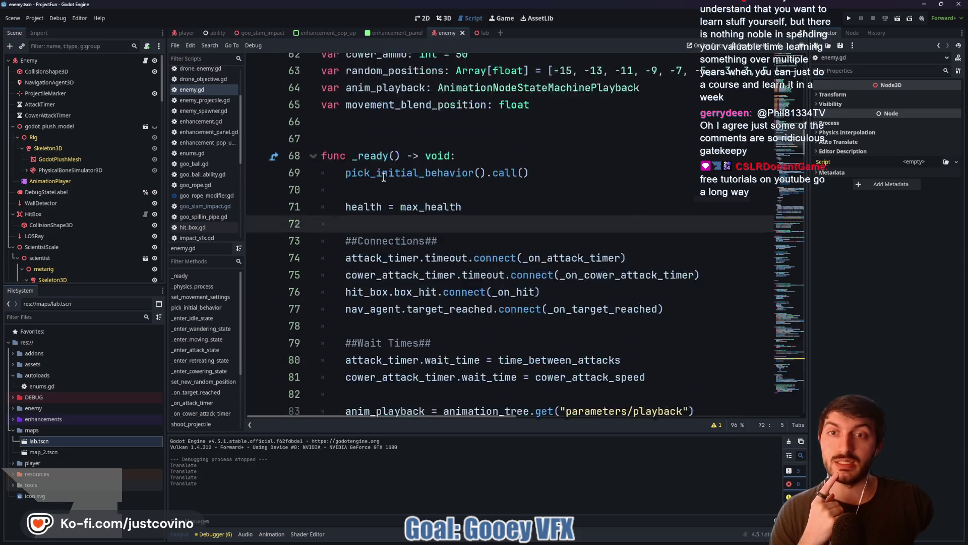
click(394, 199)
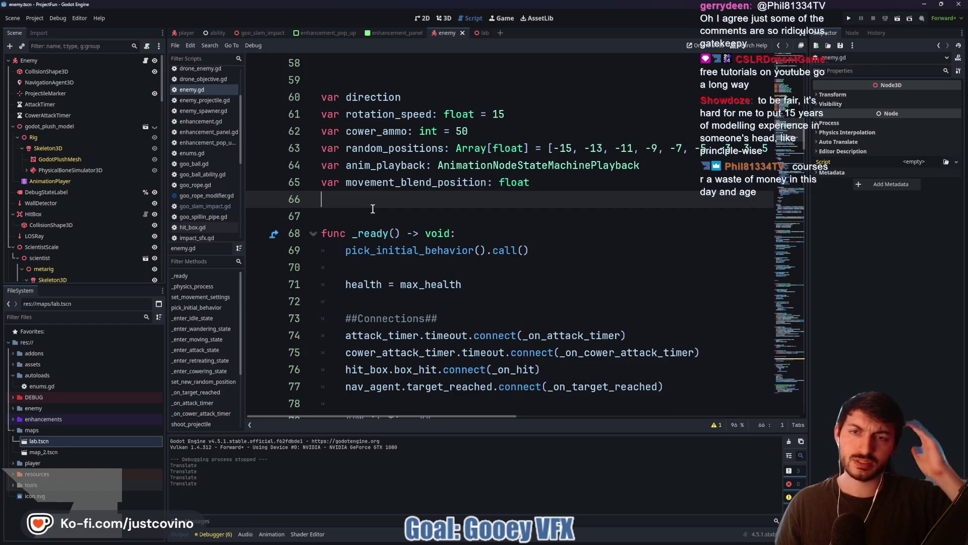
click(373, 209)
scroll(375, 217, up, 2)
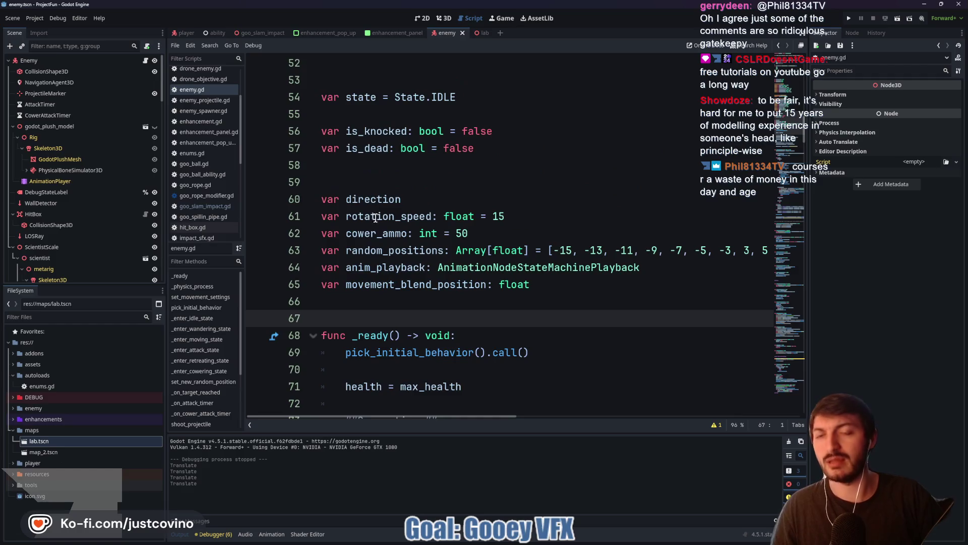
click(373, 174)
click(370, 167)
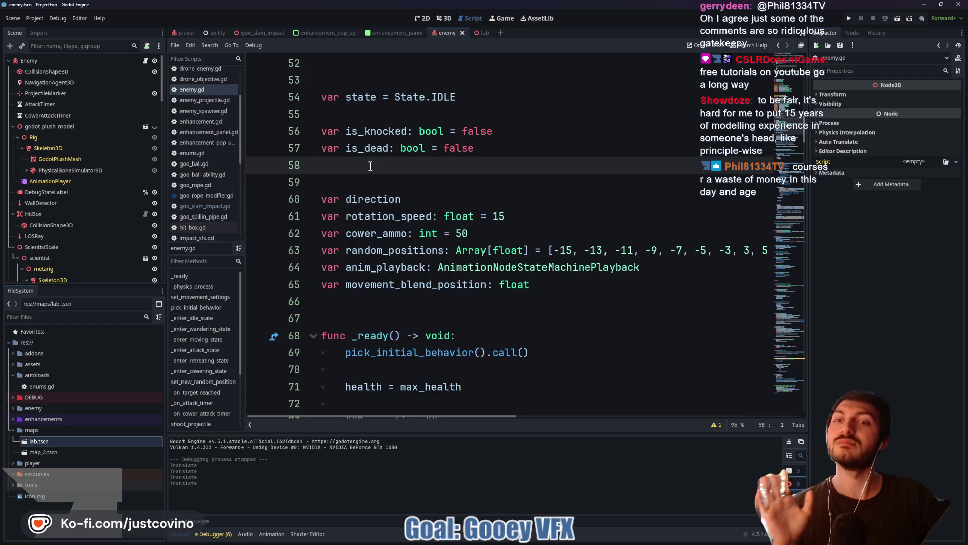
scroll(395, 193, up, 4)
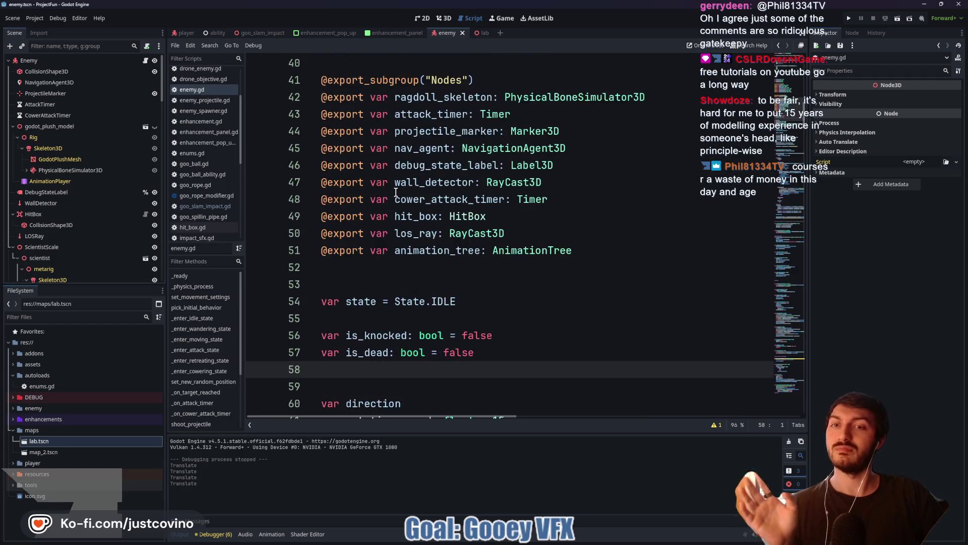
click(360, 272)
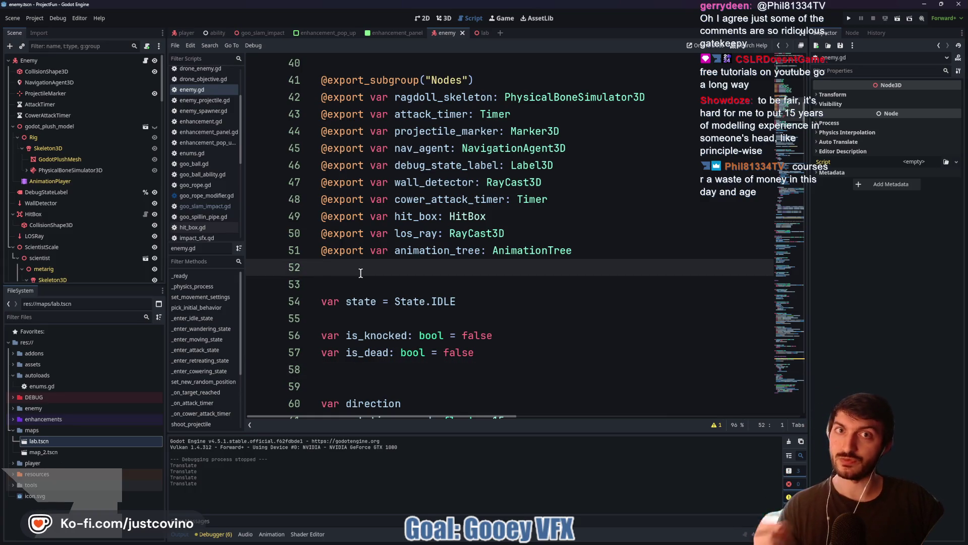
scroll(358, 272, up, 2)
scroll(354, 266, up, 2)
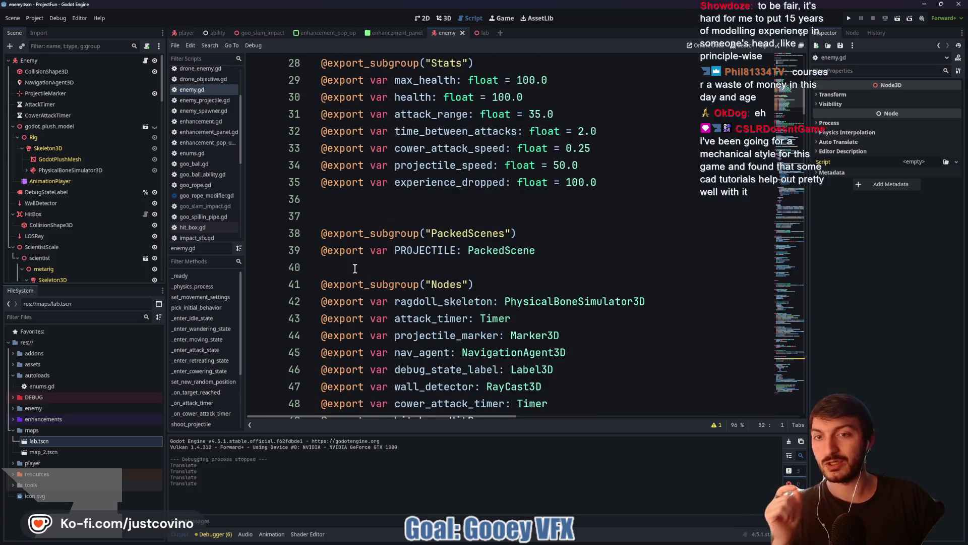
click(354, 269)
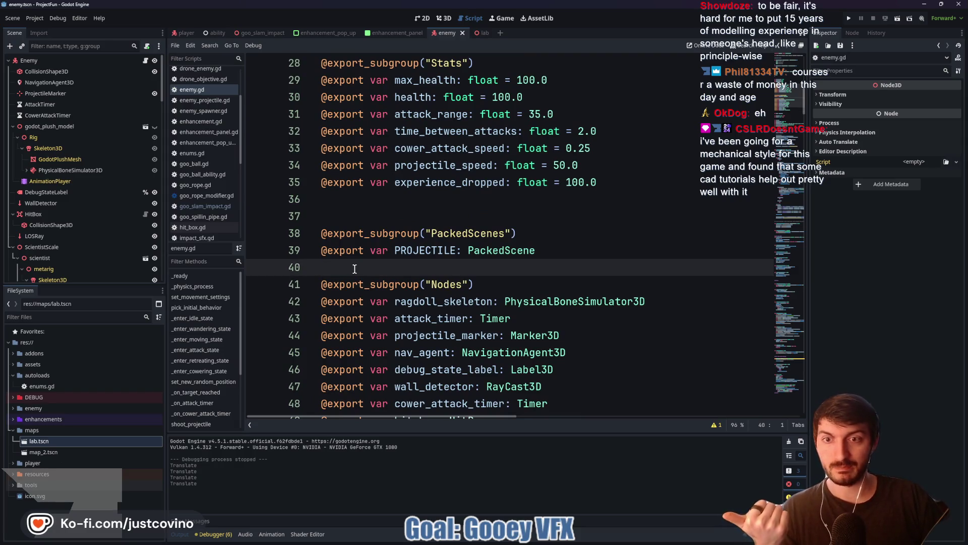
click(343, 215)
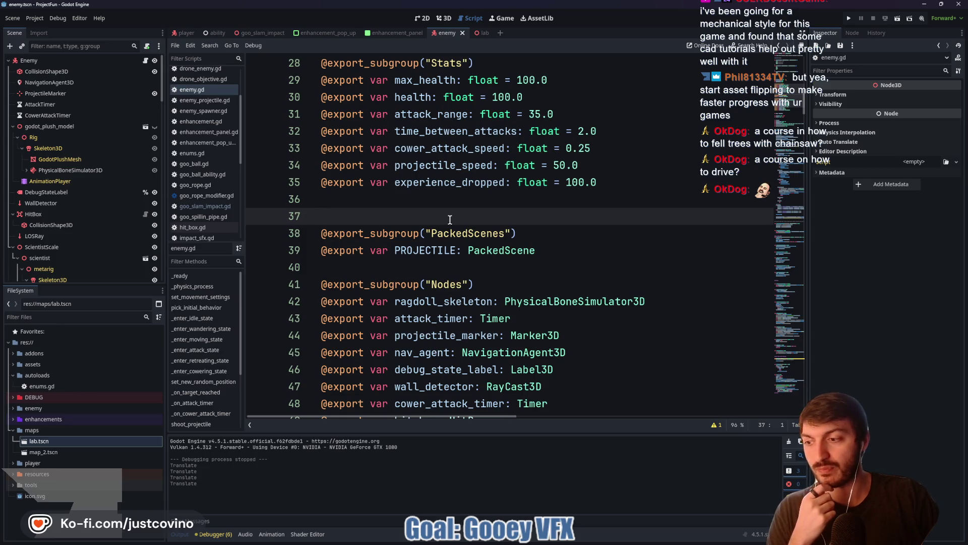
scroll(427, 205, up, 3)
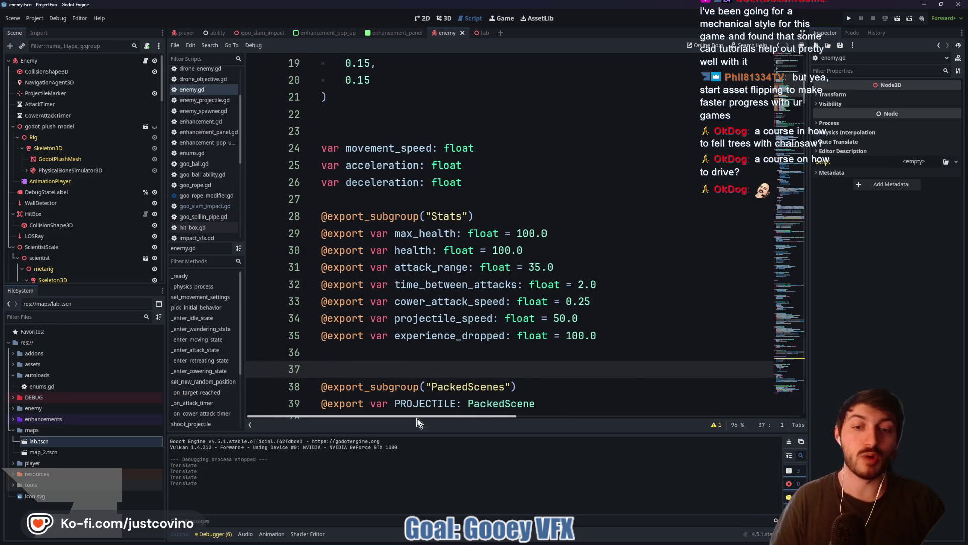
Save the enemy scene and enemy.gd with Ctrl+S without changing any code
click(365, 200)
key(ctrl+s)
scroll(366, 201, up, 5)
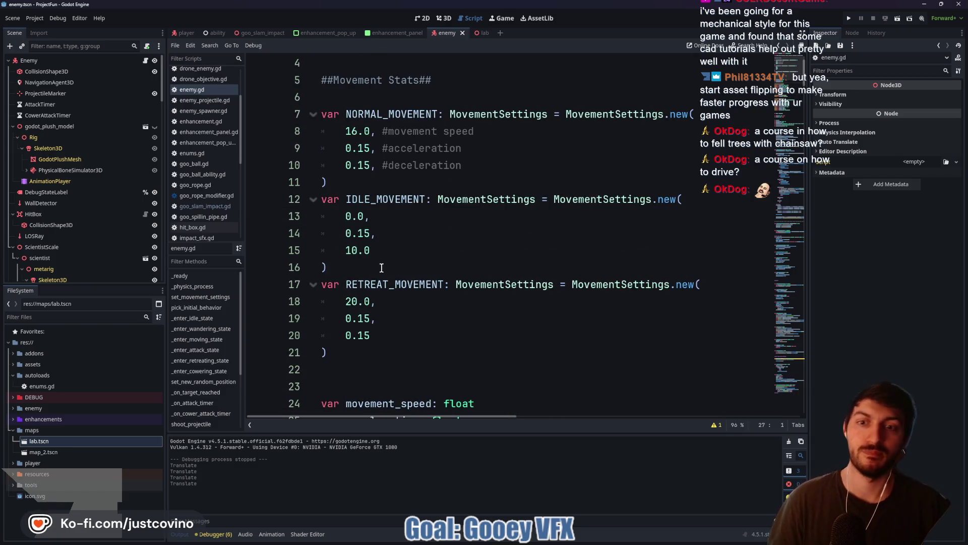
scroll(389, 263, up, 1)
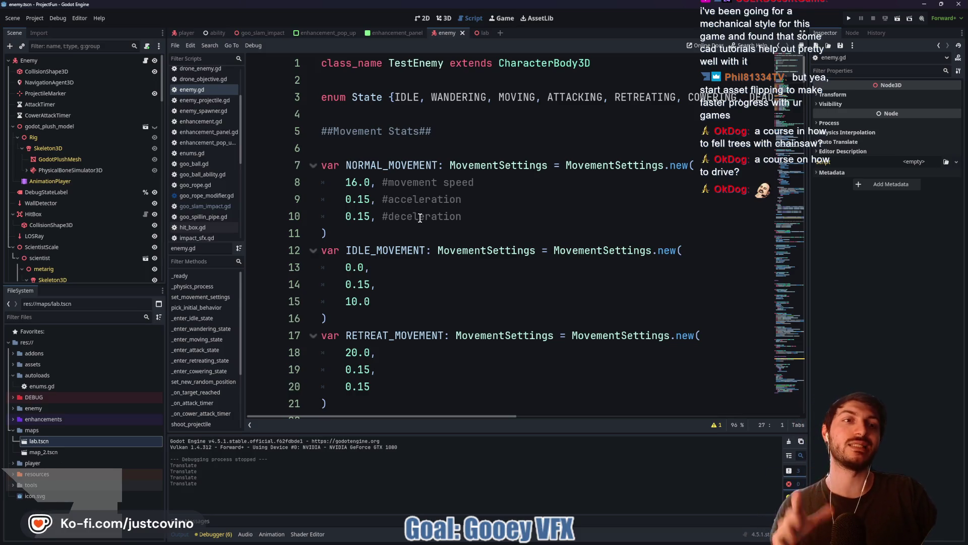
scroll(424, 214, down, 9)
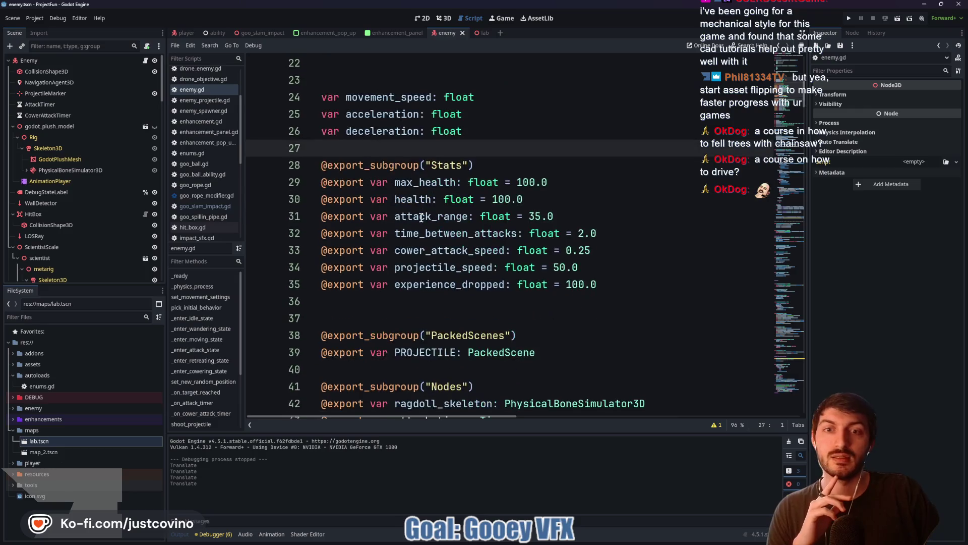
Review enemy.gd from line 36 down to line 58
click(401, 204)
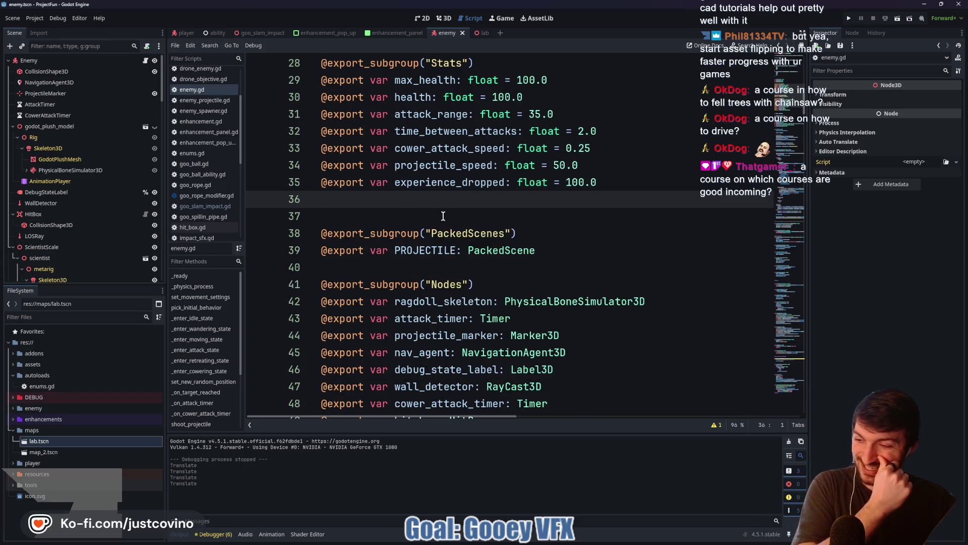
scroll(432, 216, down, 2)
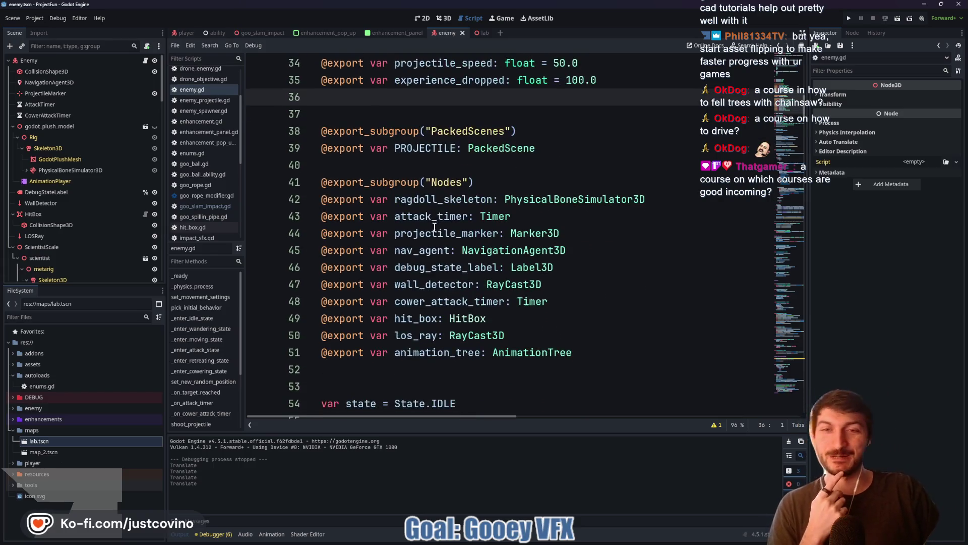
click(388, 167)
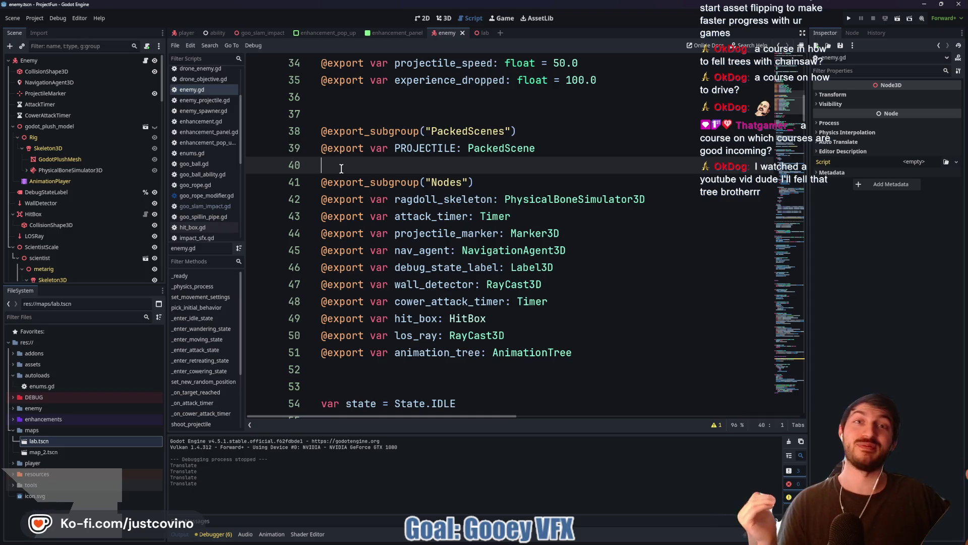
scroll(368, 187, down, 2)
click(367, 262)
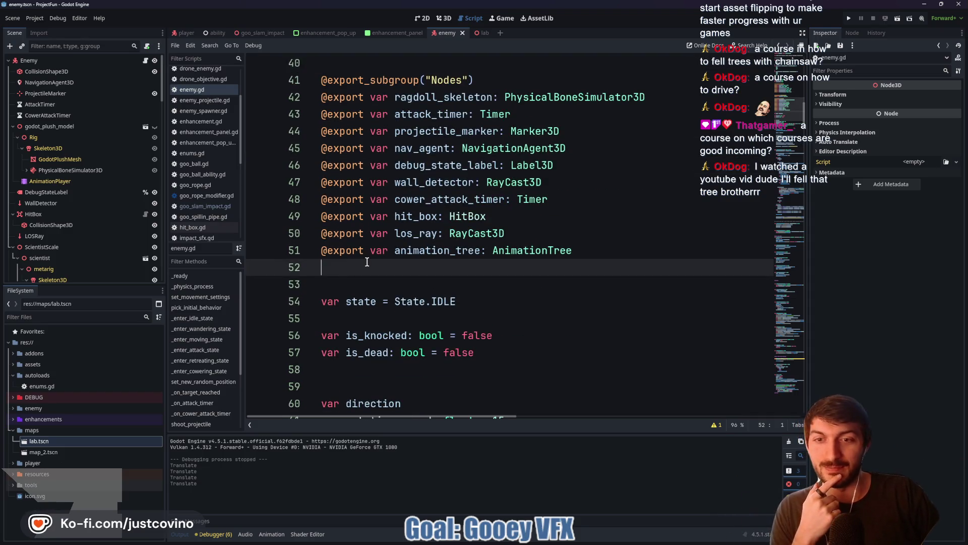
scroll(367, 269, down, 1)
click(375, 232)
click(369, 220)
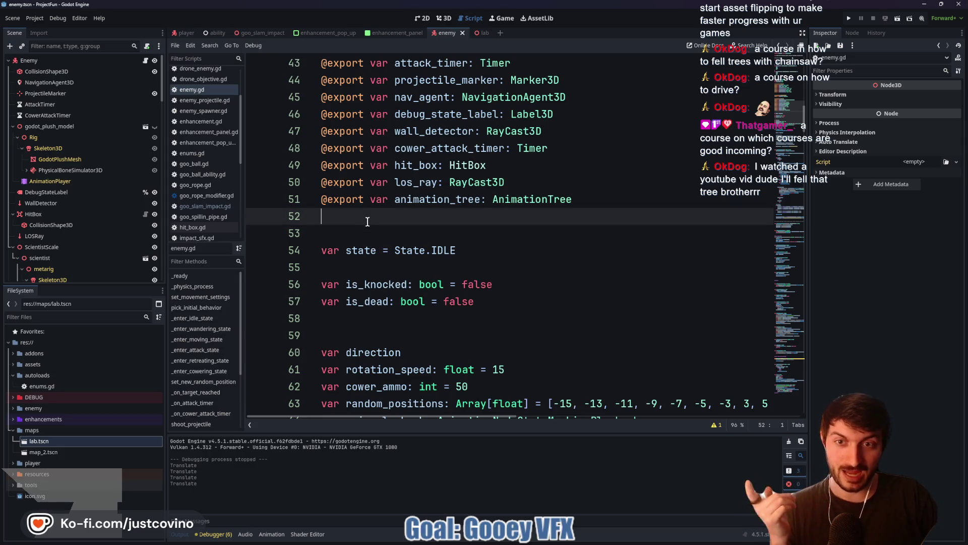
scroll(372, 222, down, 2)
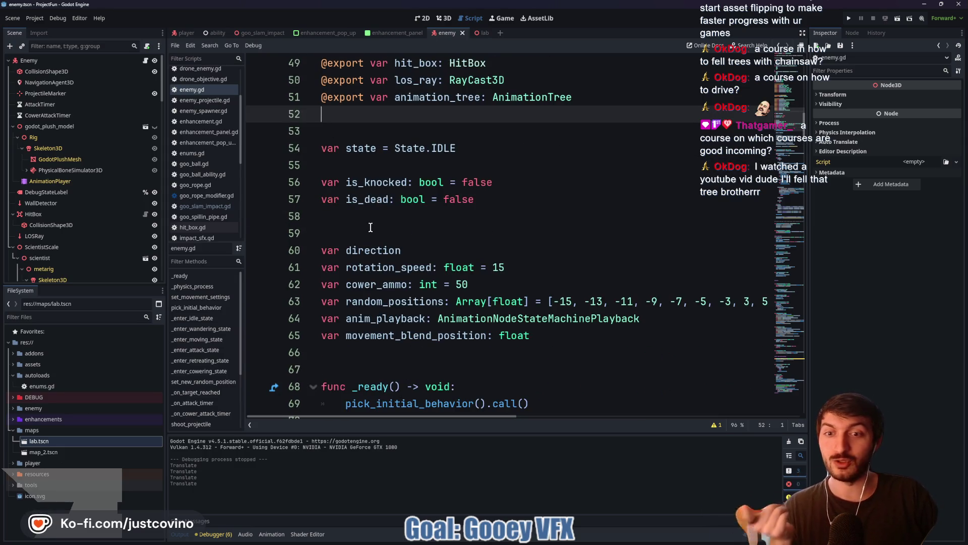
click(369, 223)
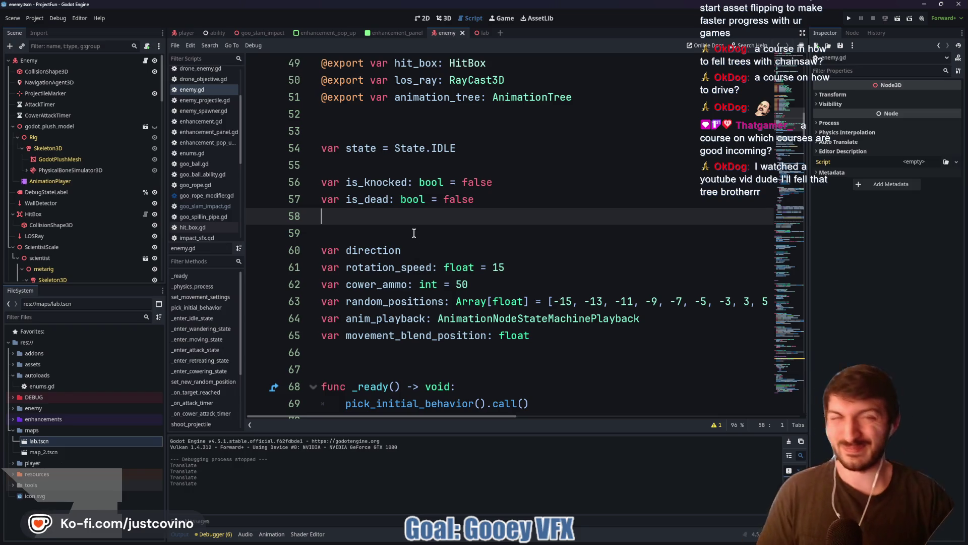
Review the ##Connections## section and the code down to line 84
scroll(414, 232, down, 5)
click(435, 204)
click(451, 212)
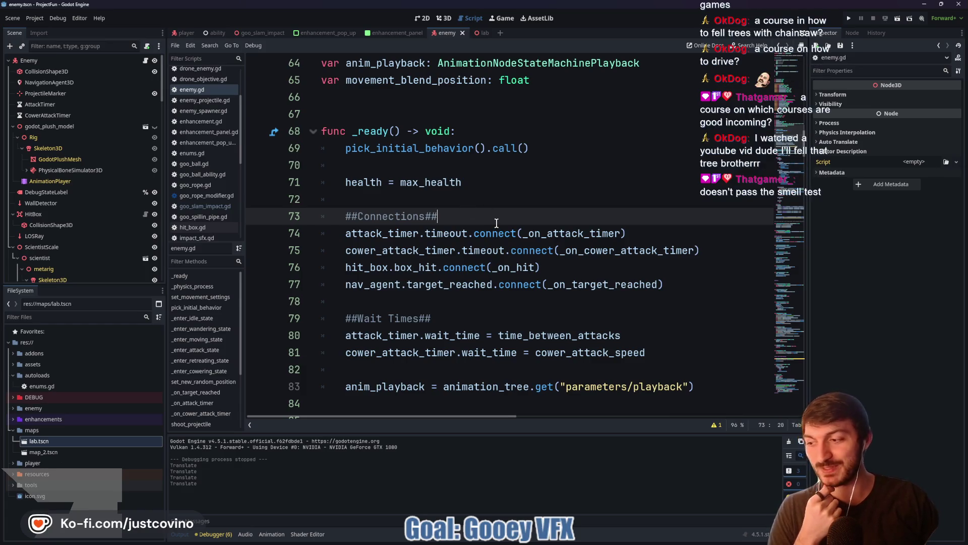
scroll(497, 223, down, 2)
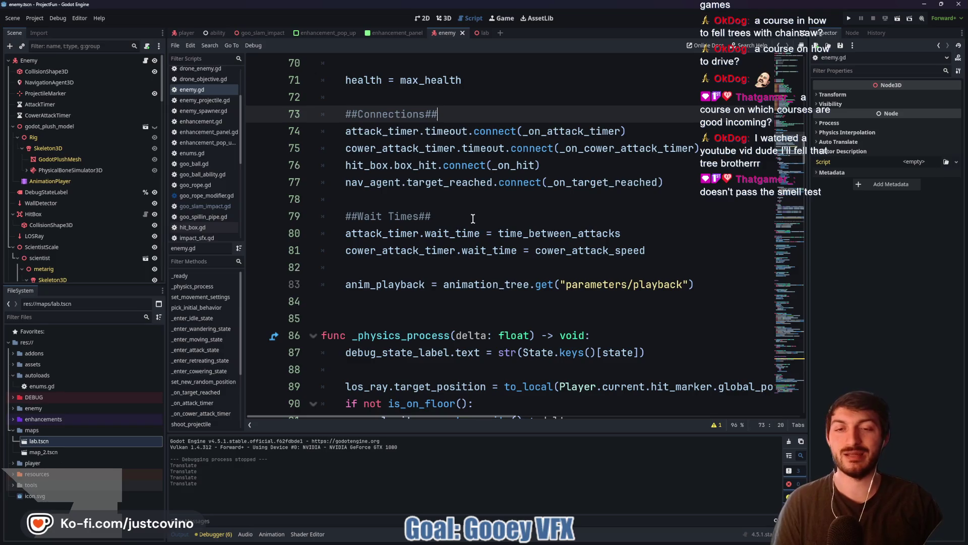
click(424, 268)
scroll(454, 273, down, 1)
click(423, 255)
Review lines 88–92 and narrow the scene and file panels to widen the code
scroll(403, 229, down, 2)
click(414, 218)
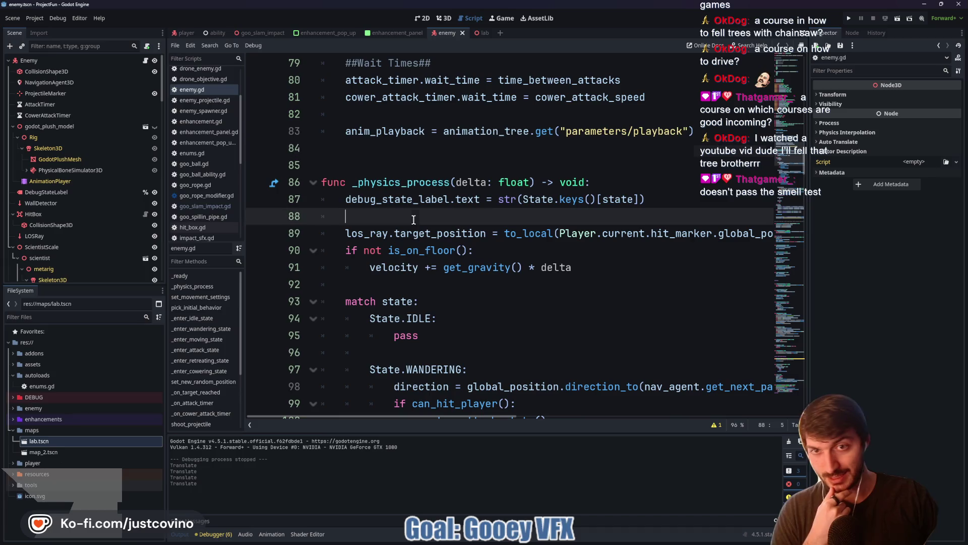
scroll(428, 228, down, 1)
click(460, 235)
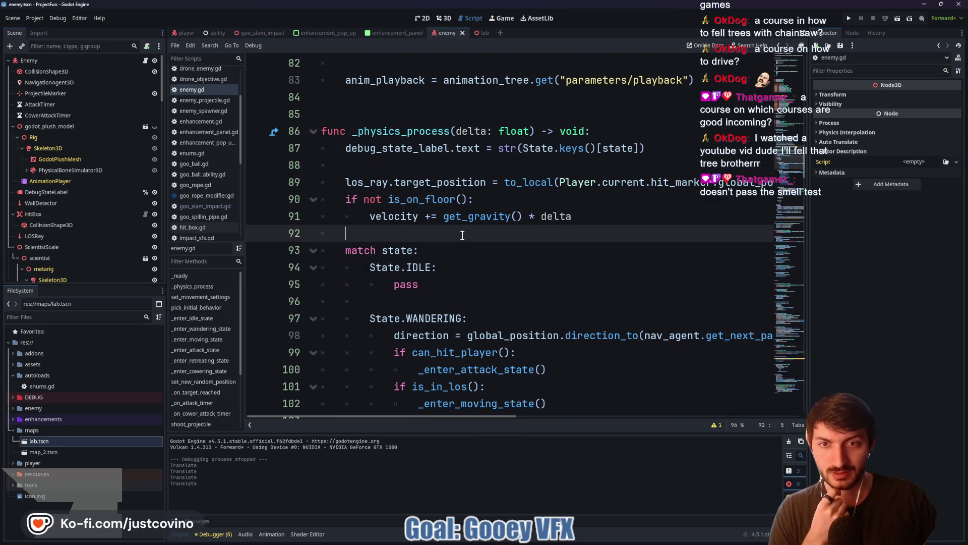
scroll(460, 236, down, 1)
scroll(459, 241, down, 2)
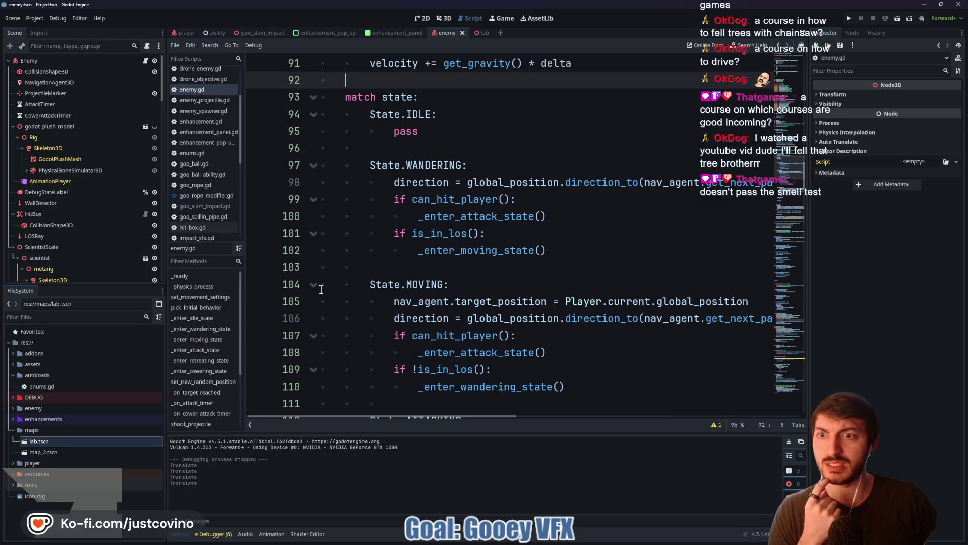
drag(164, 218, 126, 218)
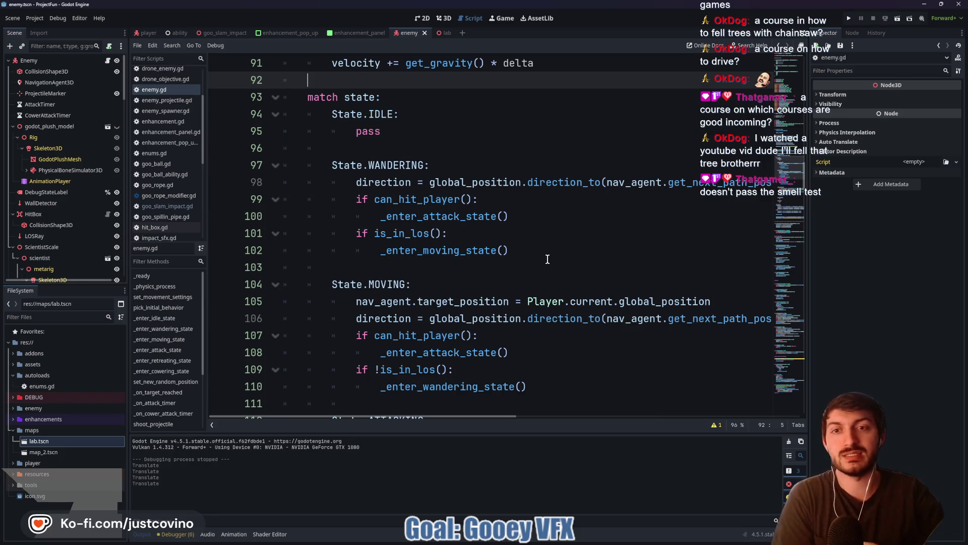
Look over the match state block to line 96, then launch the game with Run Project
click(432, 268)
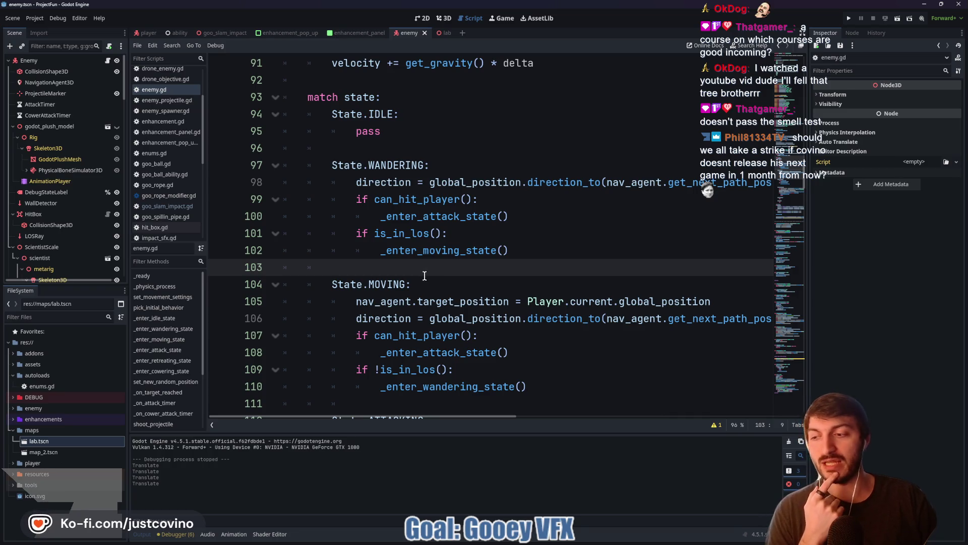
scroll(420, 272, down, 1)
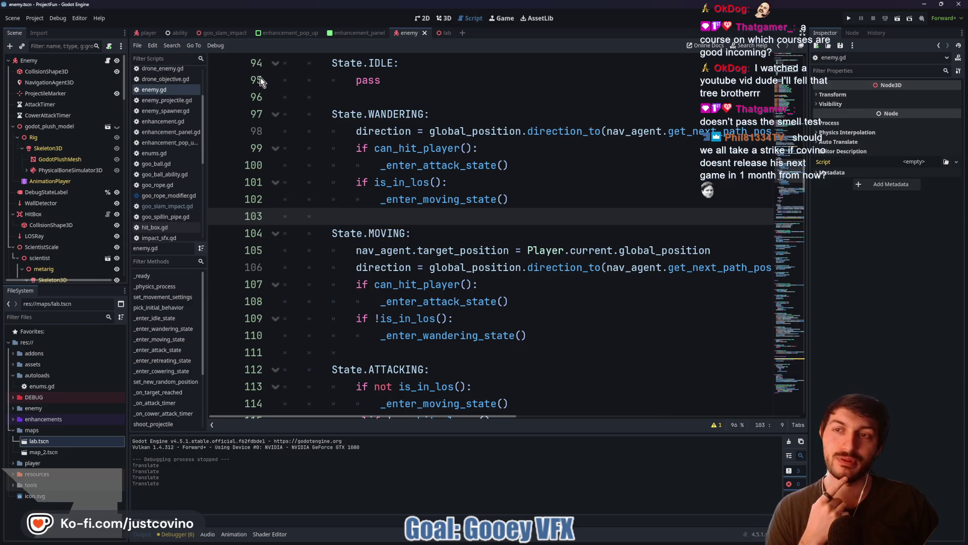
click(410, 96)
click(848, 17)
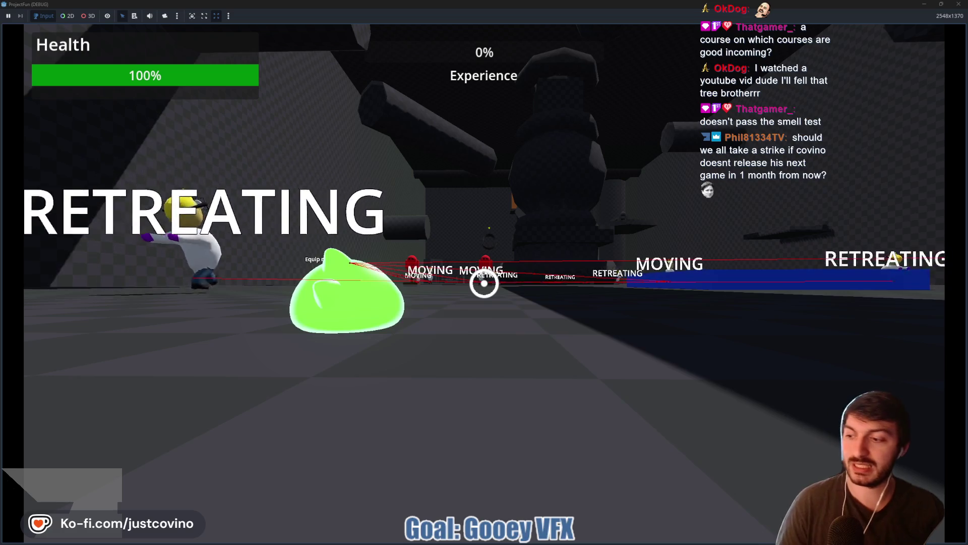
Move the slime and swing around the level on repeated goo tethers
key(w)
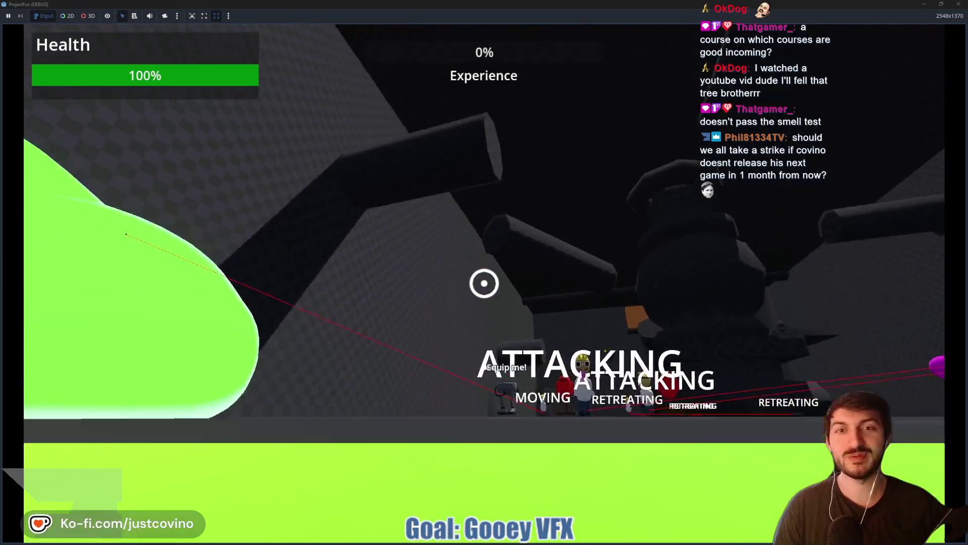
click(485, 283)
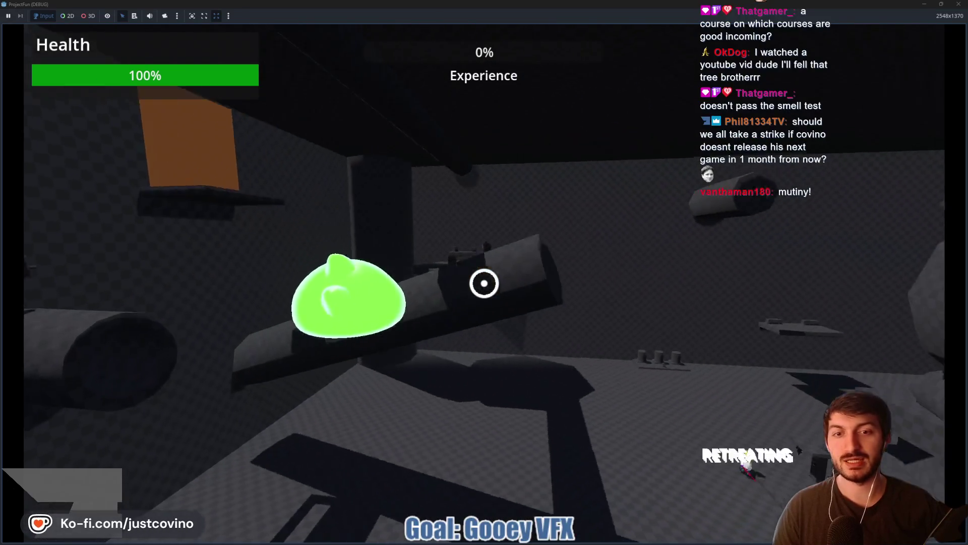
click(484, 283)
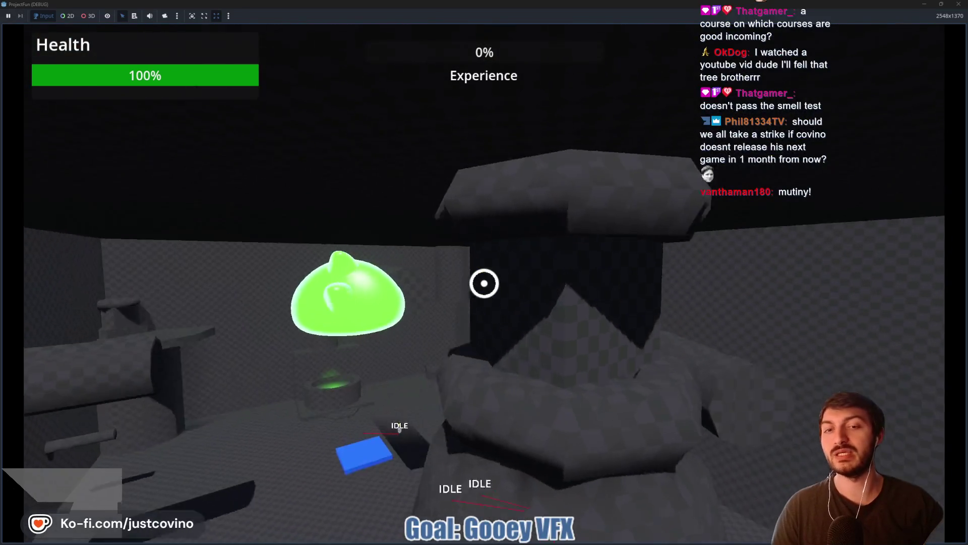
click(484, 283)
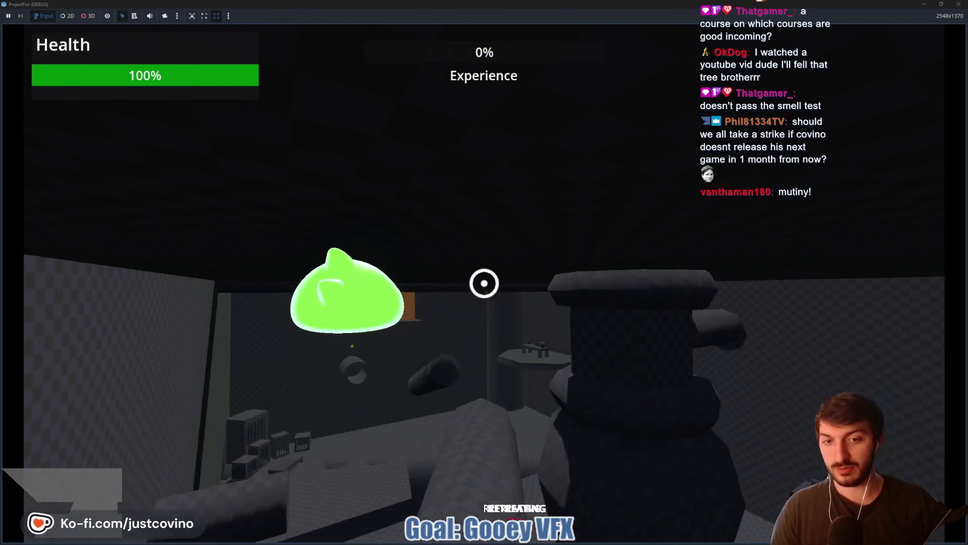
click(484, 283)
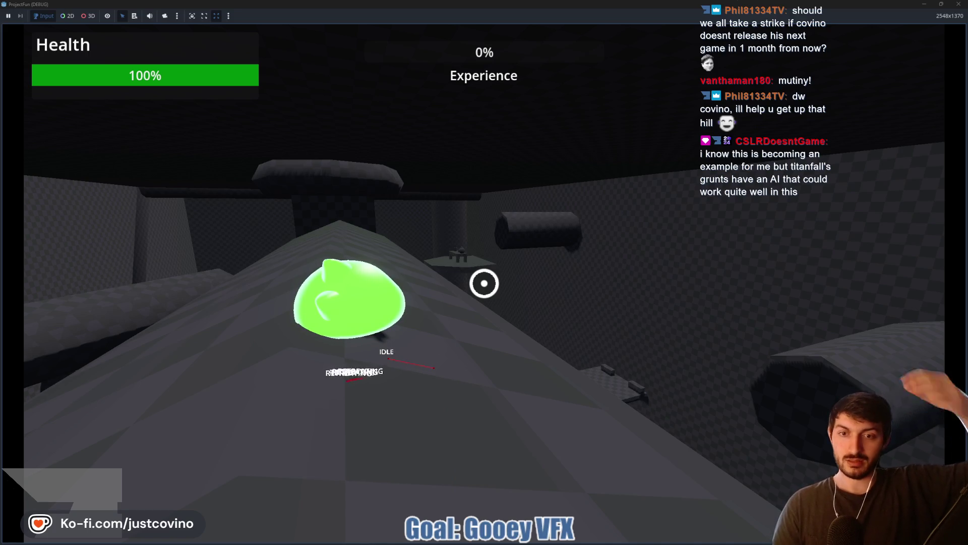
key(w)
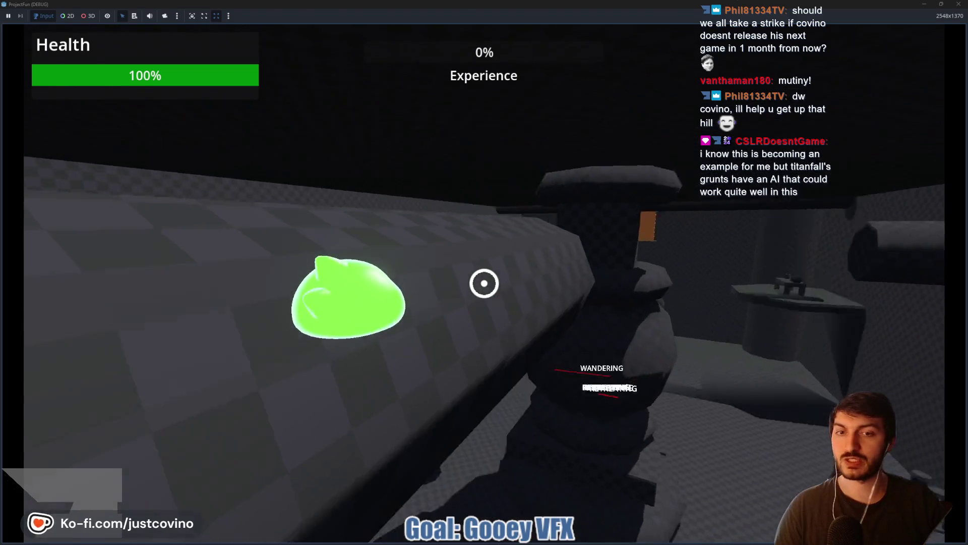
click(485, 283)
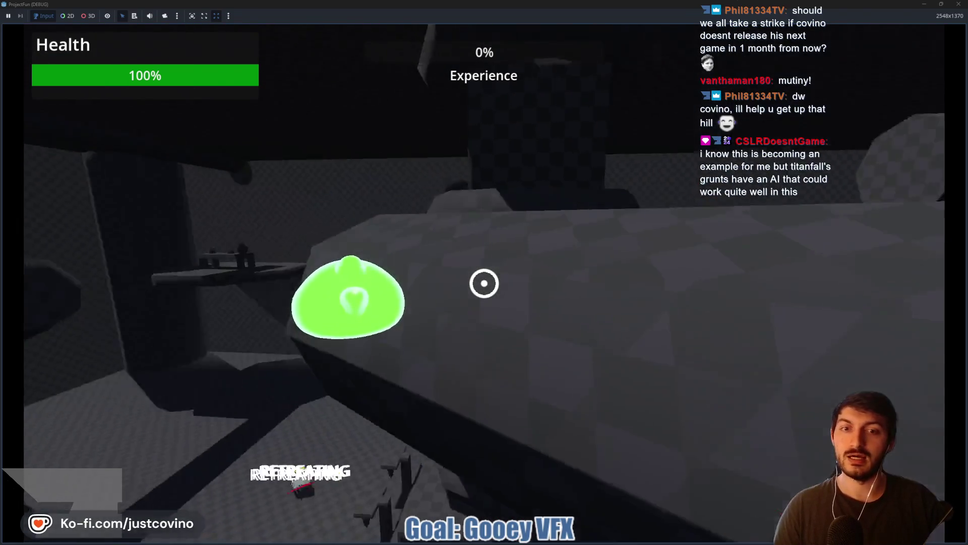
click(484, 283)
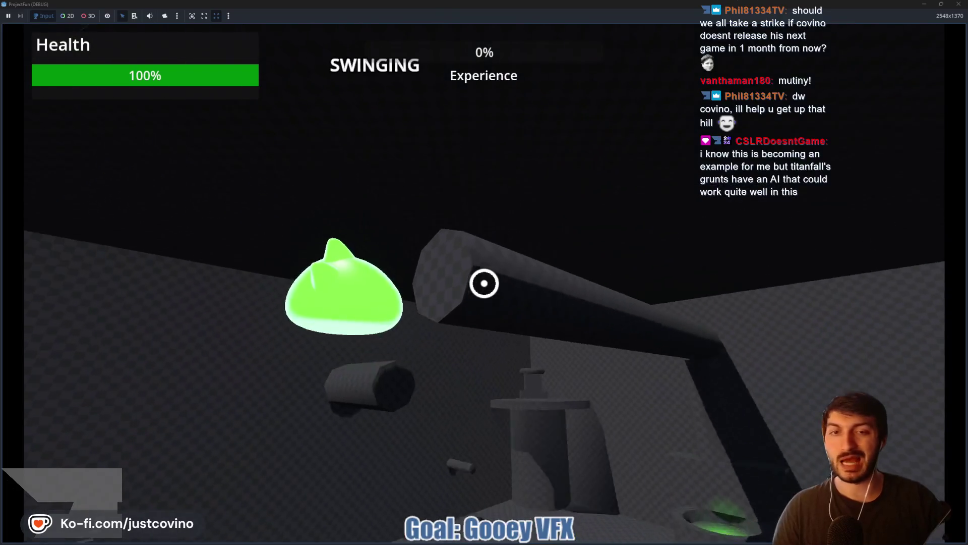
click(484, 283)
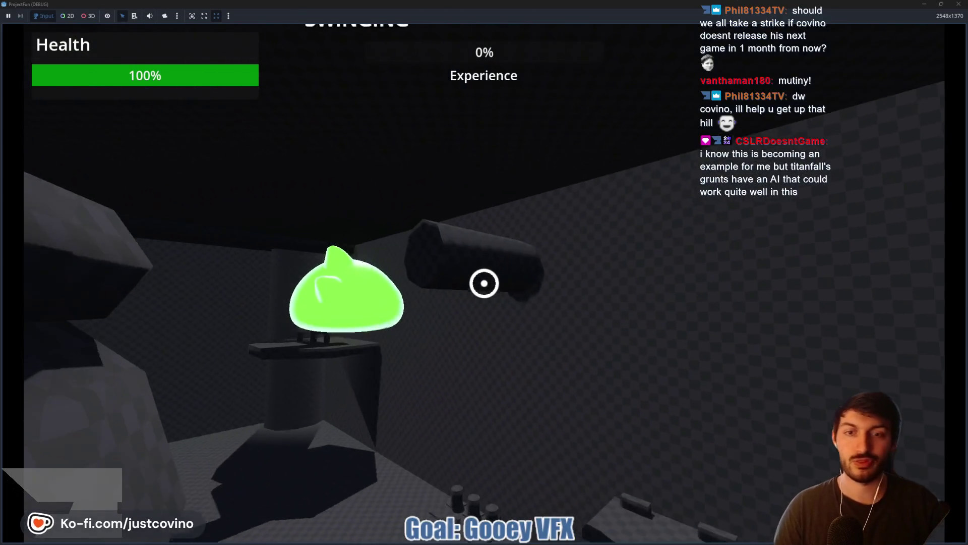
click(484, 283)
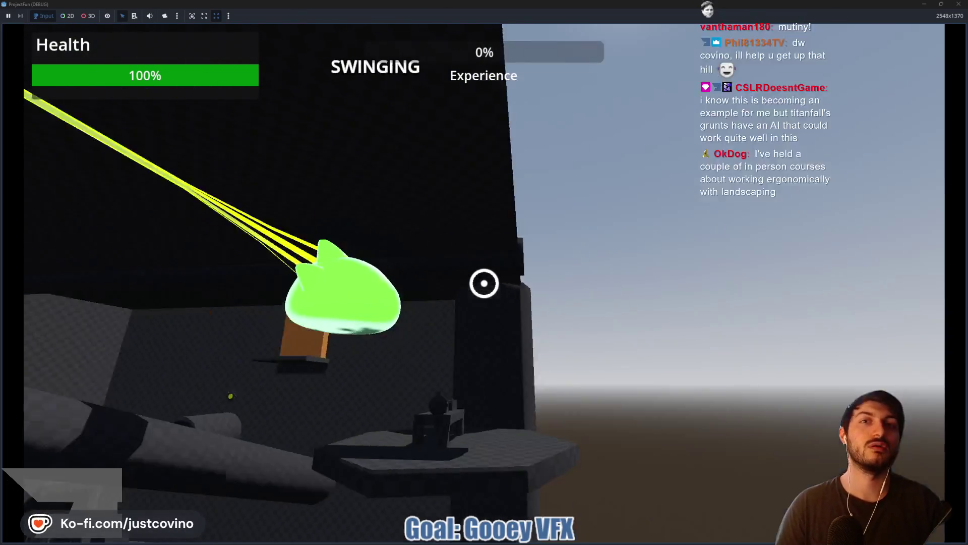
Shoot a goo ball at the enemies, take Goo Slam Size, and swing toward the dark tower
key(w)
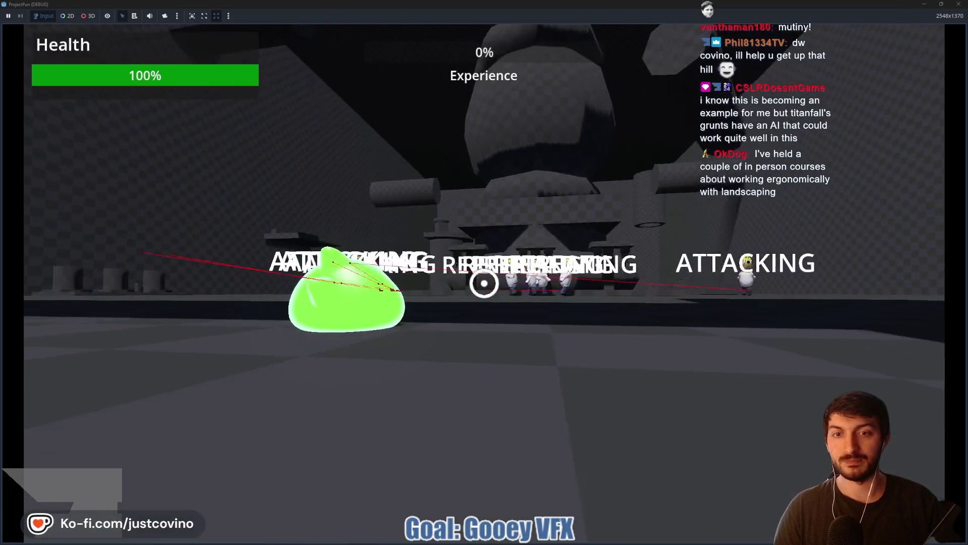
click(484, 283)
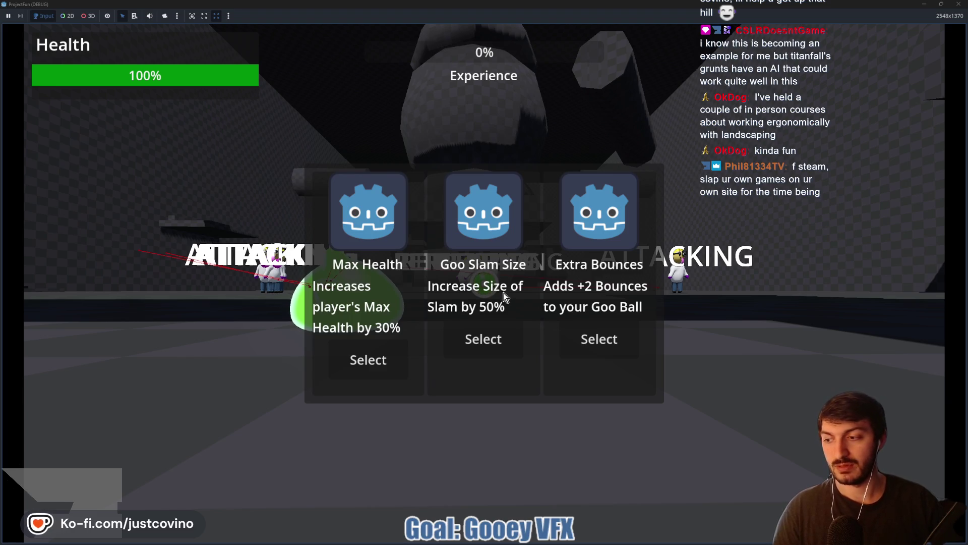
click(490, 343)
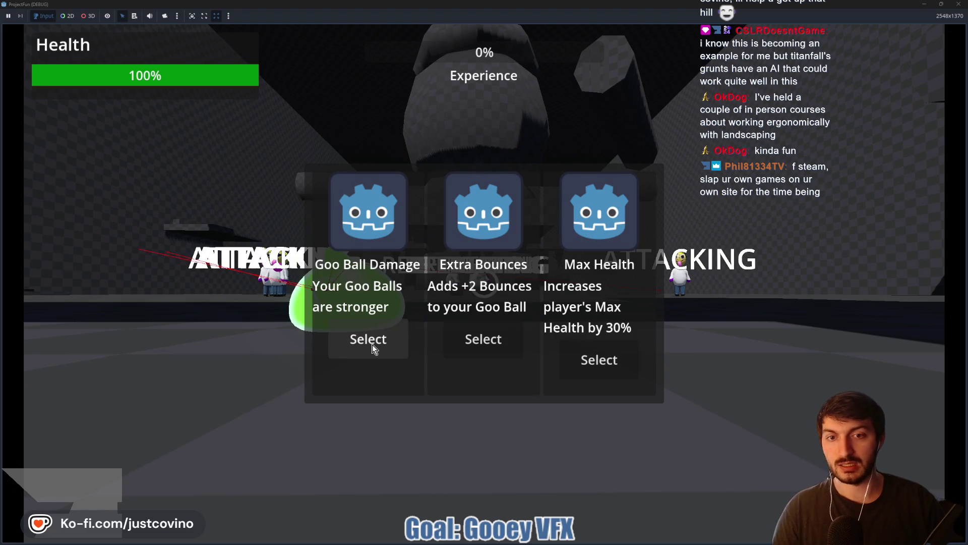
click(493, 336)
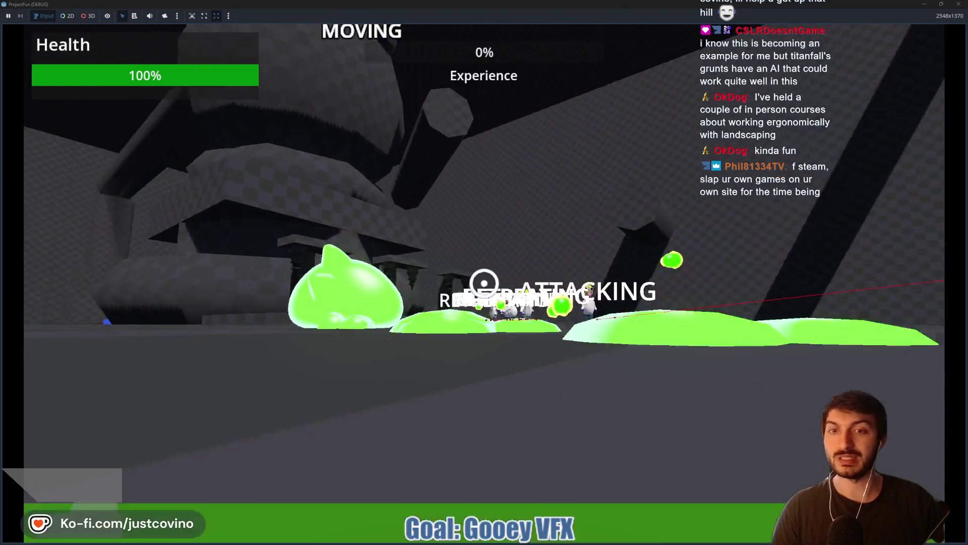
click(484, 283)
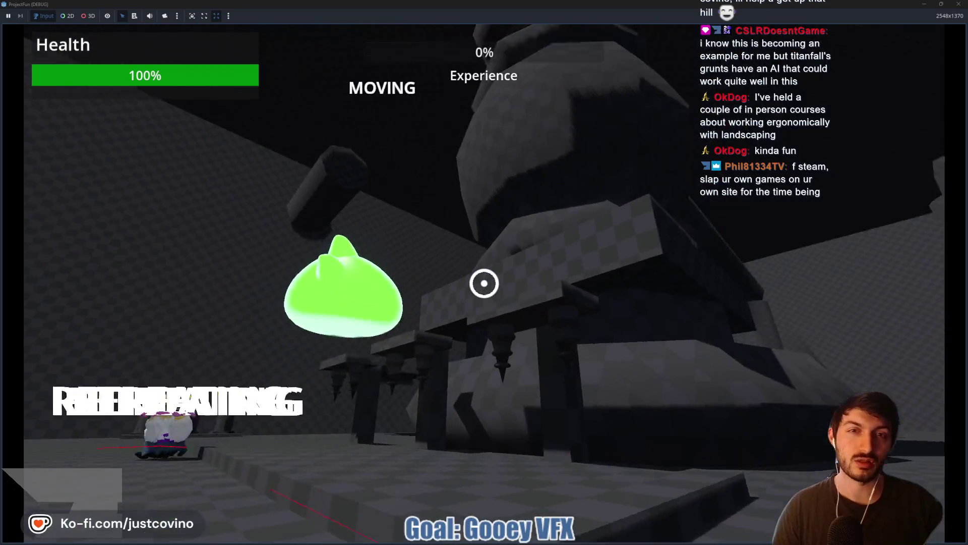
click(485, 283)
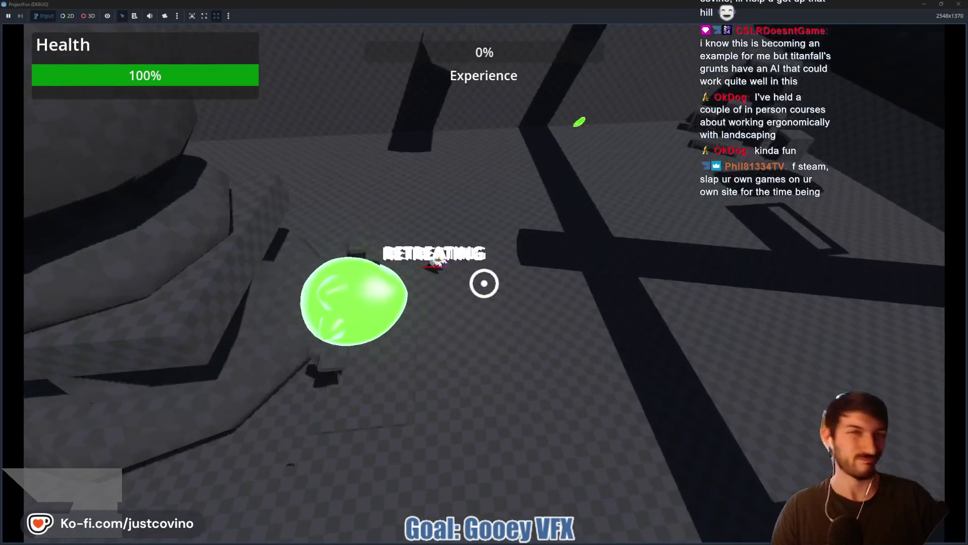
click(484, 283)
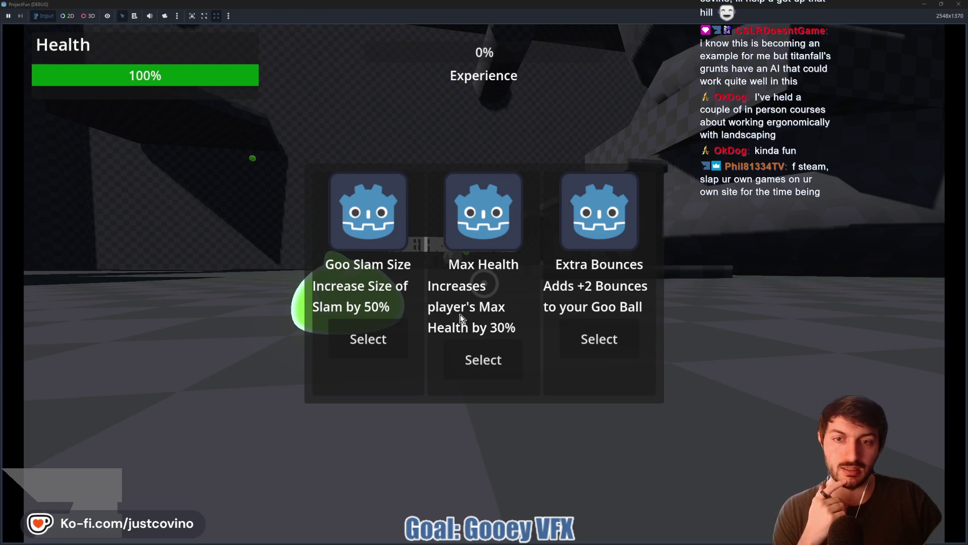
Take Goo Slam Size, Extra Bounces and Goo Ball Damage upgrades, goo slam, then stop the game
click(368, 339)
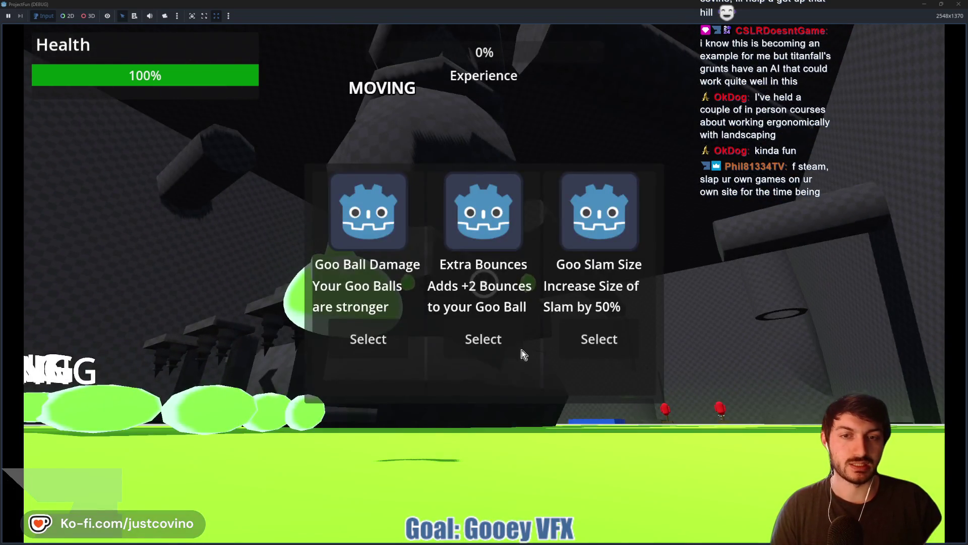
click(484, 339)
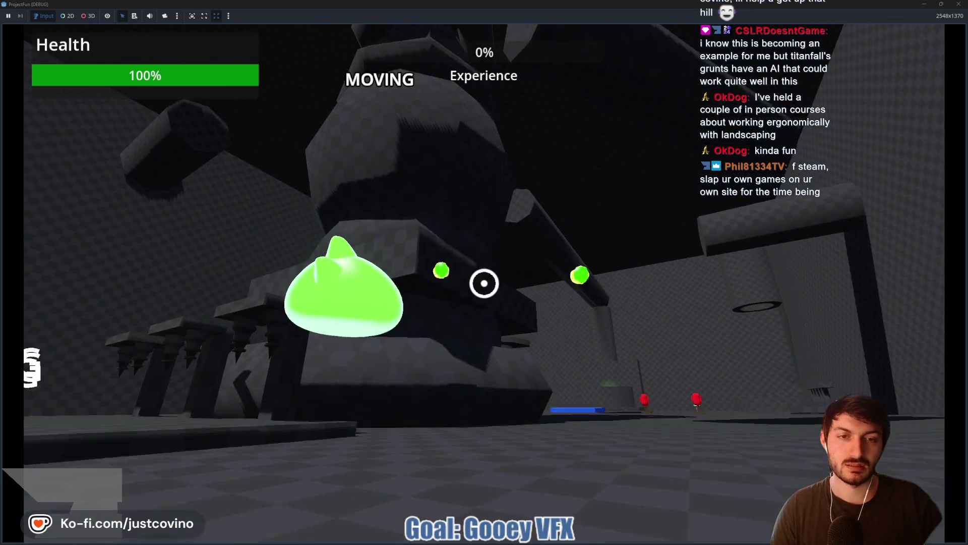
click(484, 283)
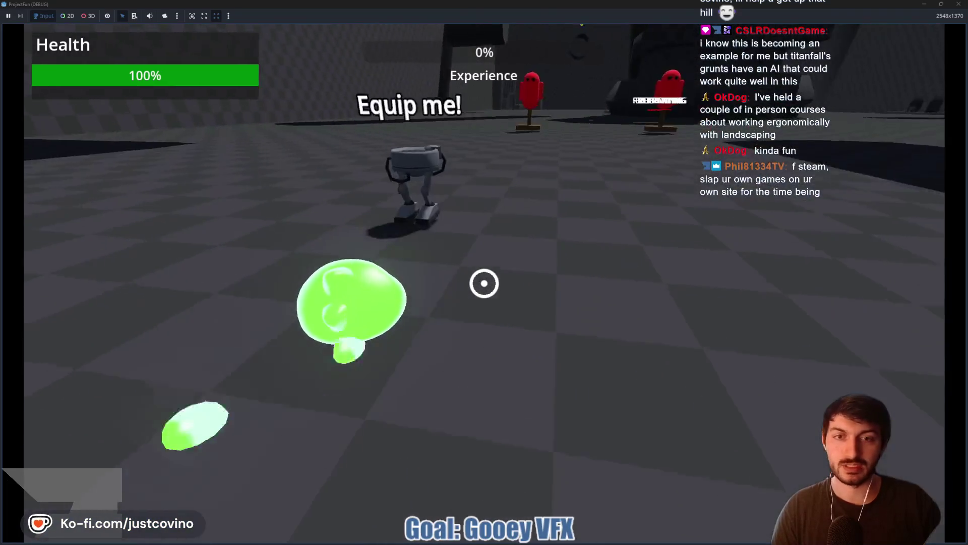
key(w)
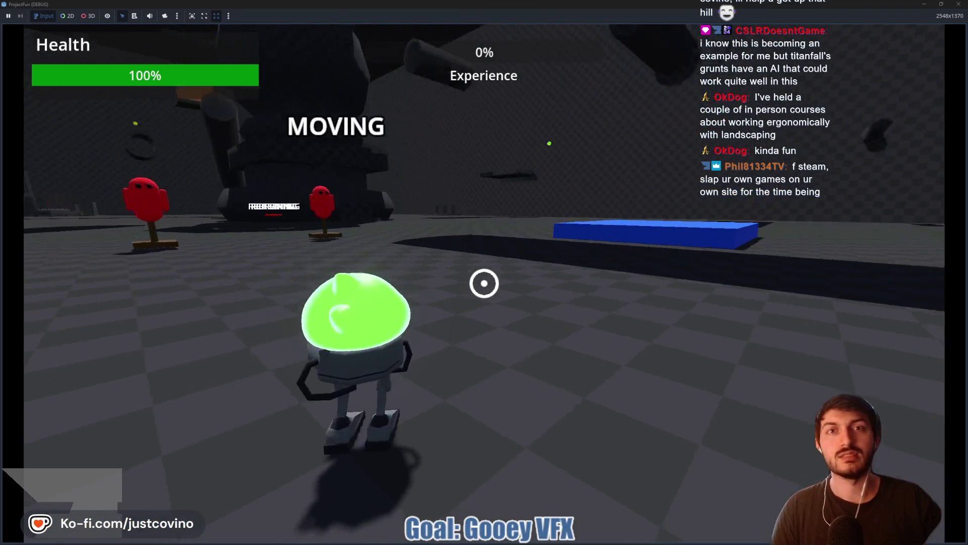
click(485, 283)
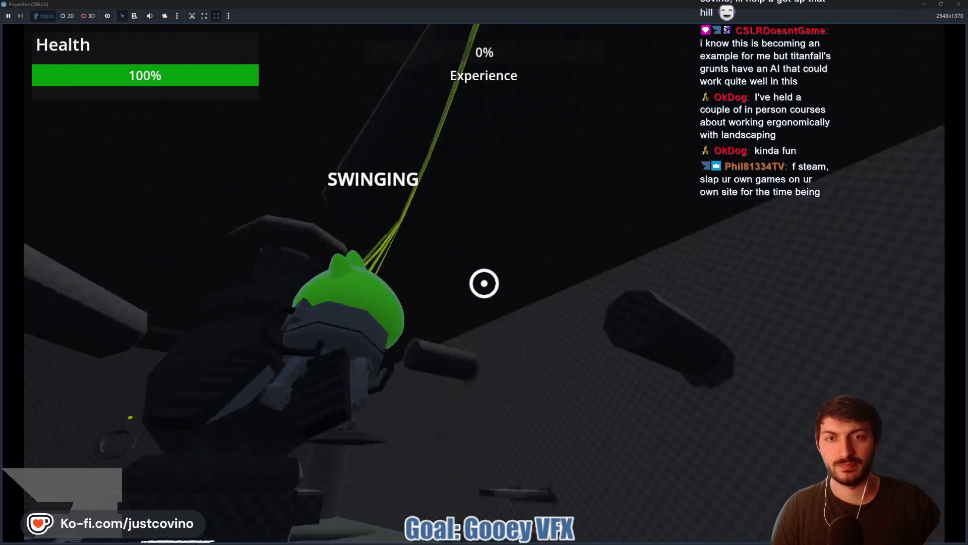
key(ctrl)
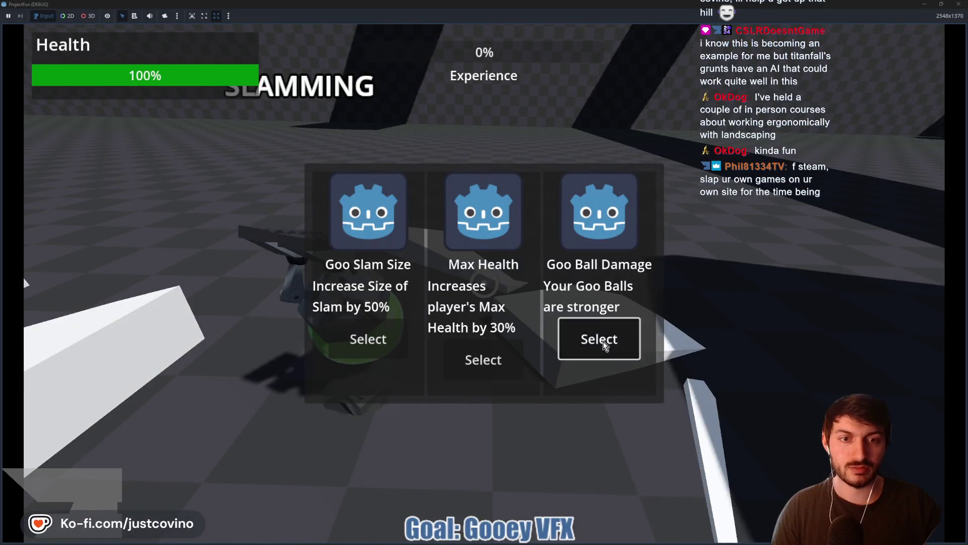
click(600, 339)
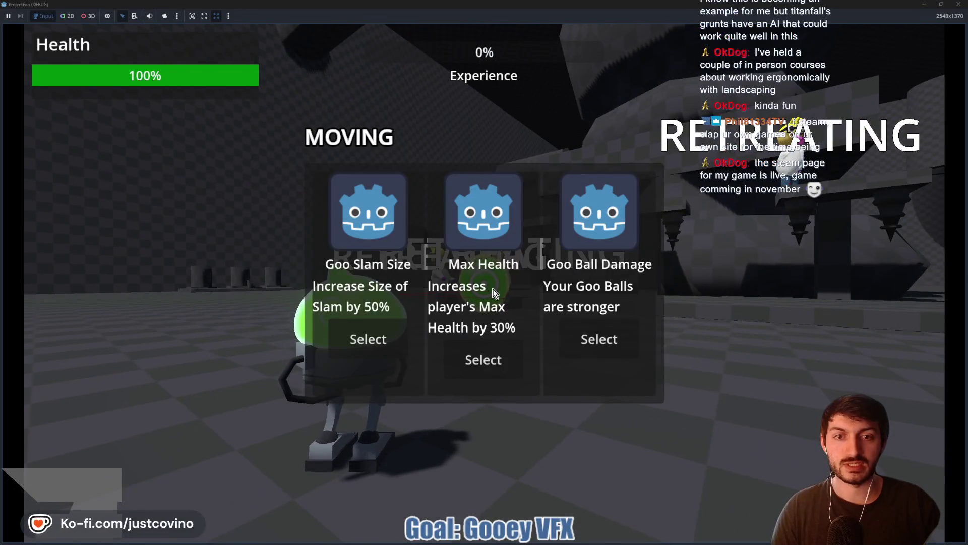
click(600, 339)
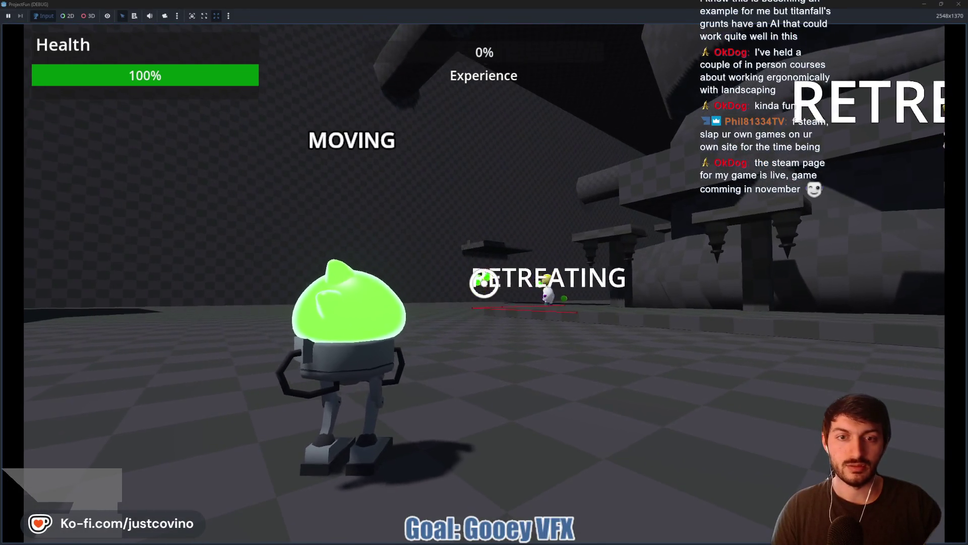
key(F8)
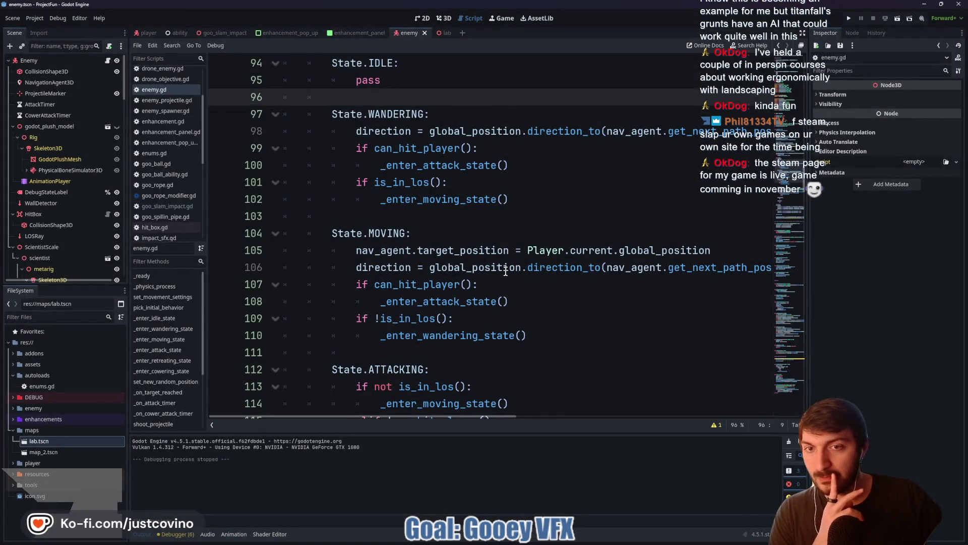
Review enemy.gd's RETREATING code, place the caret on line 118, and switch to File Explorer
scroll(495, 212, down, 5)
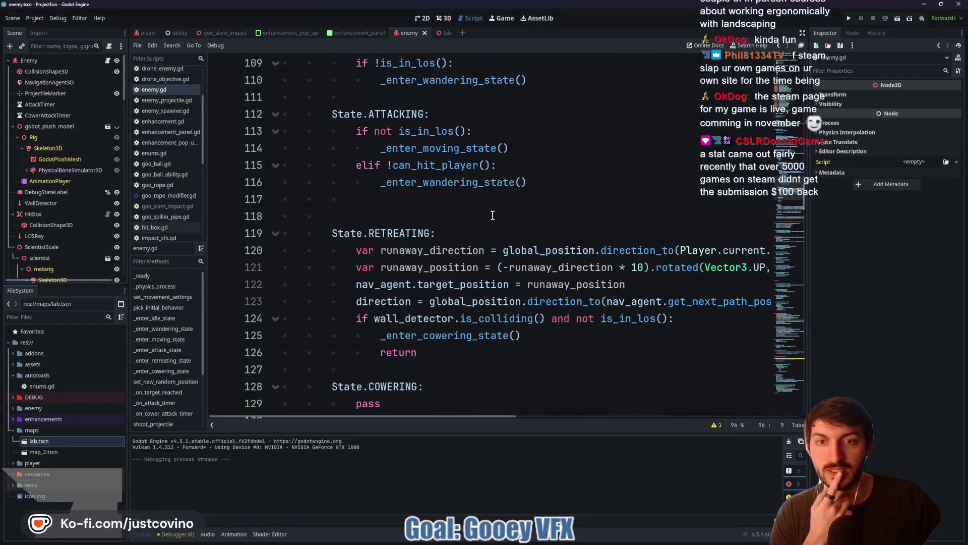
scroll(493, 216, down, 1)
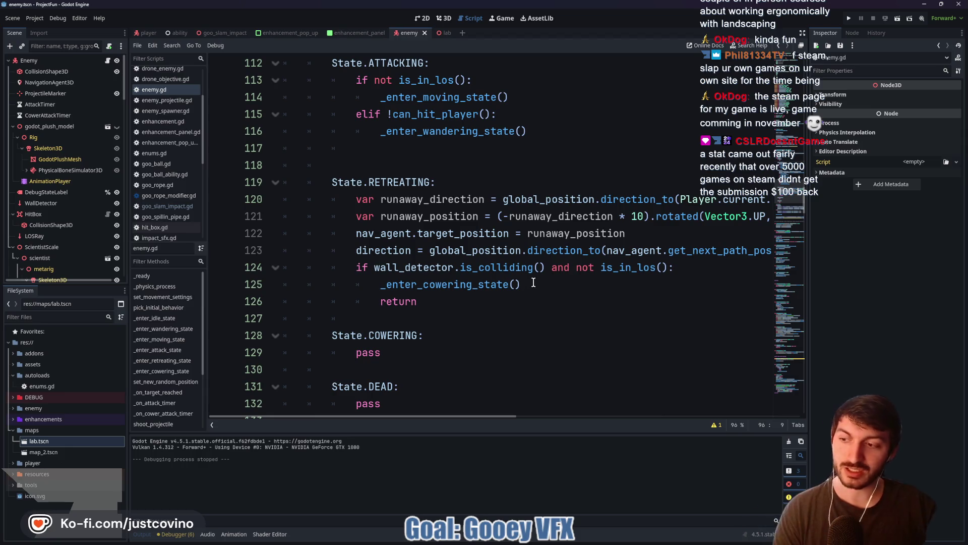
click(427, 316)
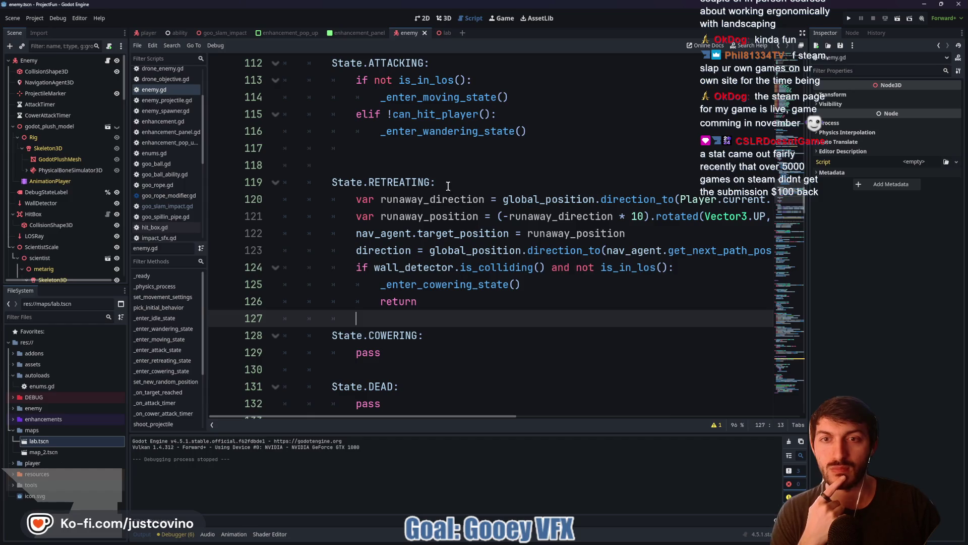
scroll(505, 277, down, 2)
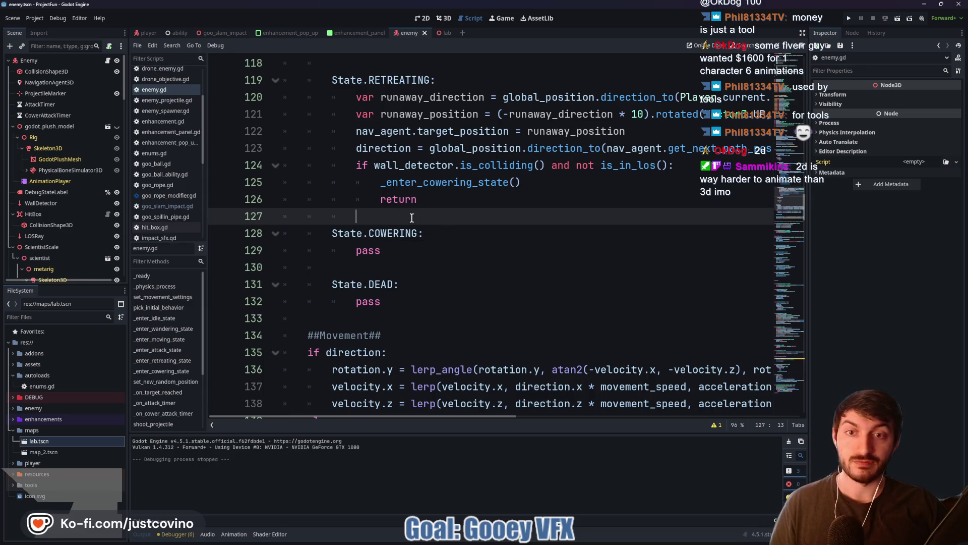
scroll(497, 224, up, 3)
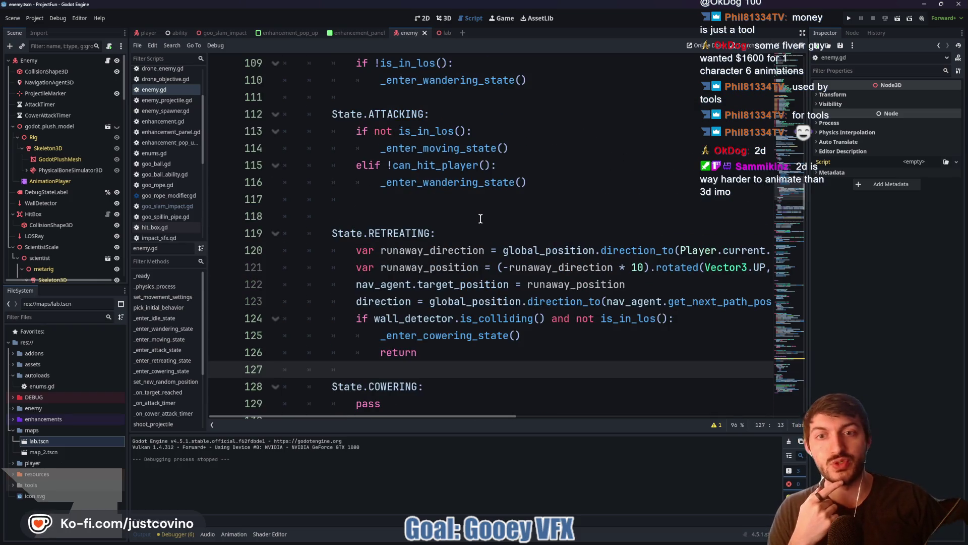
click(469, 213)
scroll(456, 209, up, 3)
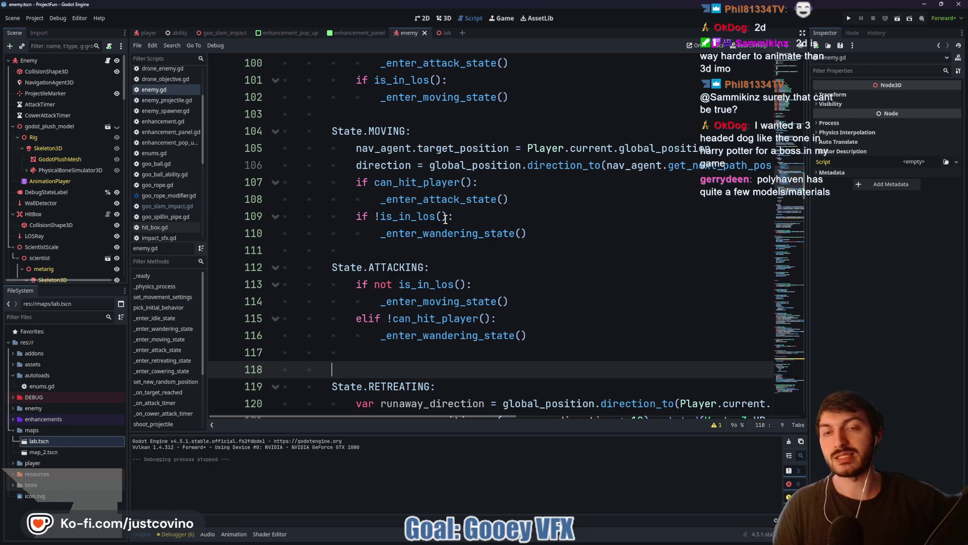
key(alt+Tab)
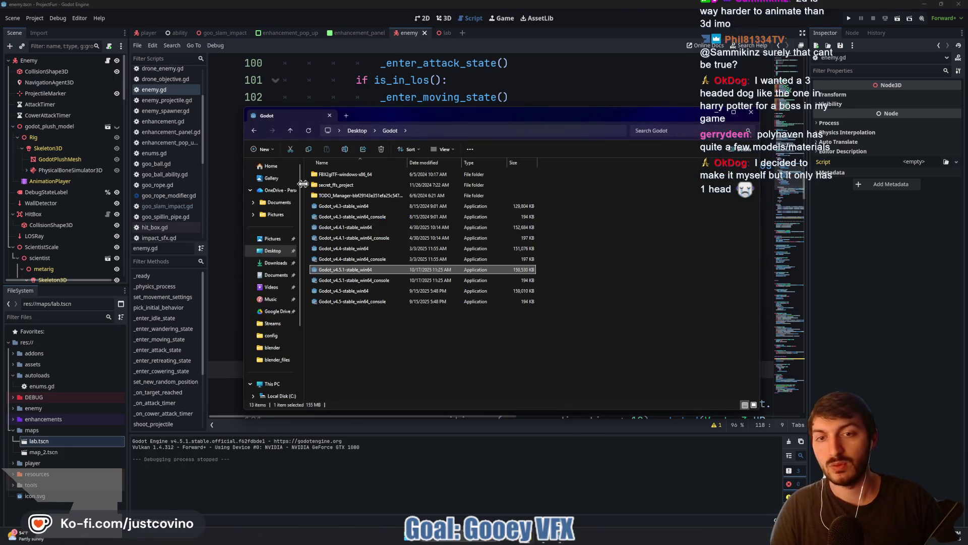
Browse into the Desktop's GameAssets folder, then close File Explorer
click(276, 248)
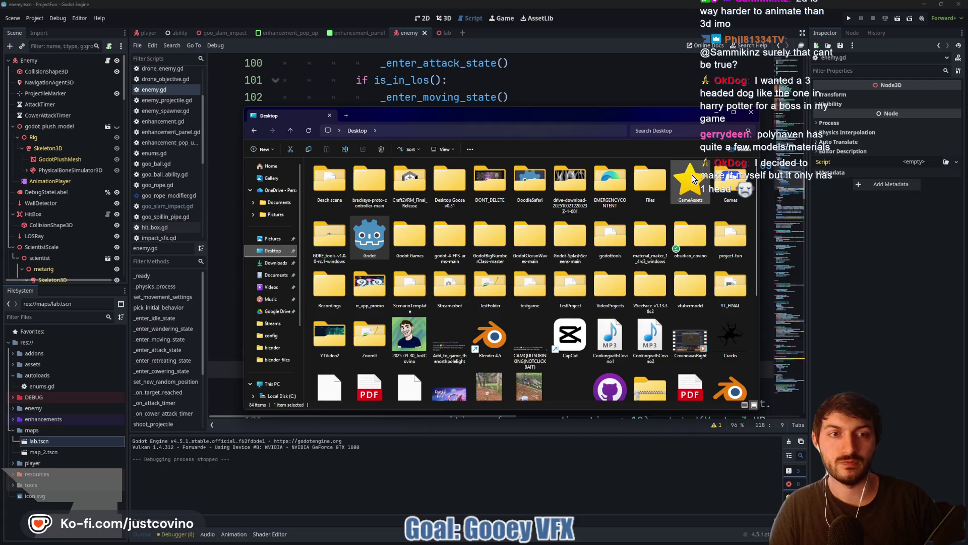
double_click(397, 254)
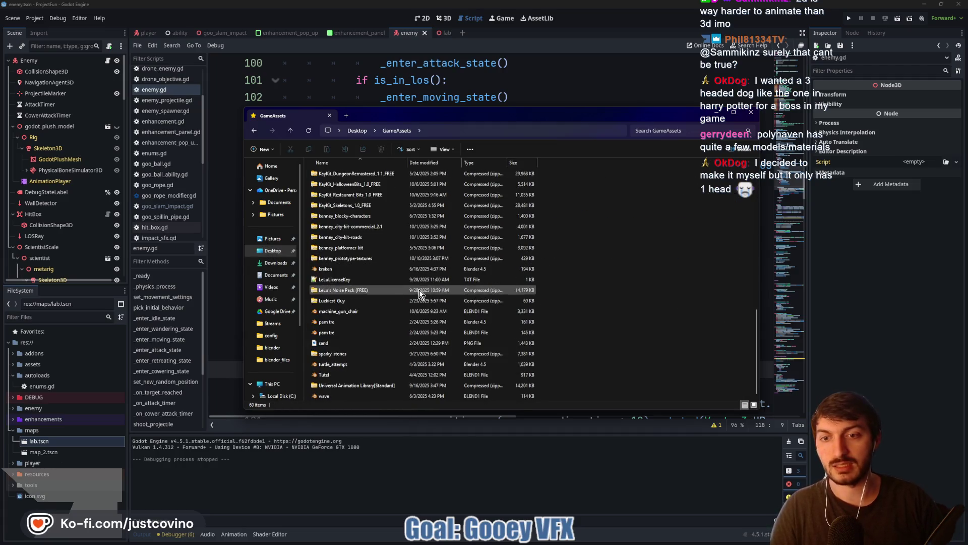
click(751, 112)
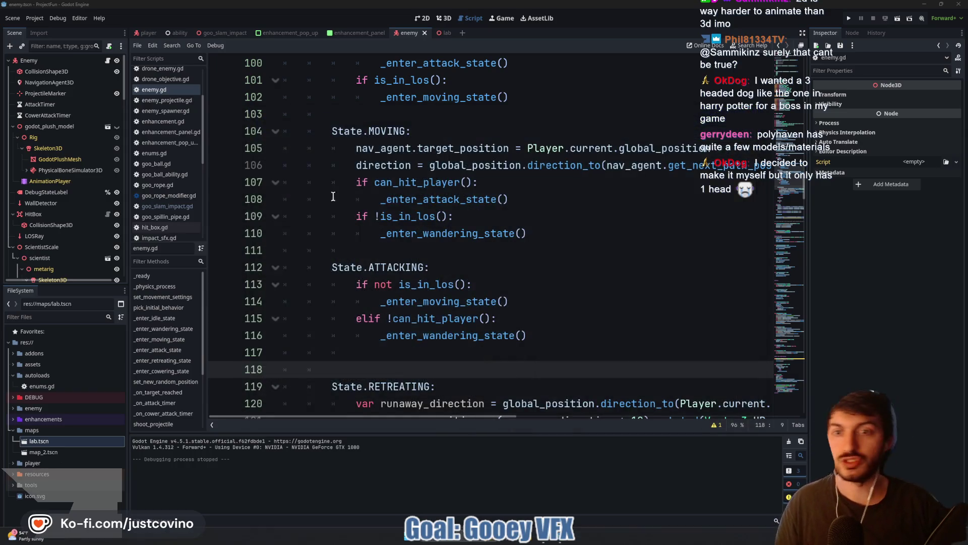
click(396, 241)
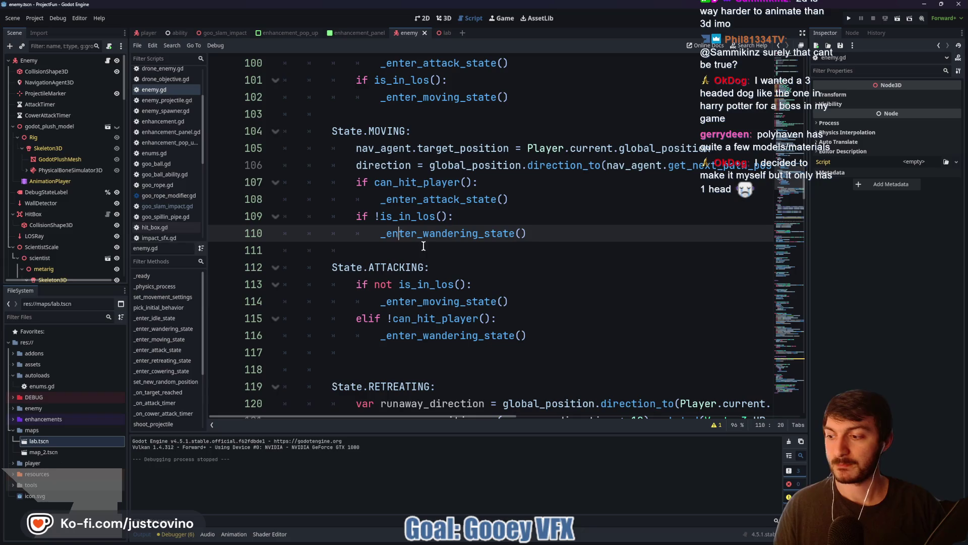
mouse_move(444, 227)
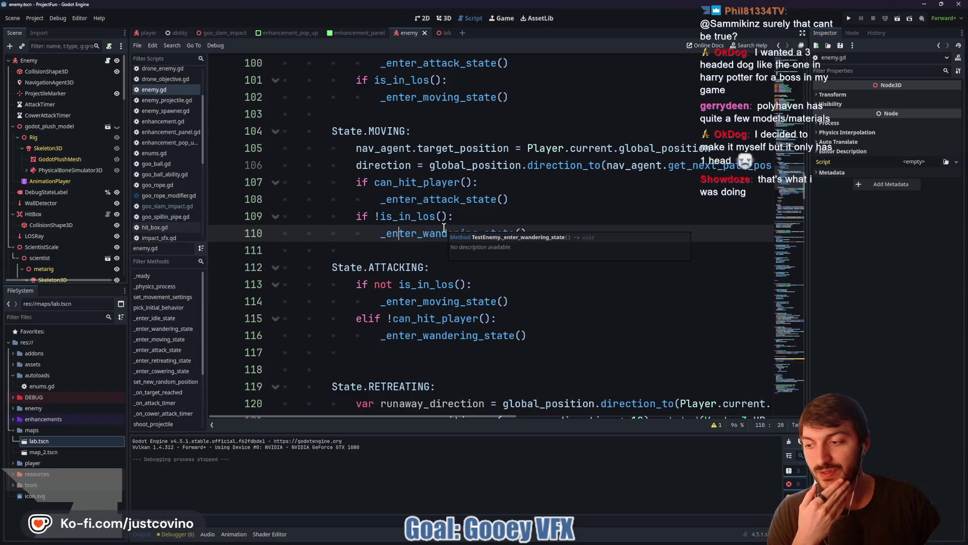
scroll(487, 245, up, 1)
mouse_move(484, 244)
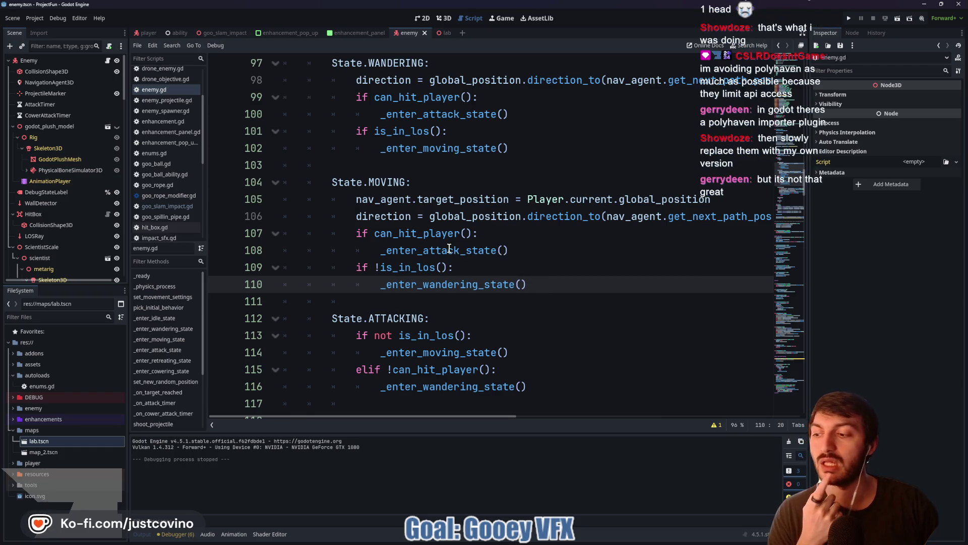
mouse_move(522, 540)
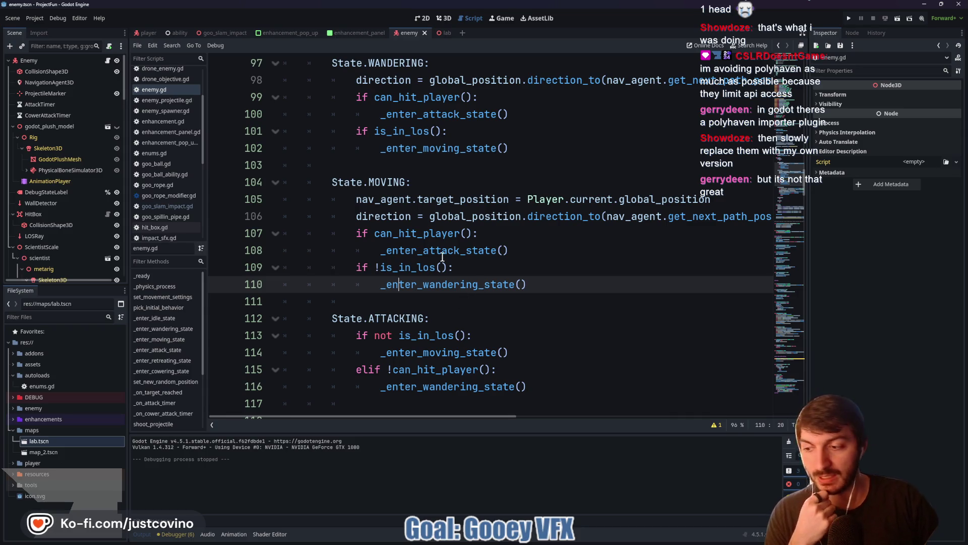
click(422, 165)
key(ctrl+s)
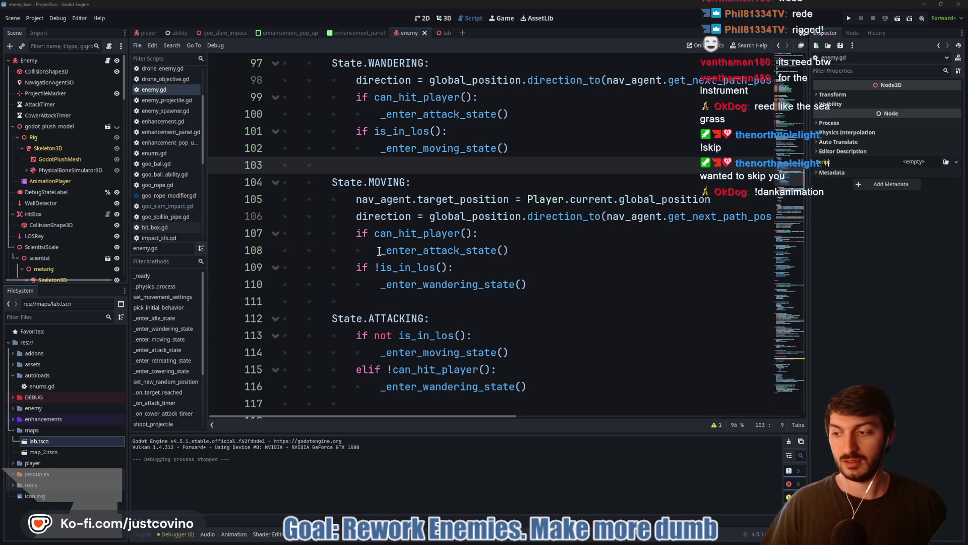
Place the caret on the line-of-sight check on line 109 in the MOVING state
click(429, 266)
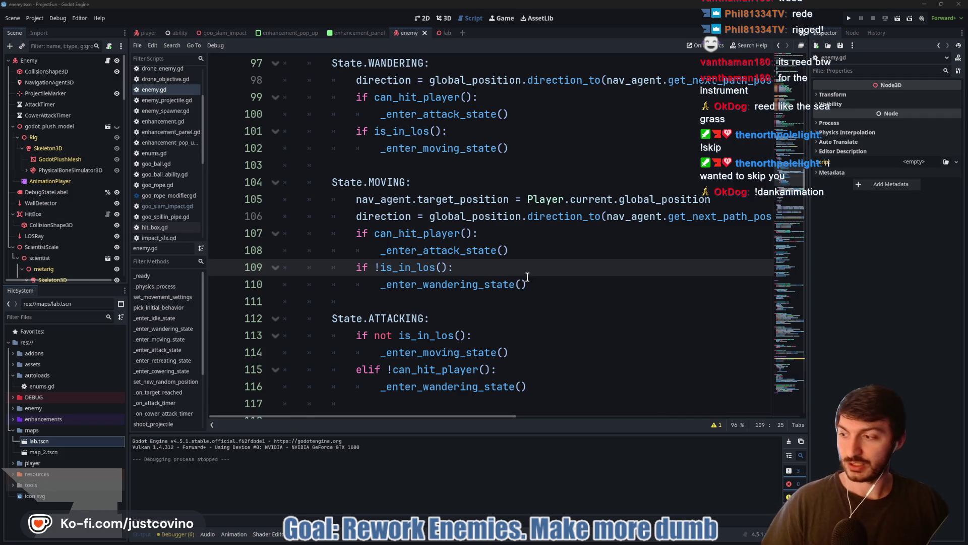
click(488, 267)
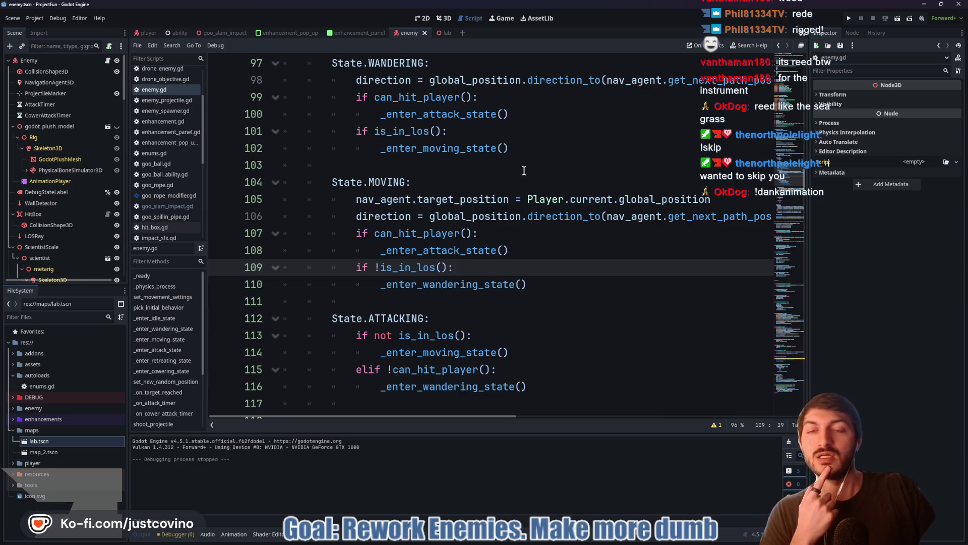
scroll(518, 183, up, 5)
scroll(517, 182, up, 5)
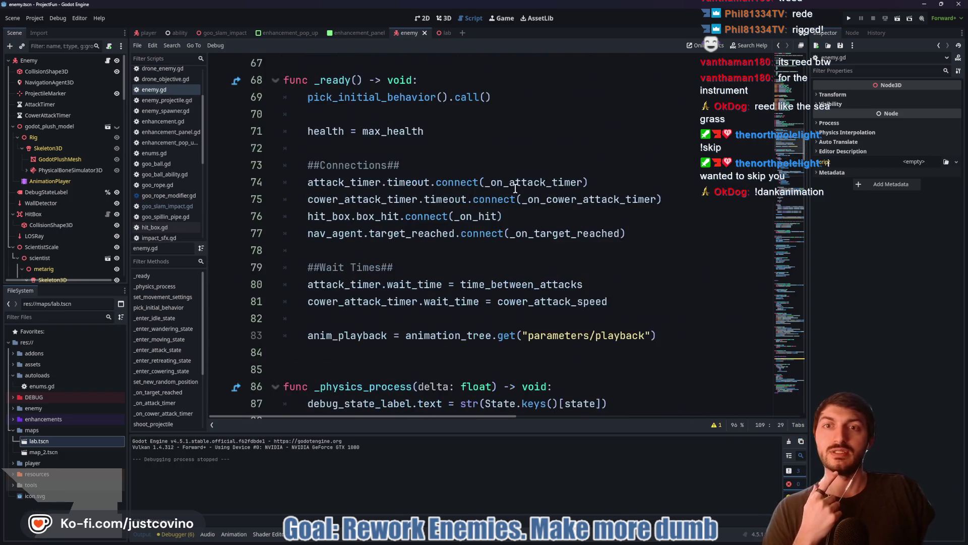
scroll(515, 188, down, 2)
scroll(516, 188, up, 4)
double_click(395, 199)
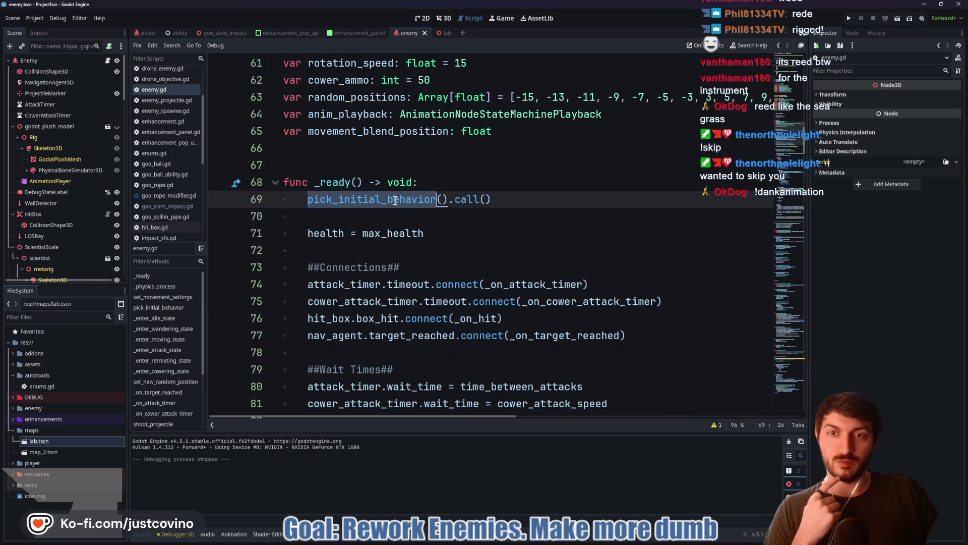
Jump to pick_initial_behavior and delete ', _enter_retreating_state' from line 158
ctrl+click(378, 200)
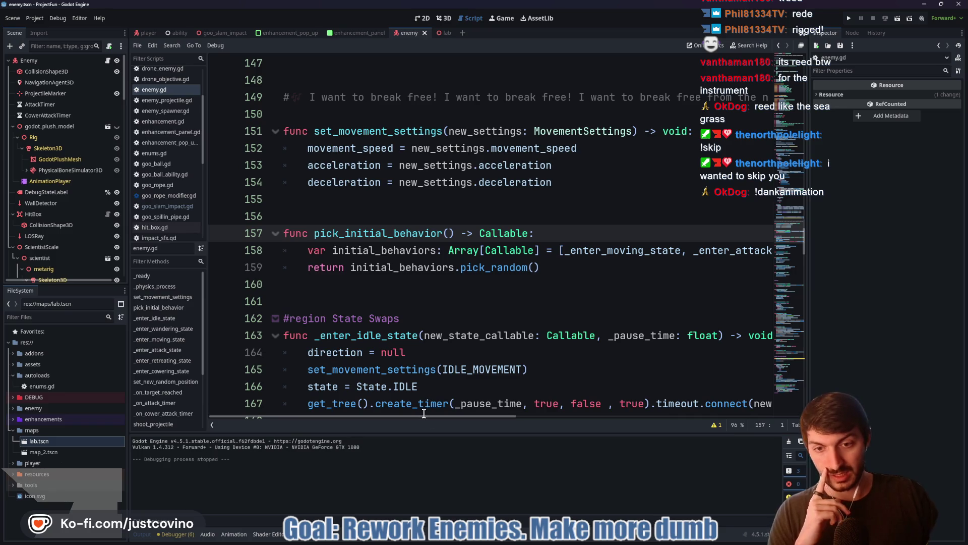
drag(423, 416, 633, 407)
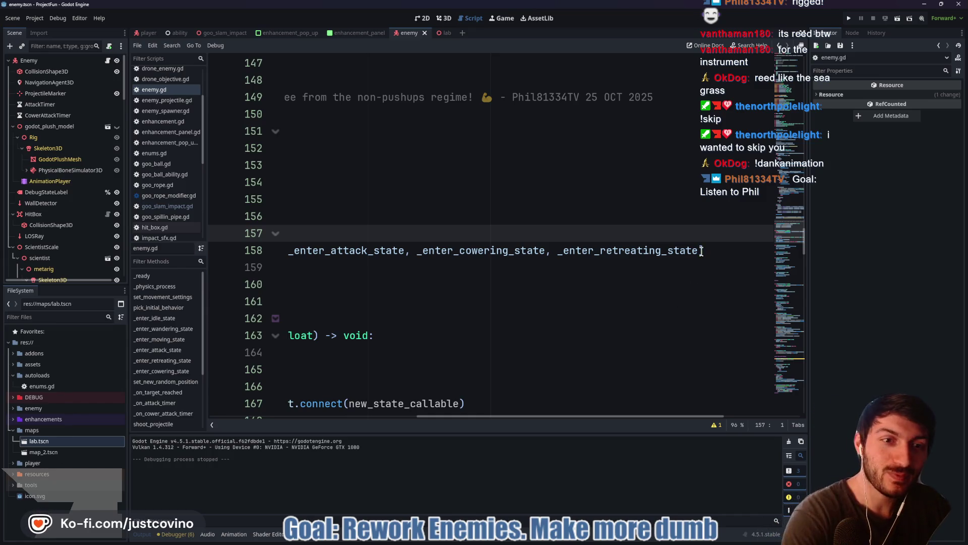
drag(700, 250, 545, 257)
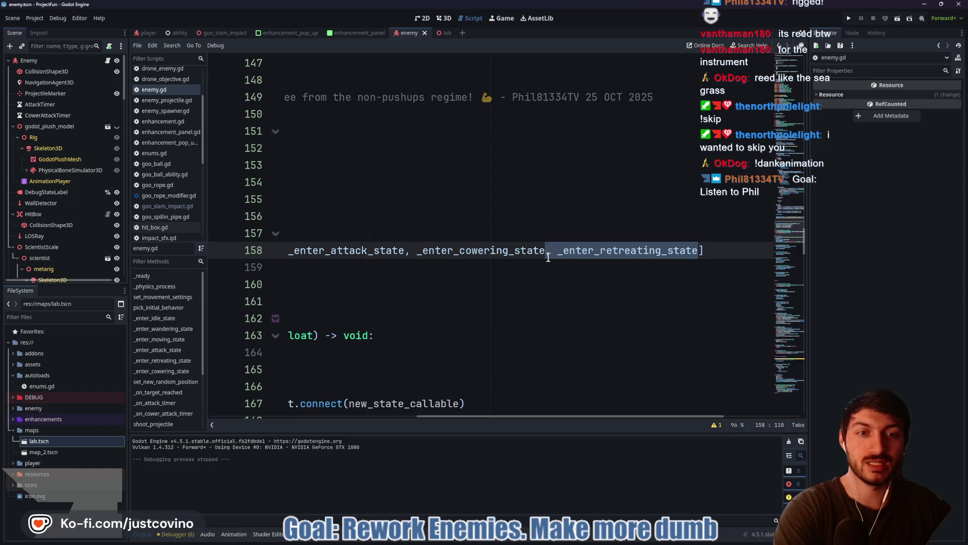
key(BackSpace)
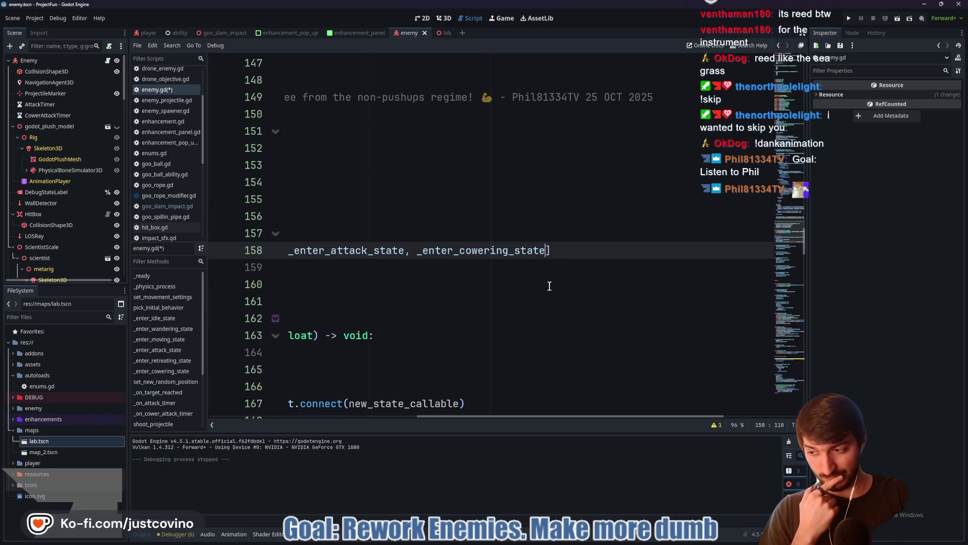
Launch the game to test the enemies without the retreating behaviour
drag(518, 417, 432, 417)
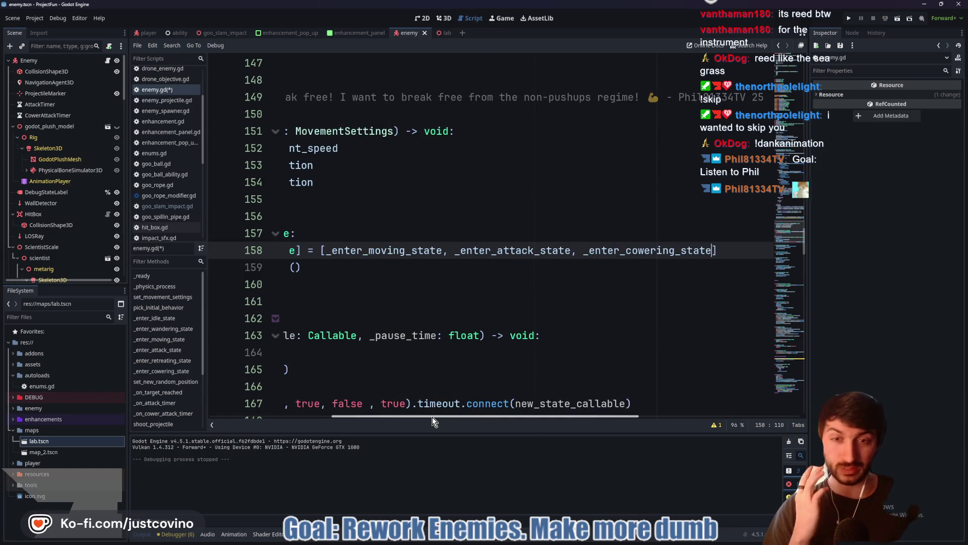
mouse_move(443, 407)
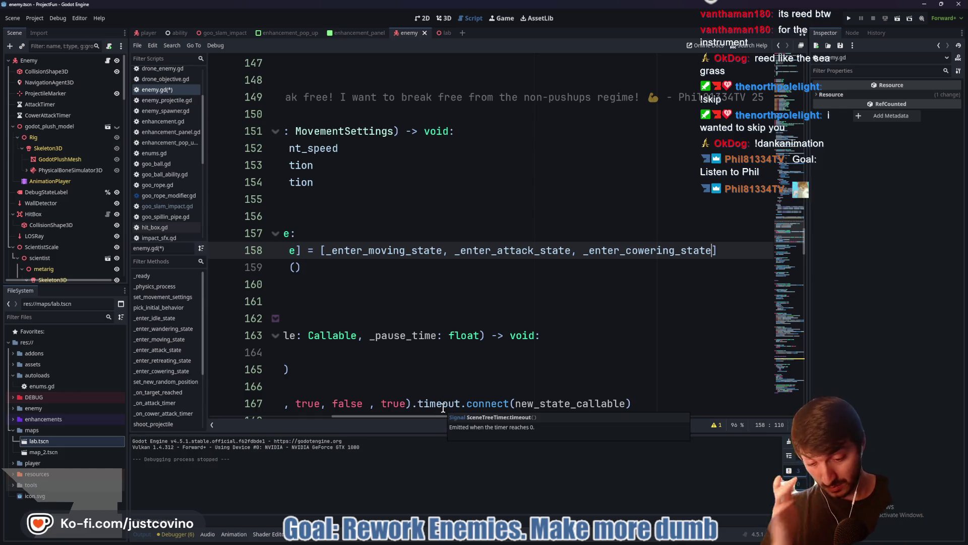
click(848, 19)
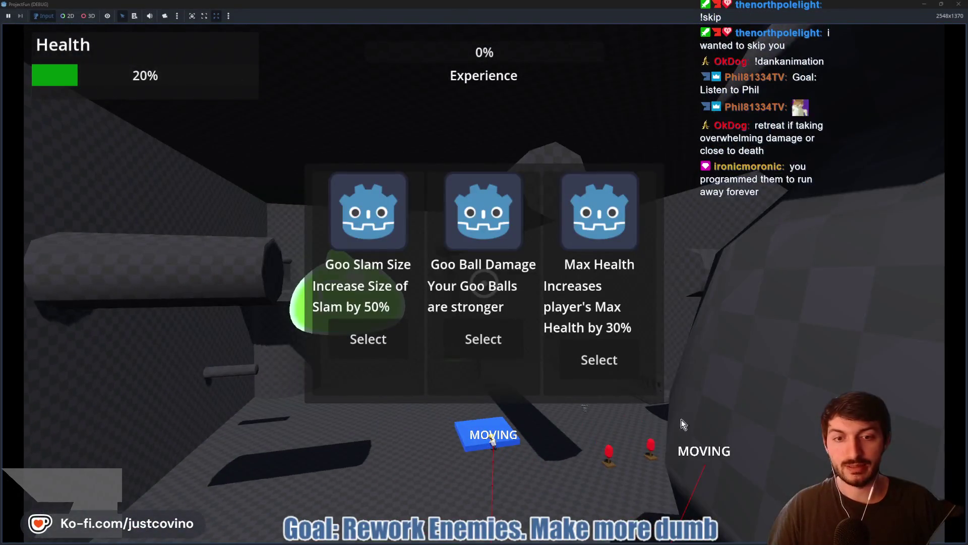
Take the offered upgrades including Extra Bounces and swing on grapple lines until the next level-up
click(477, 343)
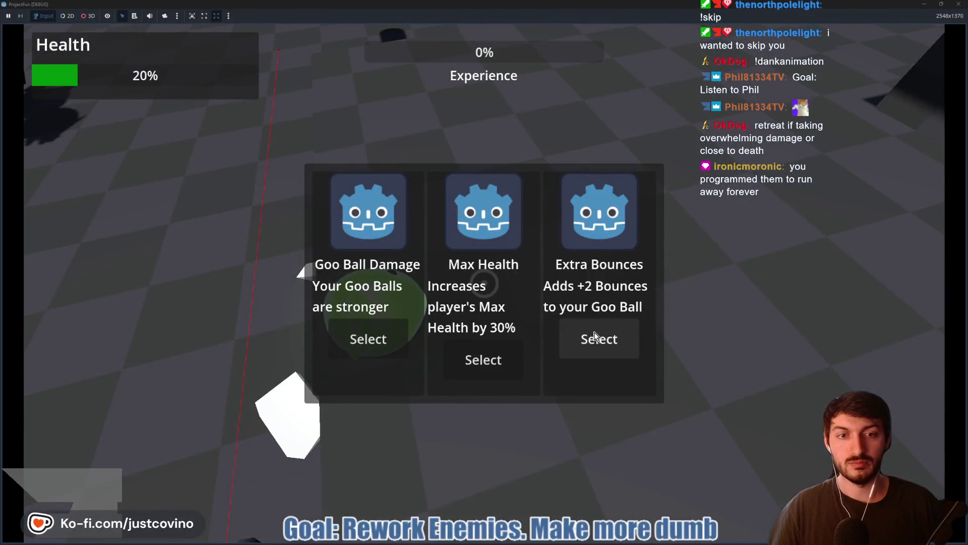
click(595, 336)
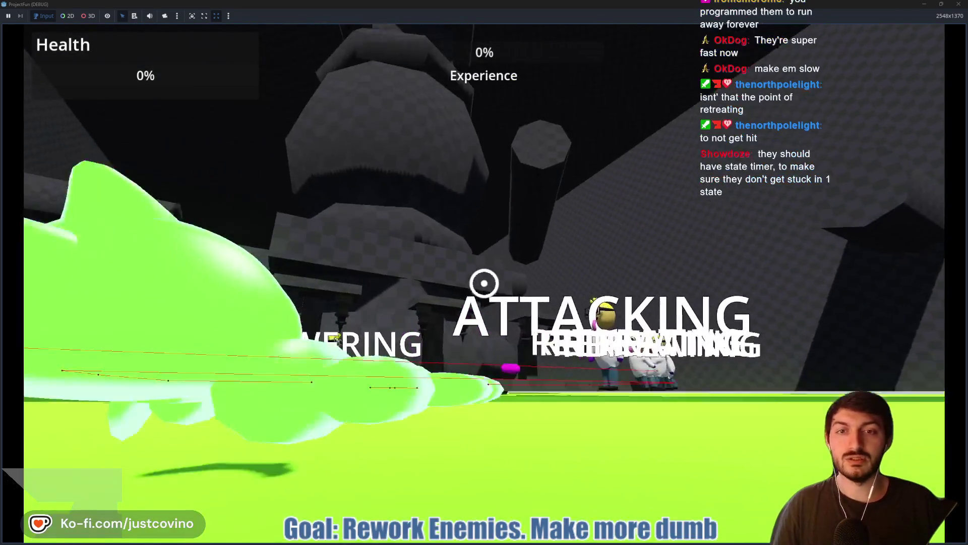
click(485, 283)
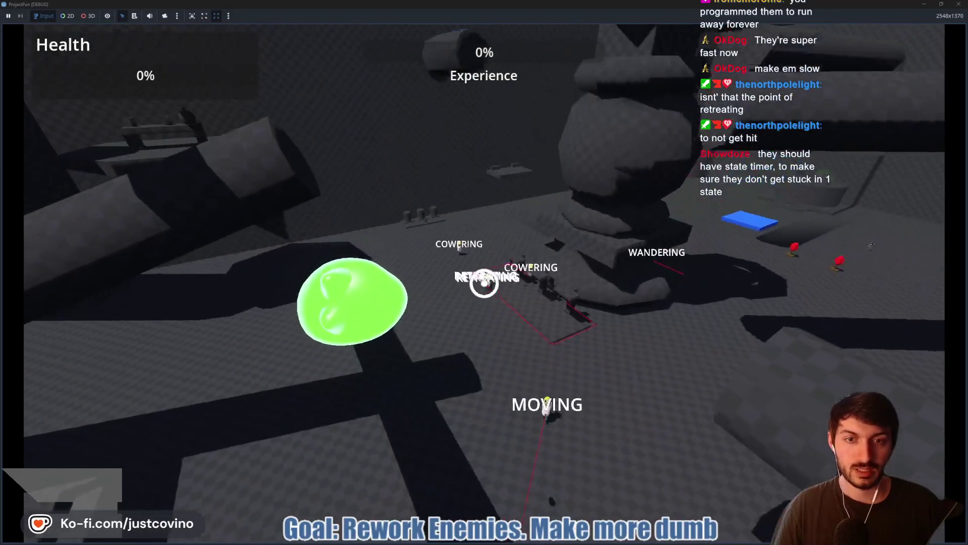
click(484, 283)
click(505, 339)
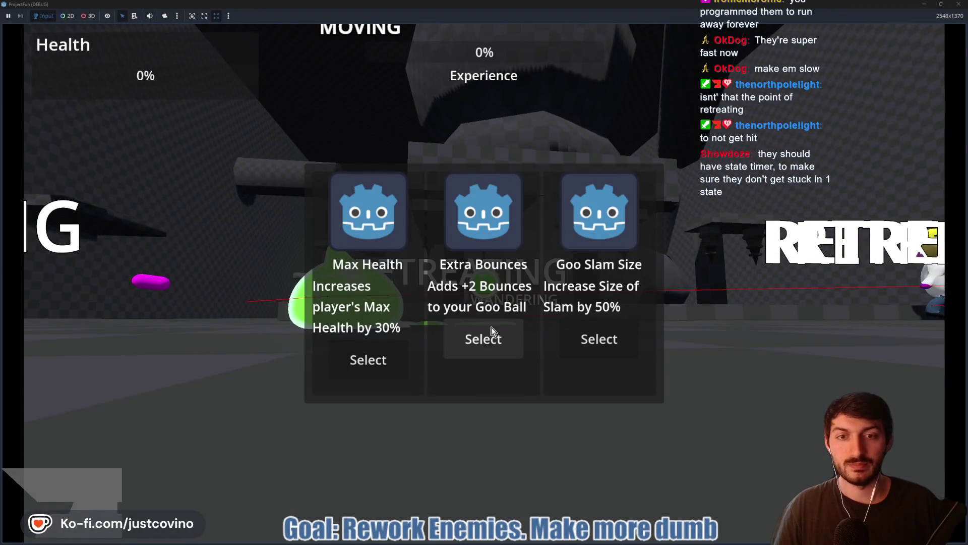
Take Goo Slam Size, move toward the enemies, fire a goo tether, and take Goo Slam Size again
click(611, 343)
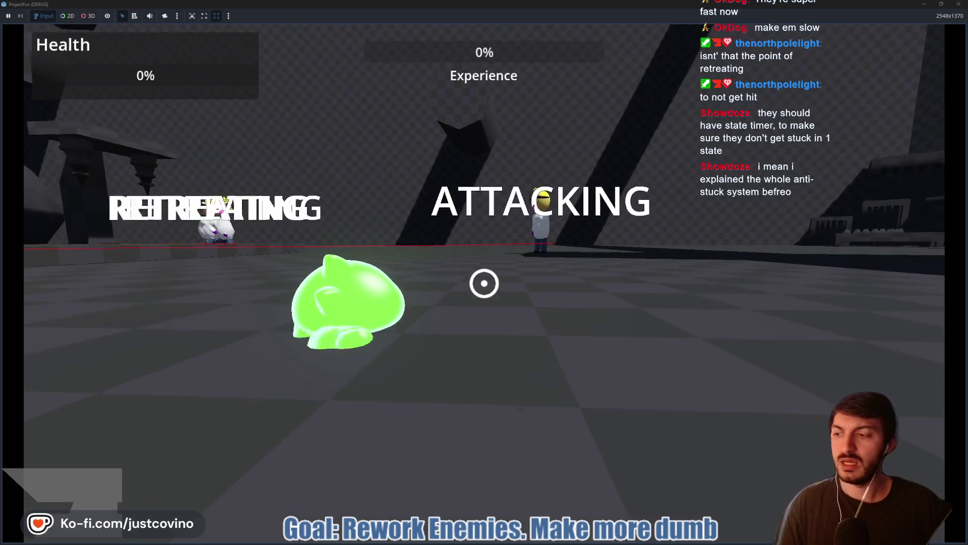
key(w)
key(w)
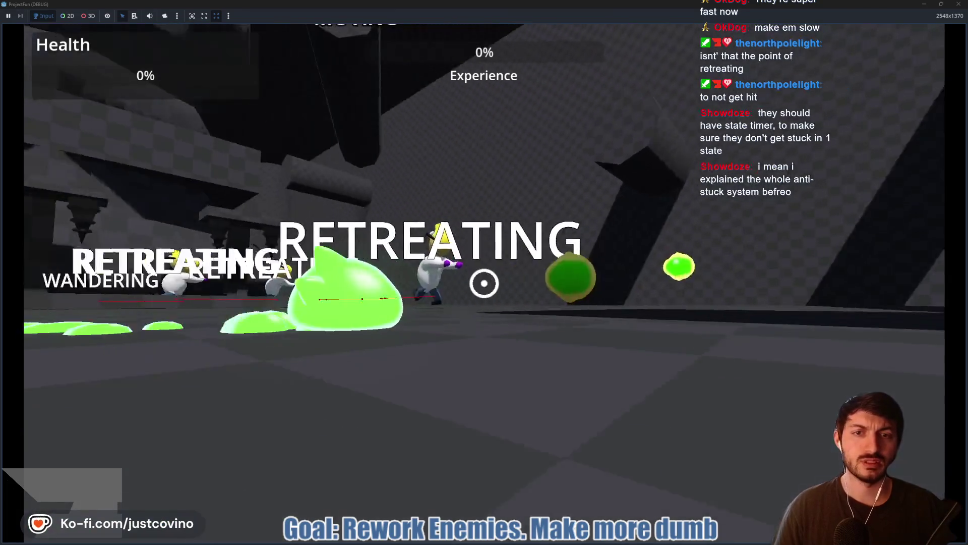
key(w)
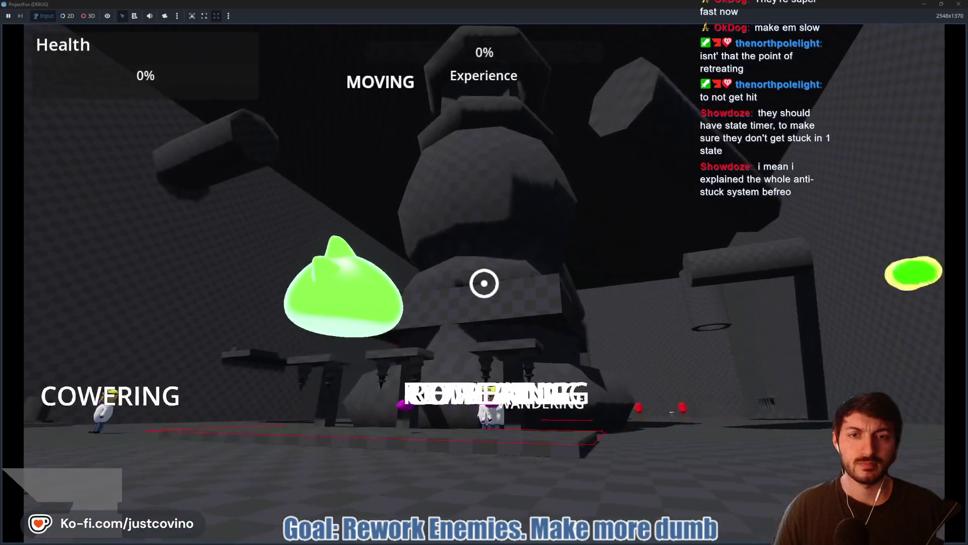
key(w)
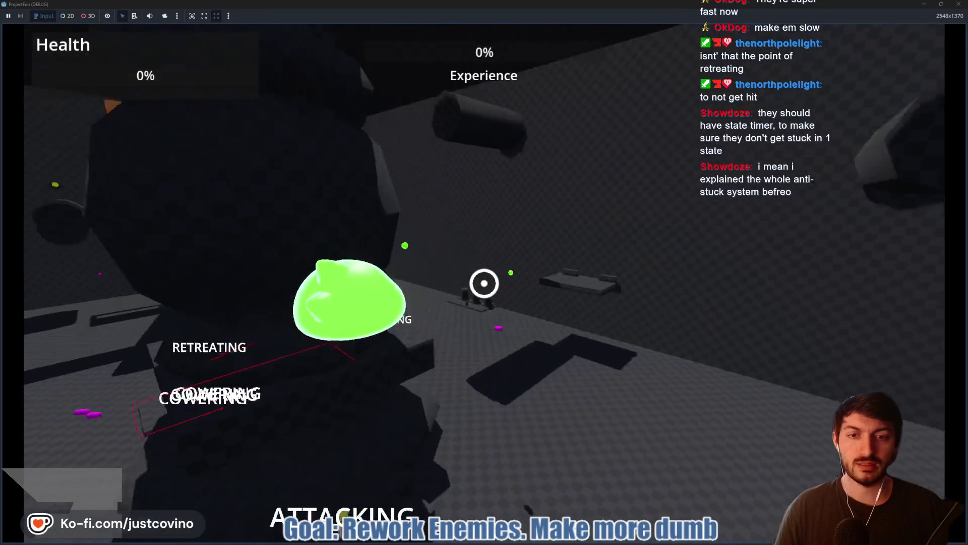
key(w)
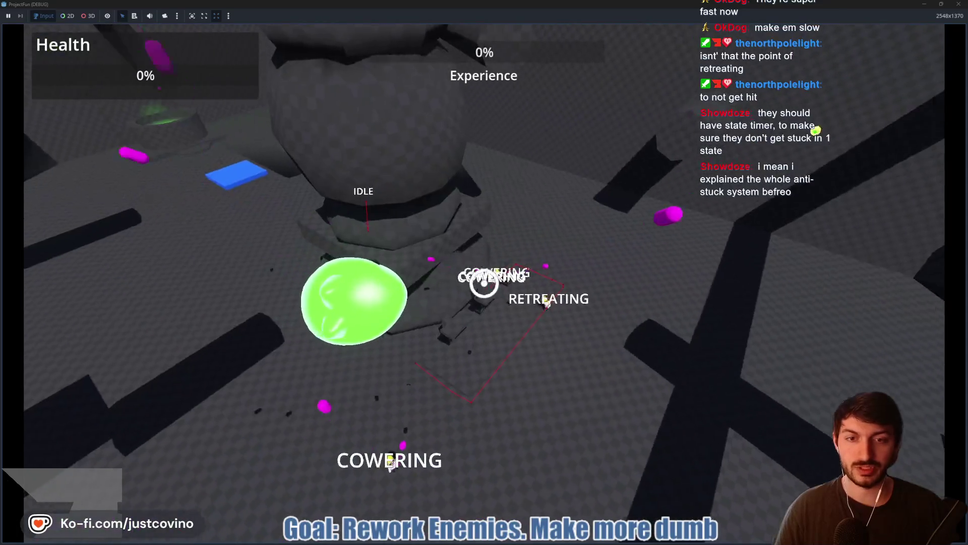
click(485, 283)
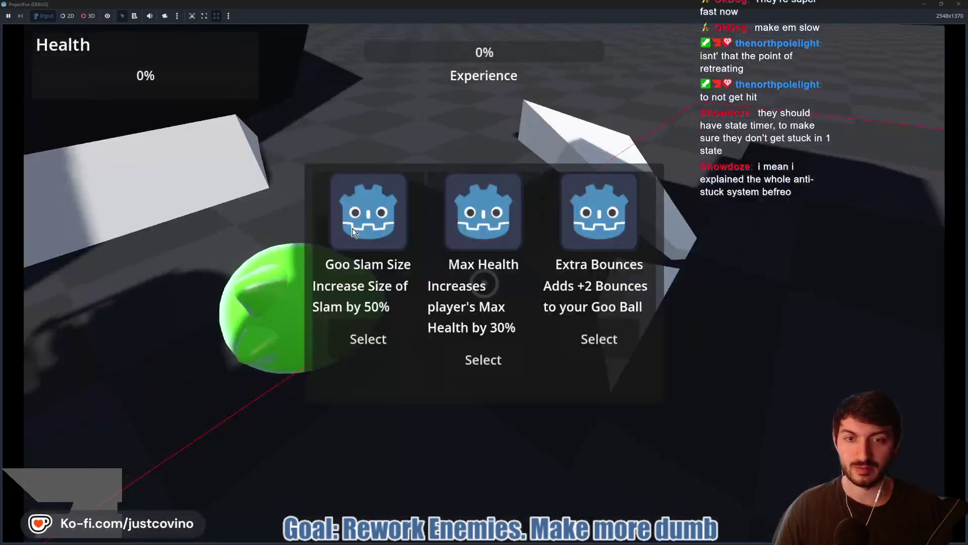
click(386, 337)
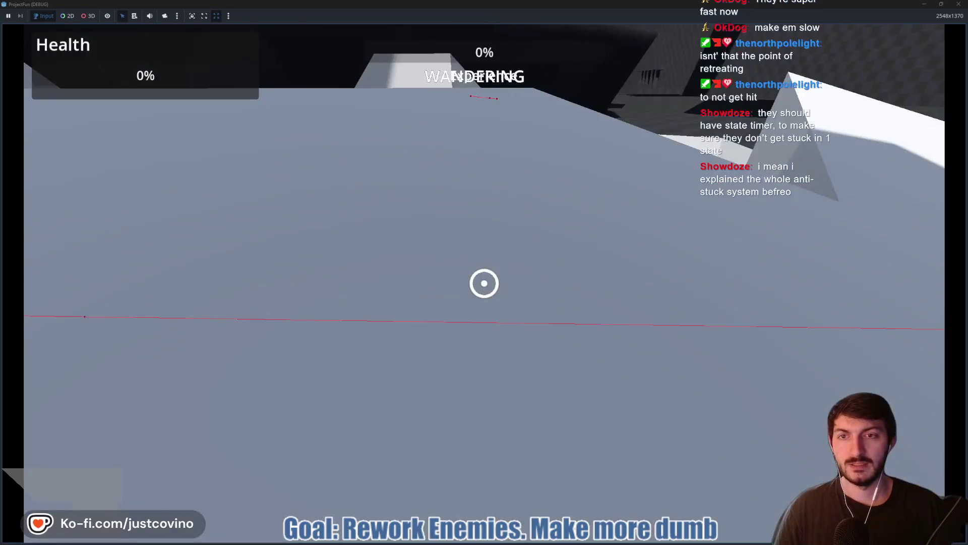
Move down the checkered corridor among enemies, slam into the floor, and take Goo Ball Damage
key(w)
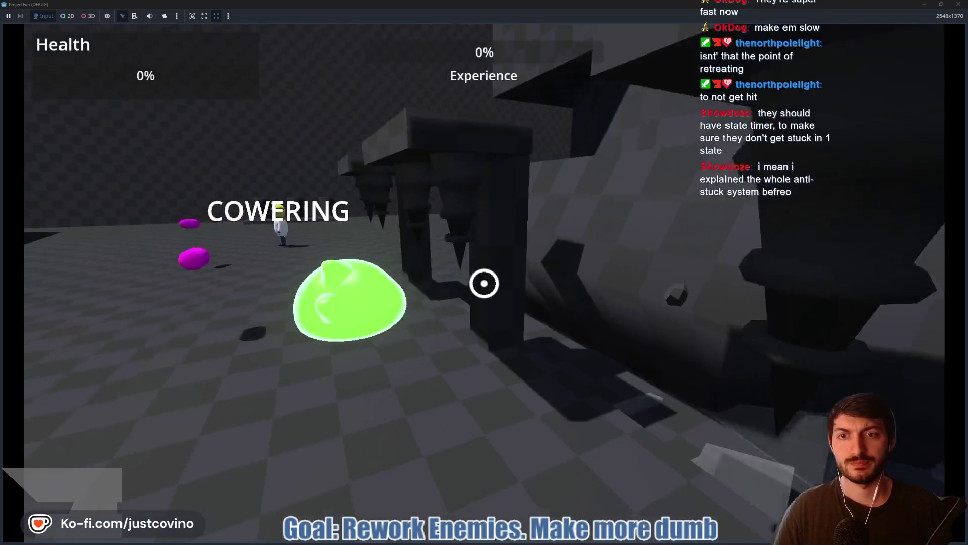
key(w)
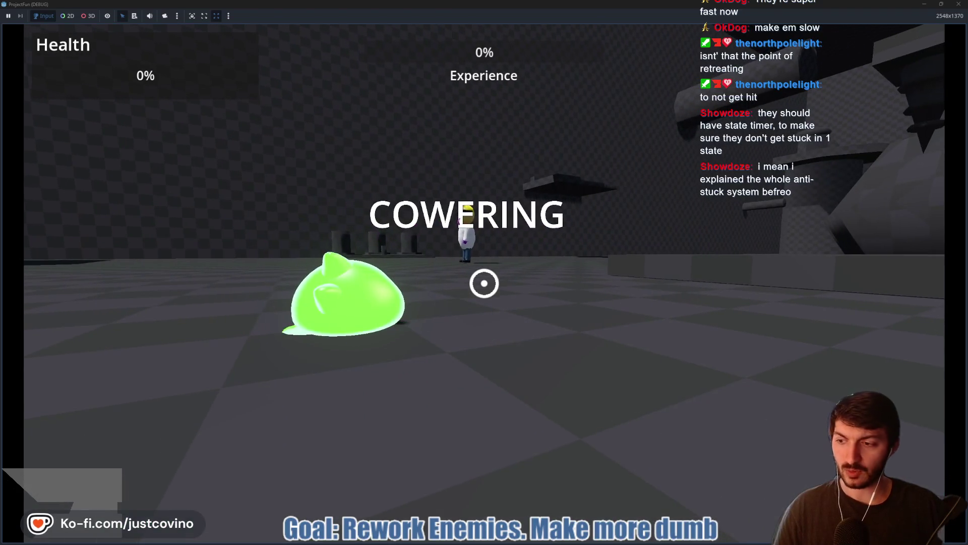
key(w)
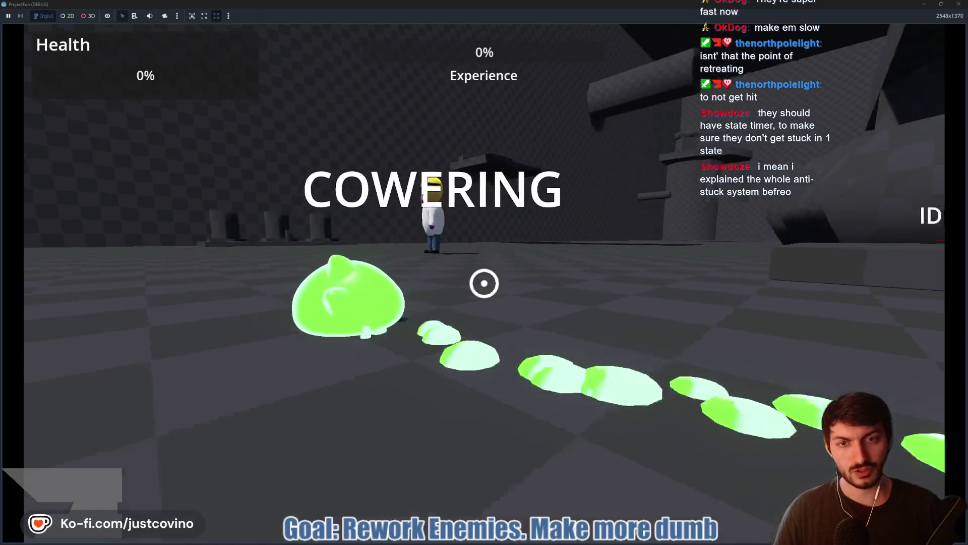
key(w)
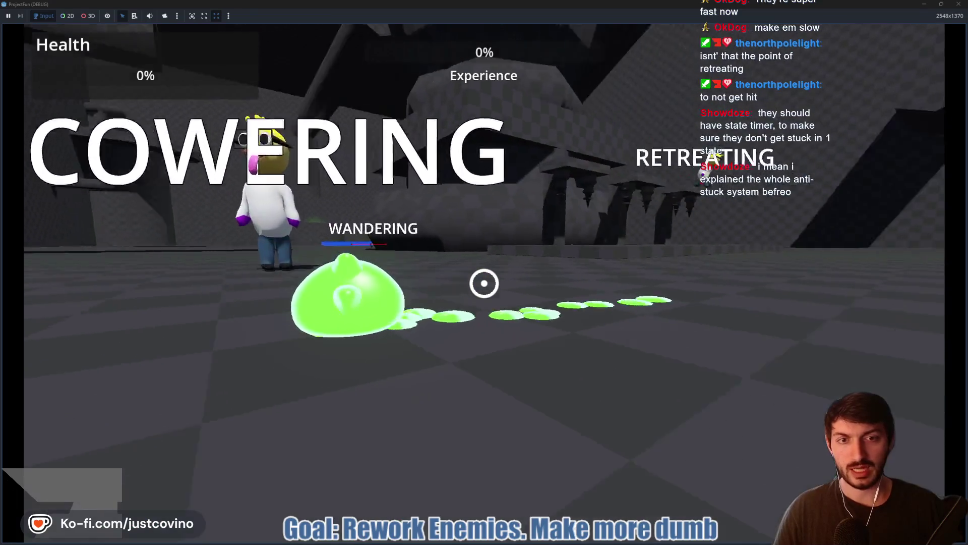
key(w)
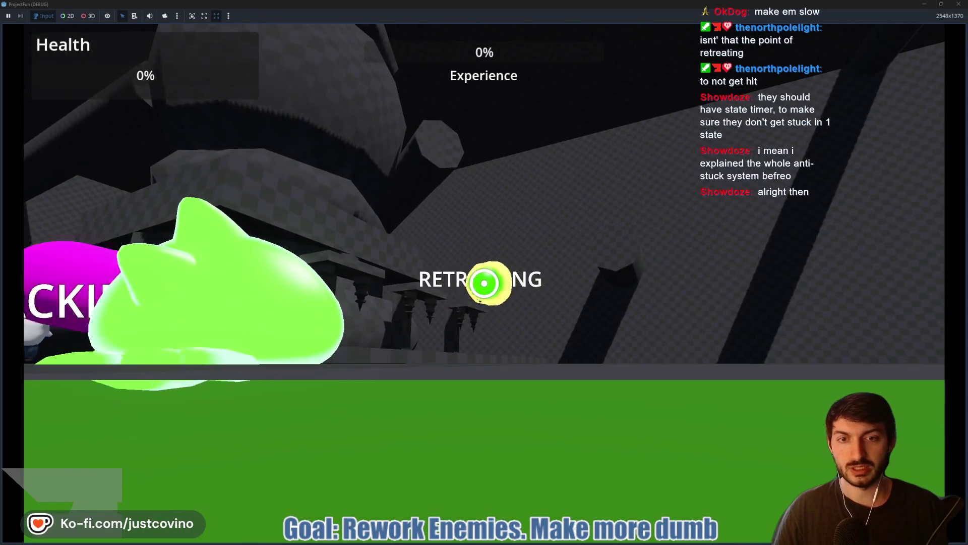
key(space)
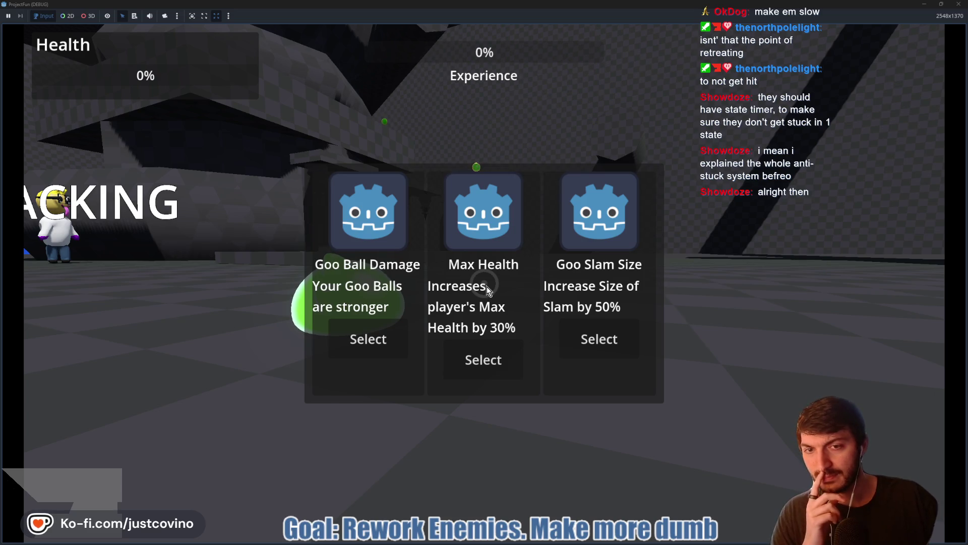
click(379, 350)
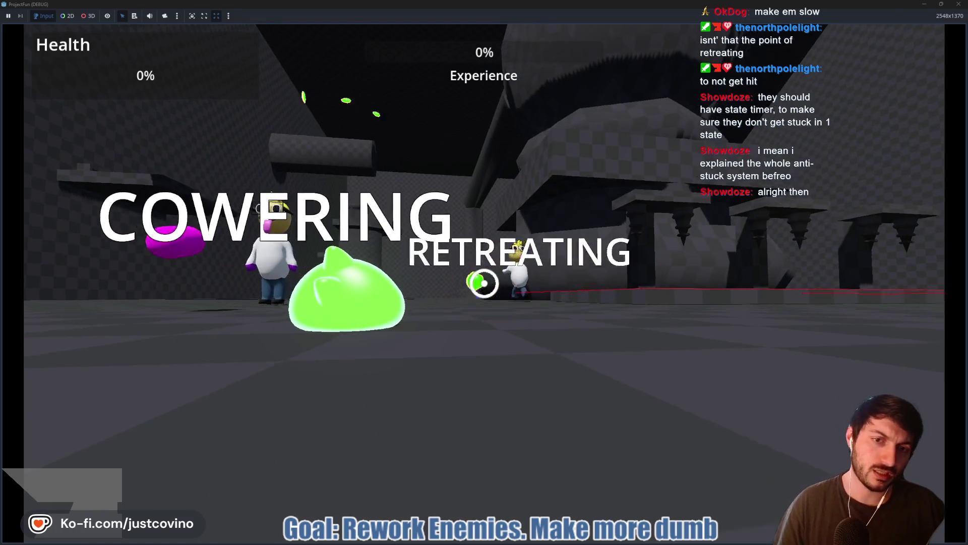
Swing on goo tethers, take Extra Bounces, and stop the game with F8
click(484, 283)
click(484, 283)
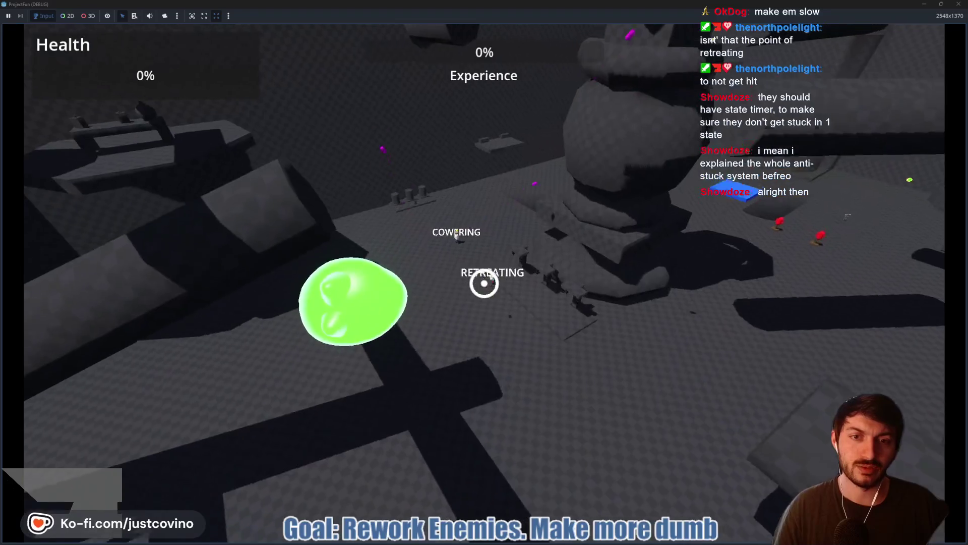
click(484, 283)
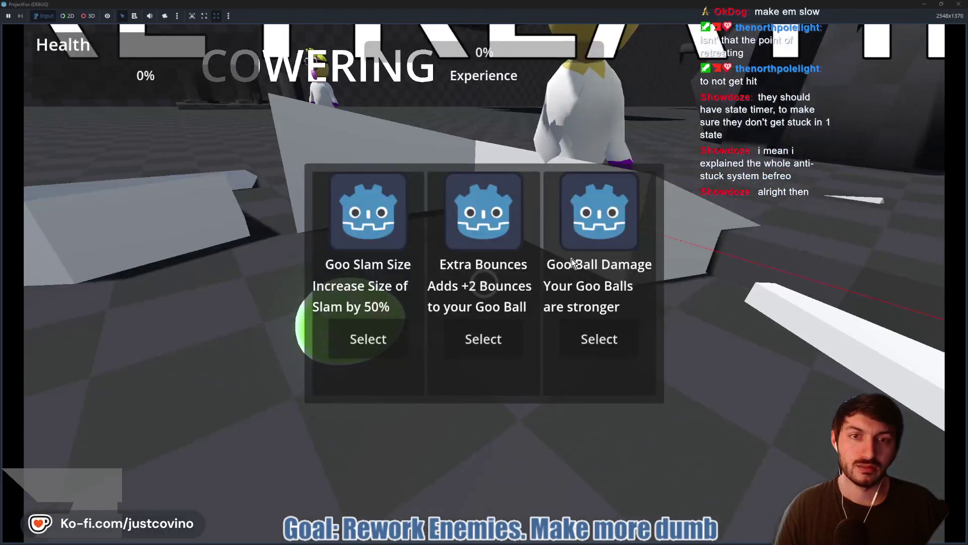
click(452, 348)
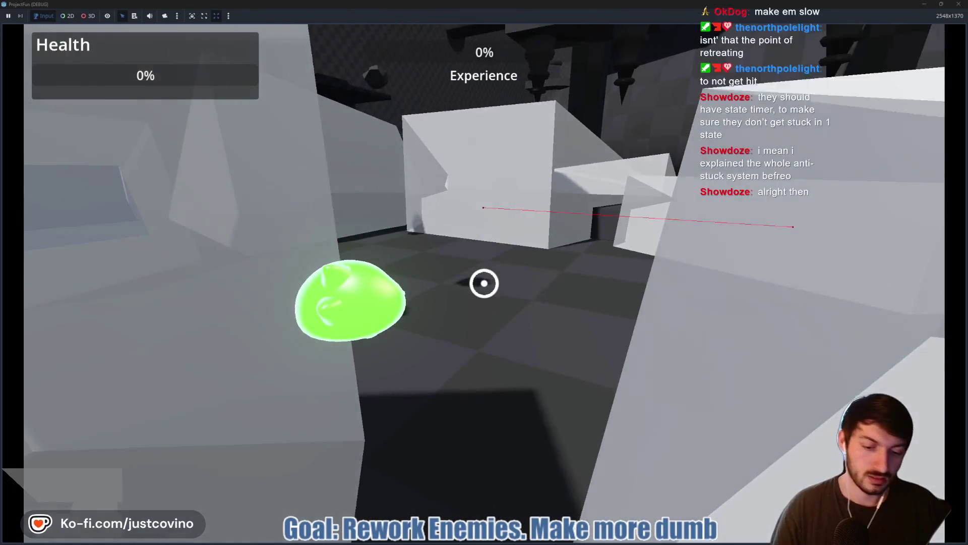
key(F8)
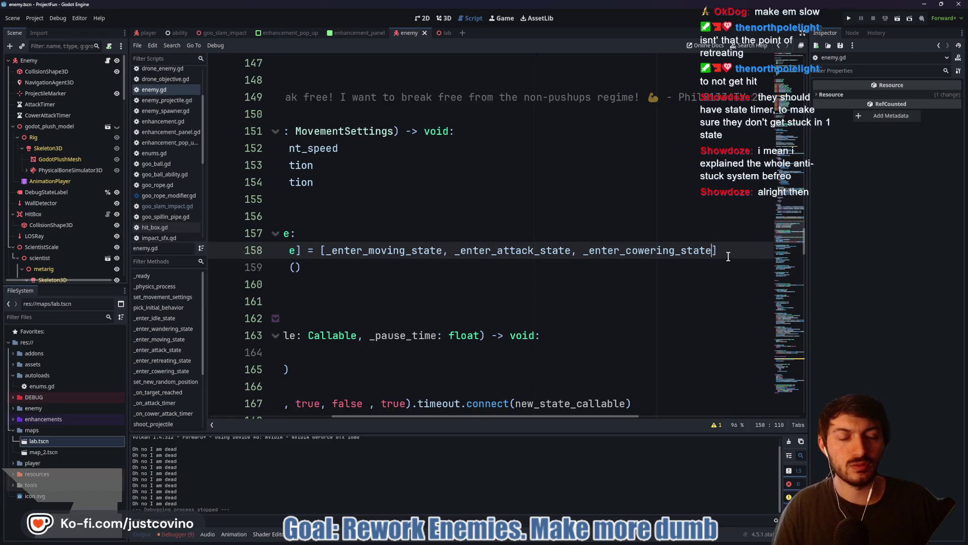
Review the state list on lines 158–159 of enemy.gd without changing the code
drag(729, 258, 347, 256)
click(569, 250)
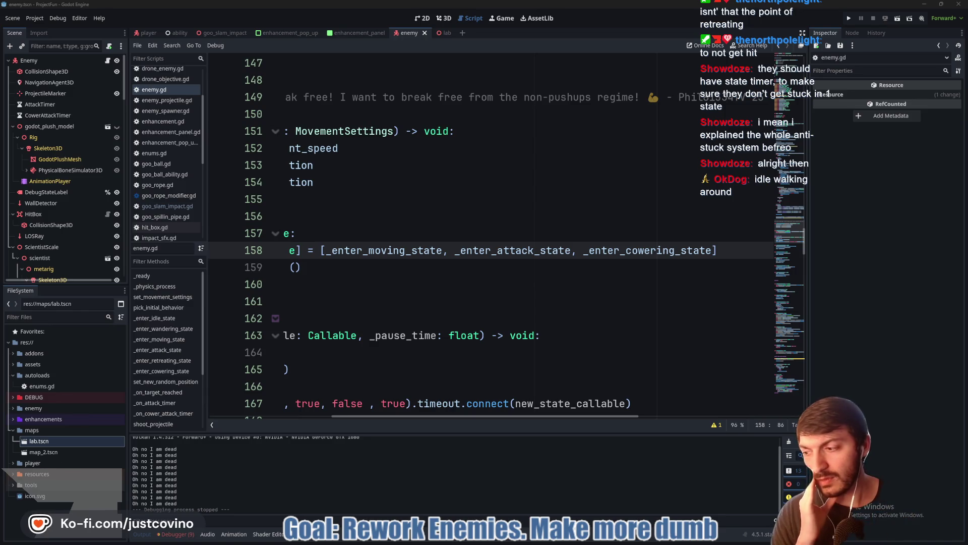
click(587, 259)
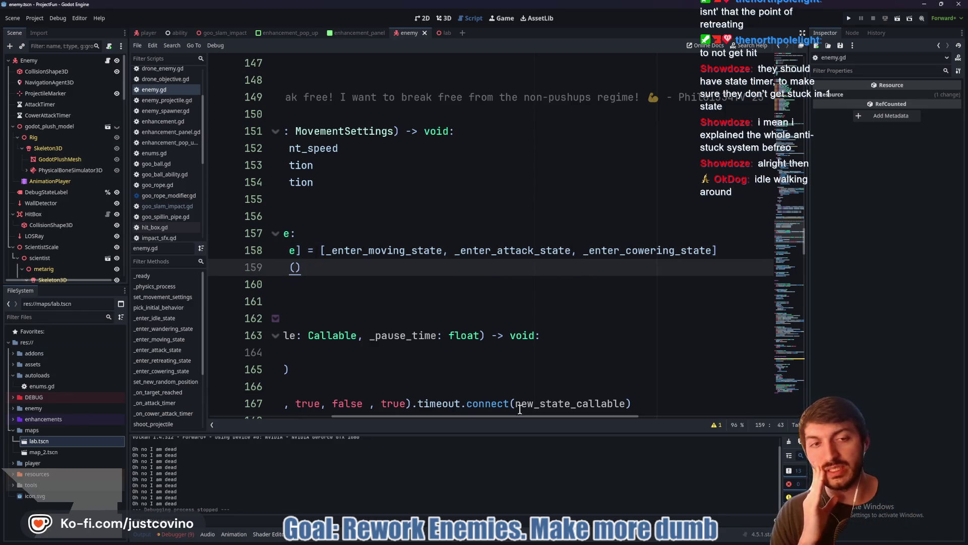
drag(485, 416, 346, 415)
scroll(526, 301, up, 6)
scroll(526, 301, up, 12)
scroll(418, 322, down, 13)
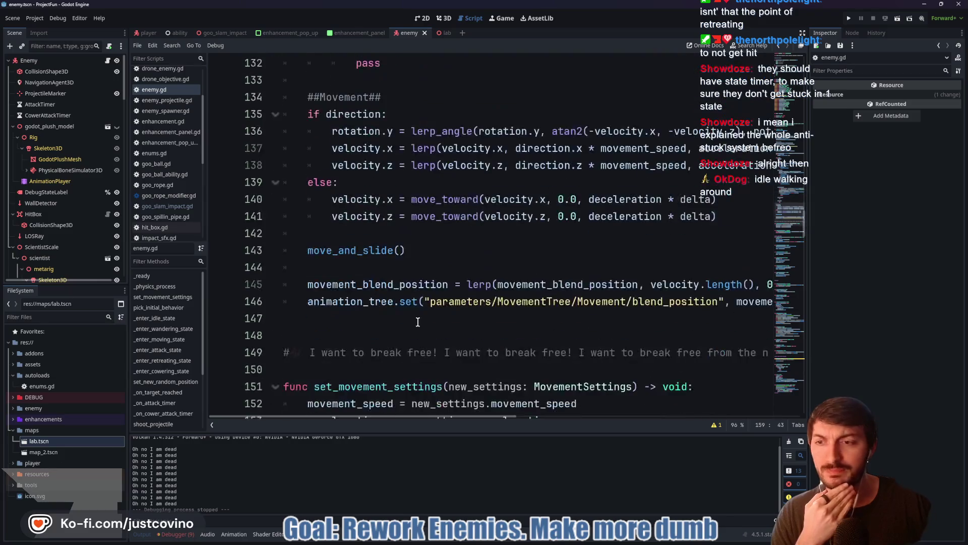
Jump to _enter_wandering_state in the State Swaps region and save the scene
click(172, 328)
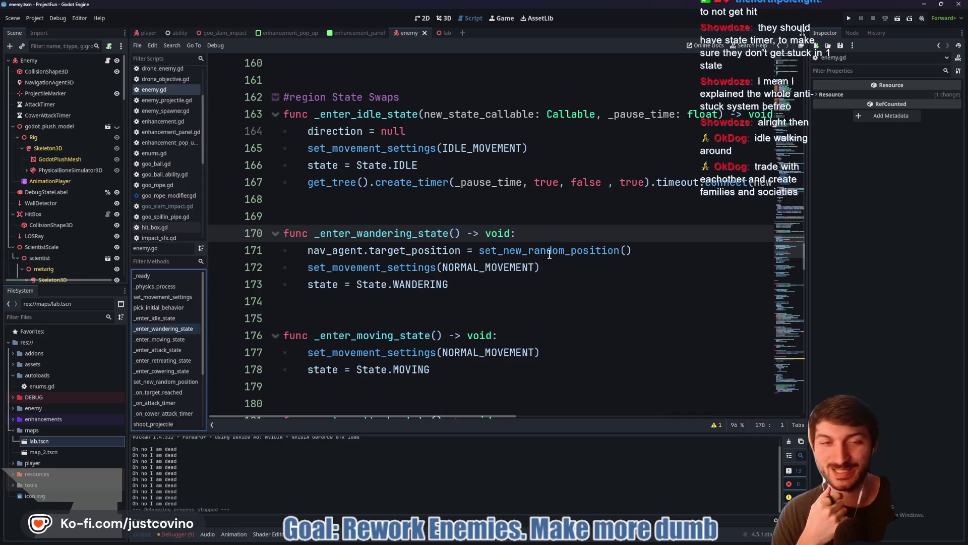
click(479, 199)
key(ctrl+s)
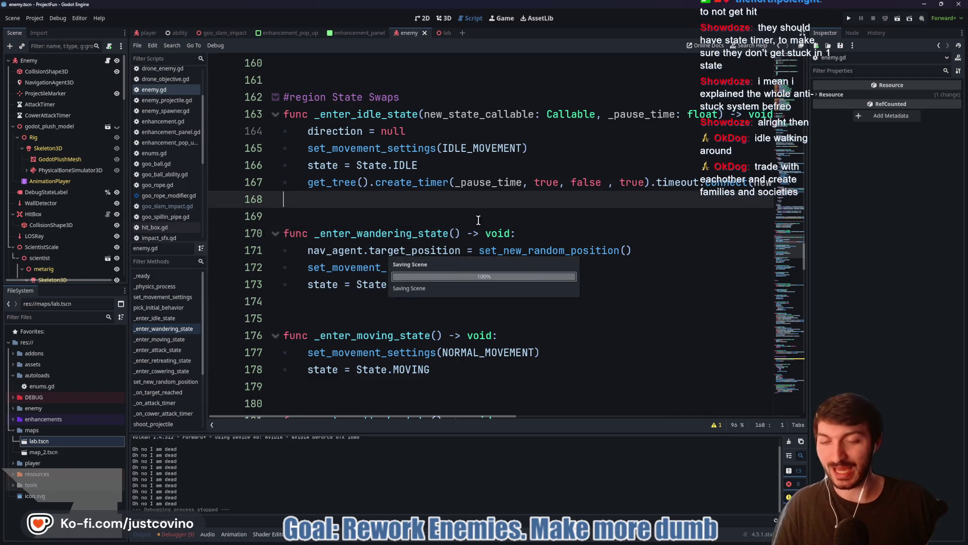
Clear all entries from the debugger's Errors list
click(186, 536)
click(182, 438)
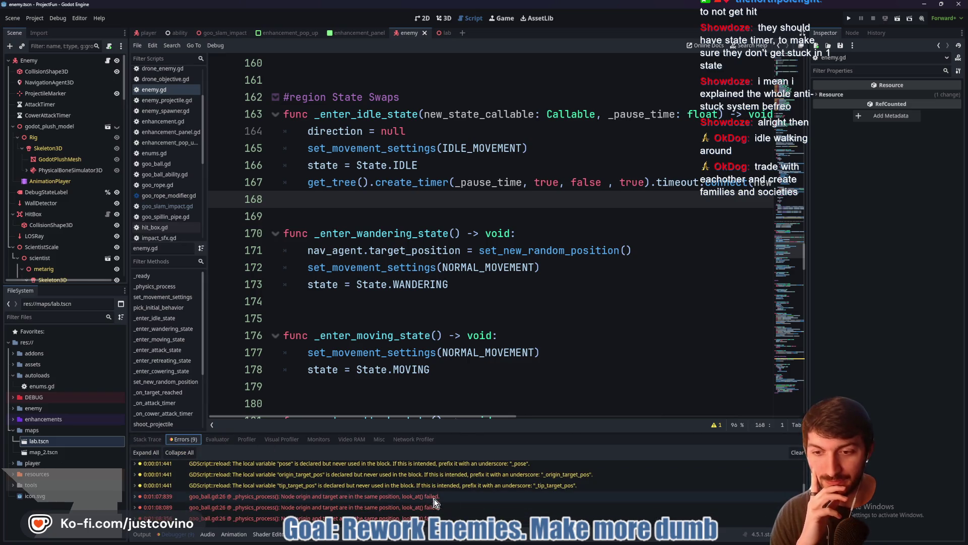
click(797, 452)
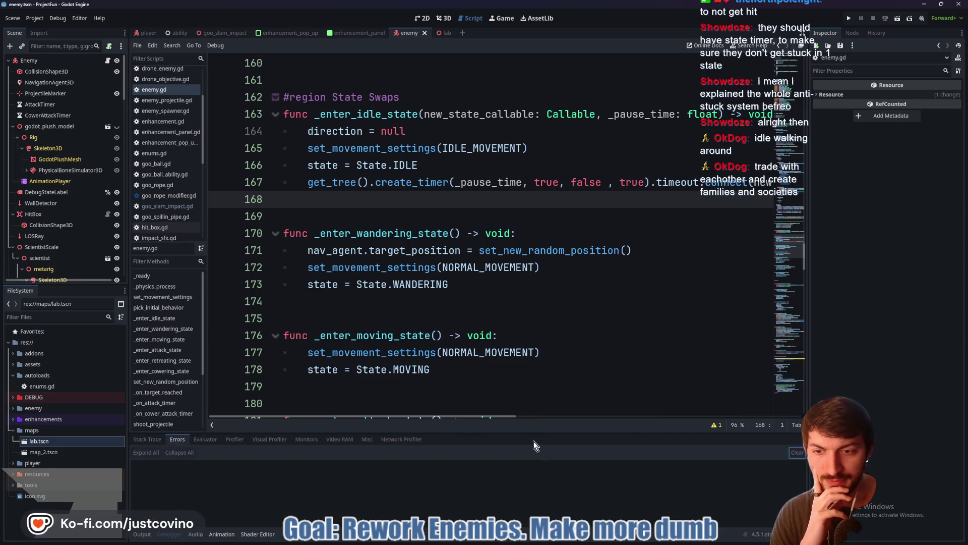
Collapse the Output panel, select the Enemy root node, and bring up player.gd
click(142, 534)
click(141, 534)
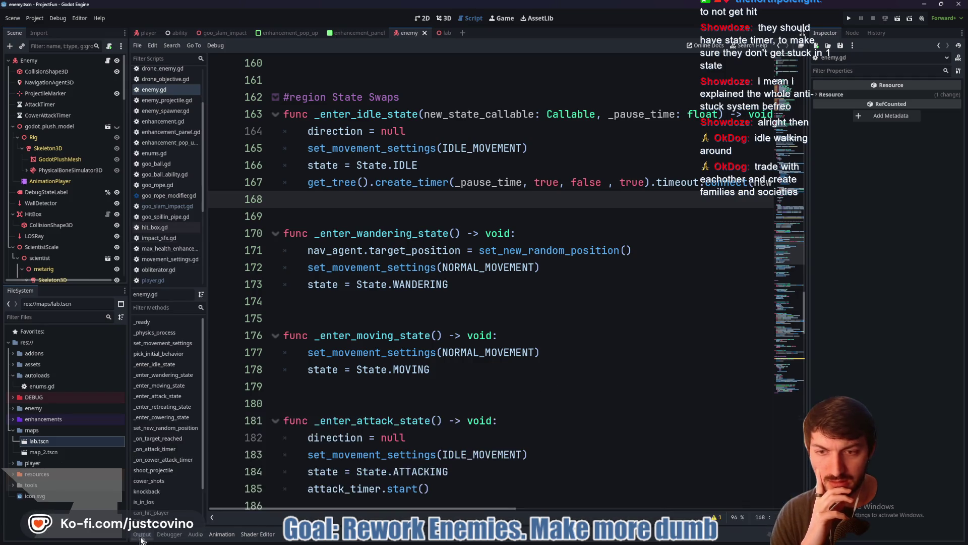
scroll(526, 419, down, 9)
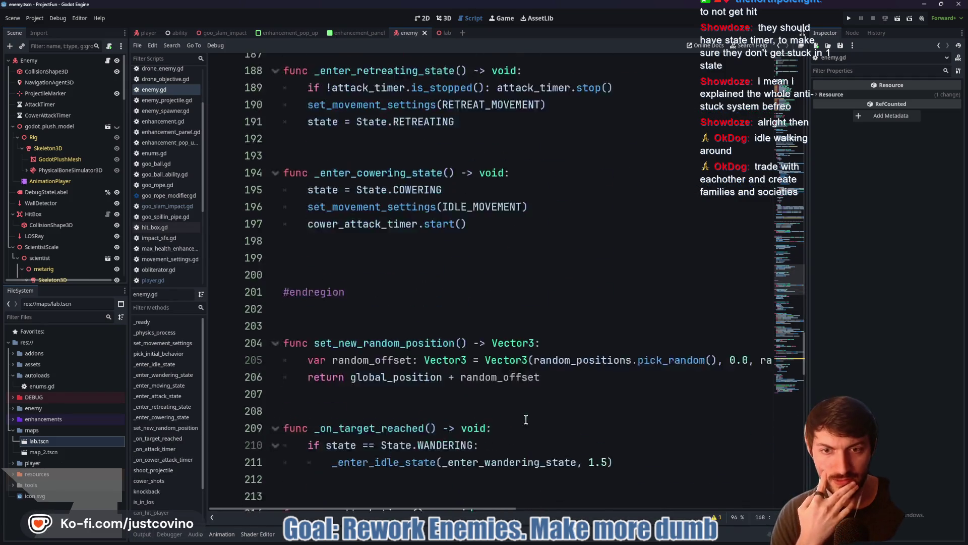
scroll(527, 420, down, 1)
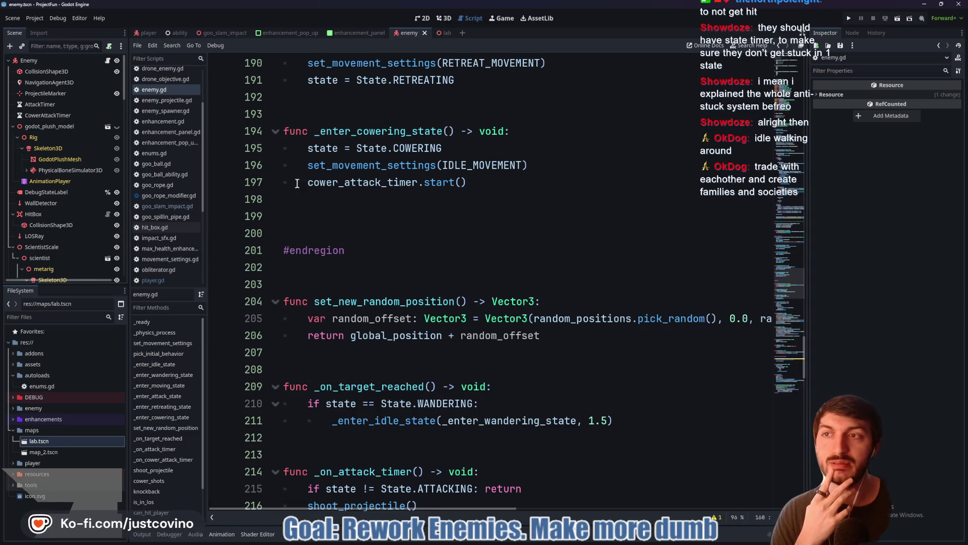
click(64, 61)
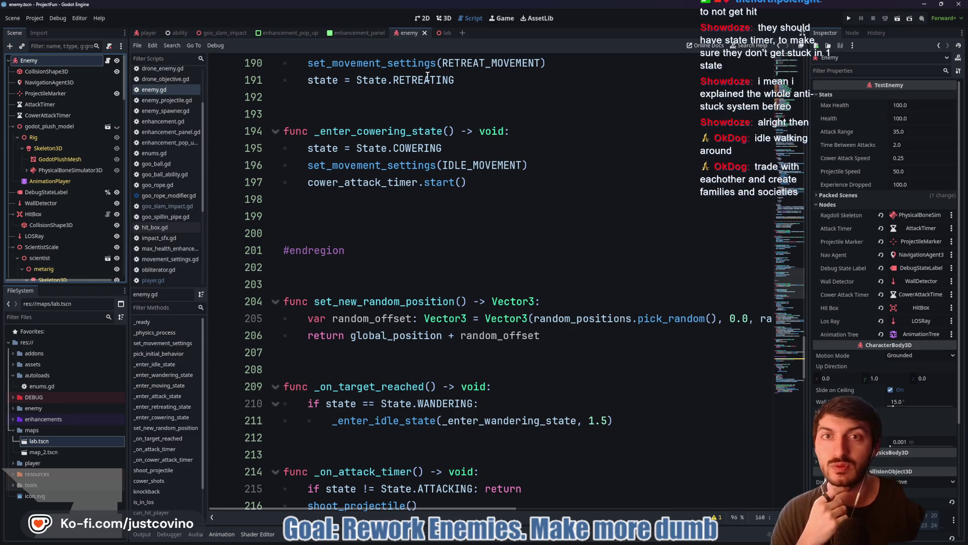
click(148, 33)
Expand the DEBUG folder in the FileSystem dock and open testing_zone.tscn
click(45, 317)
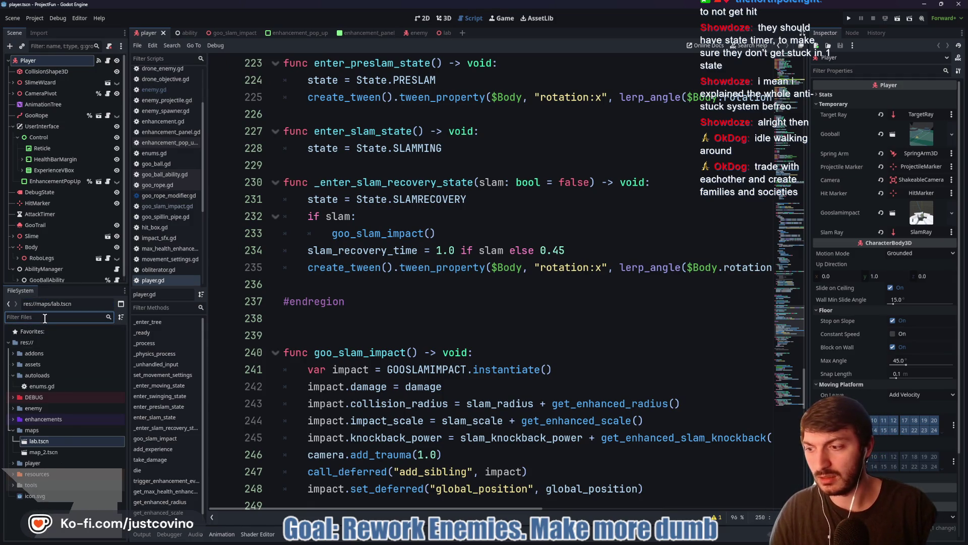
click(13, 397)
scroll(72, 436, down, 5)
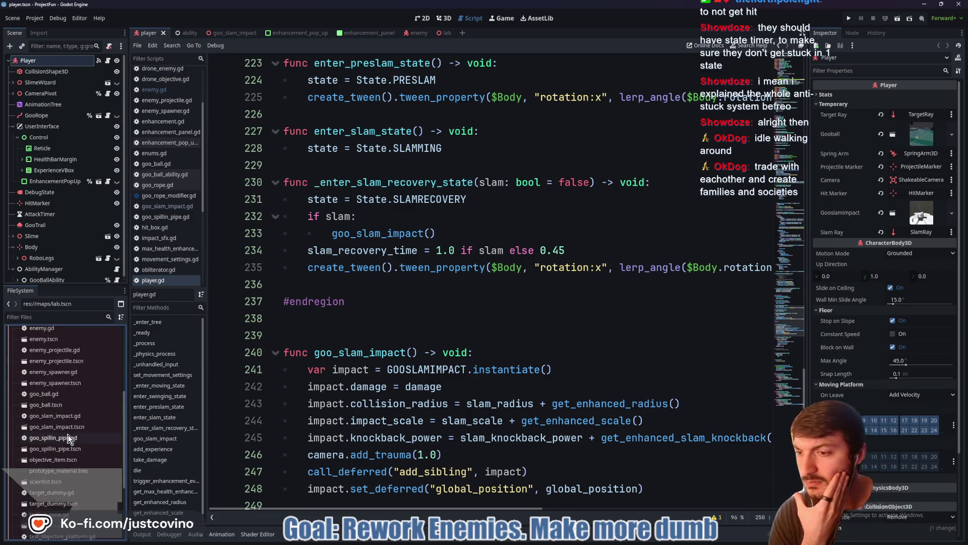
scroll(80, 482, down, 1)
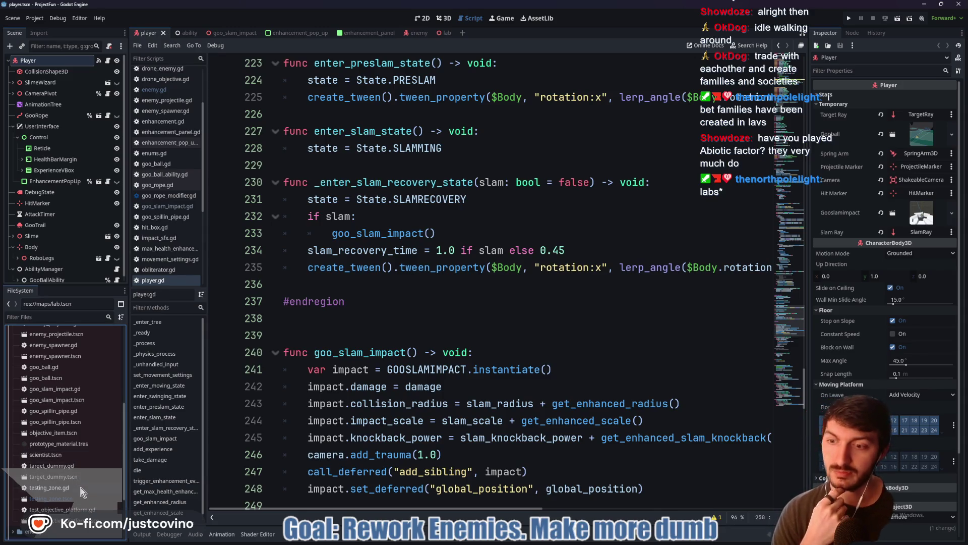
double_click(77, 497)
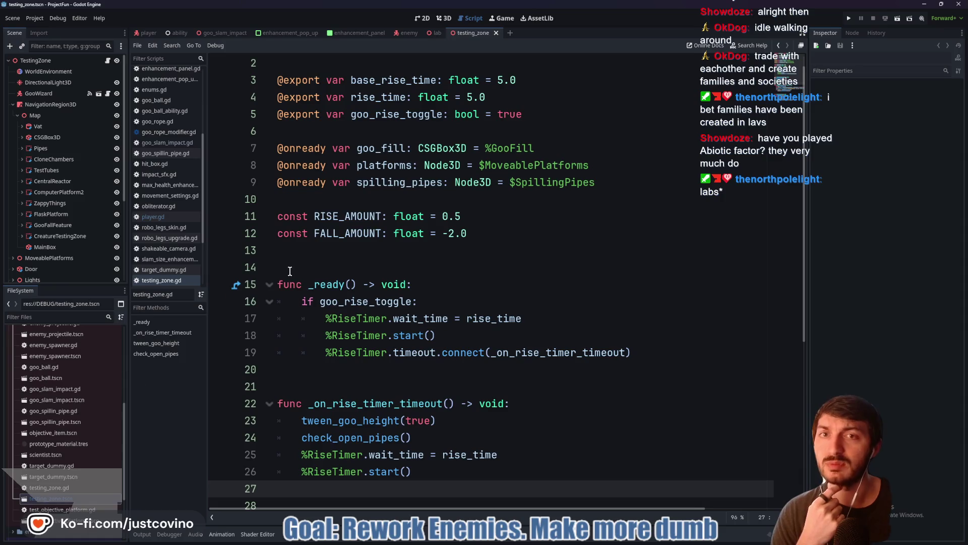
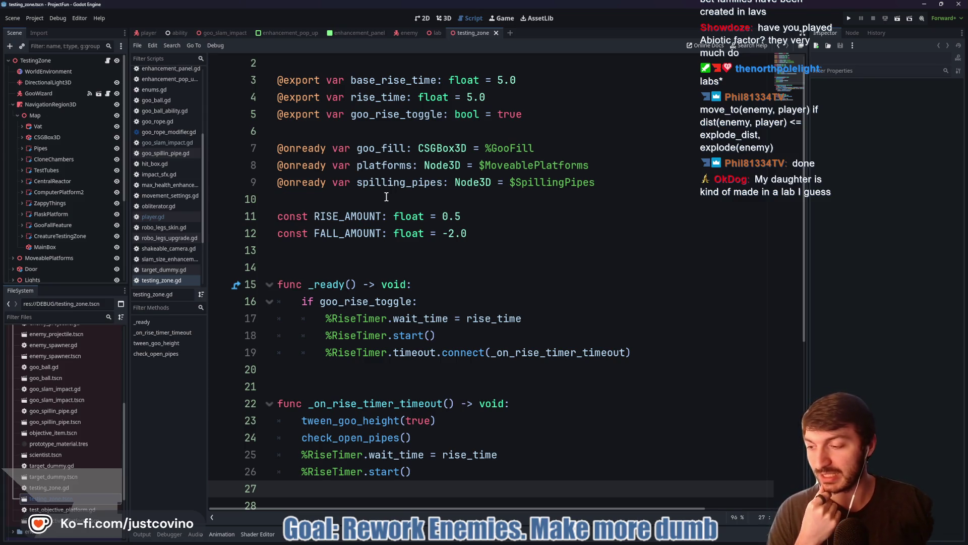
Place the cursor on empty line 14 of testing_zone.gd and switch to the 3D view
click(372, 260)
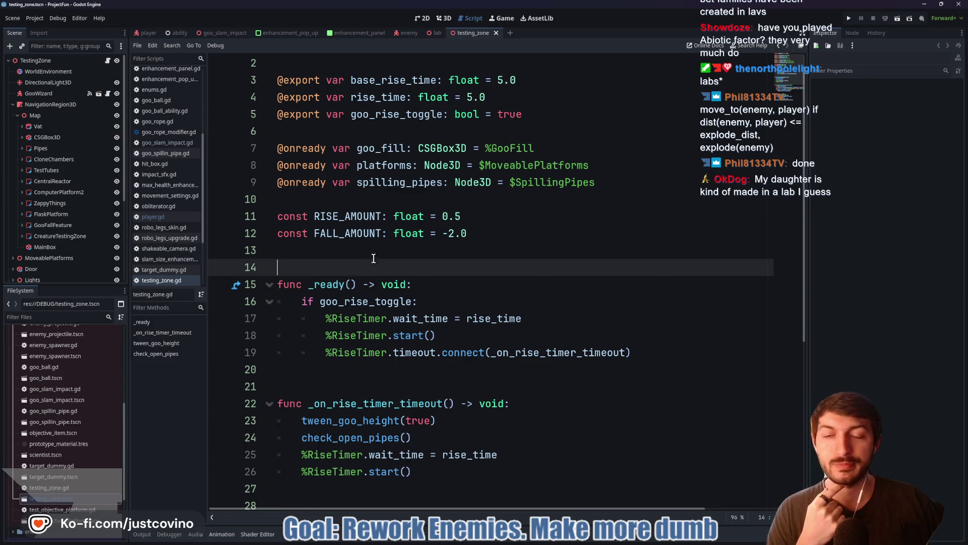
scroll(385, 241, down, 2)
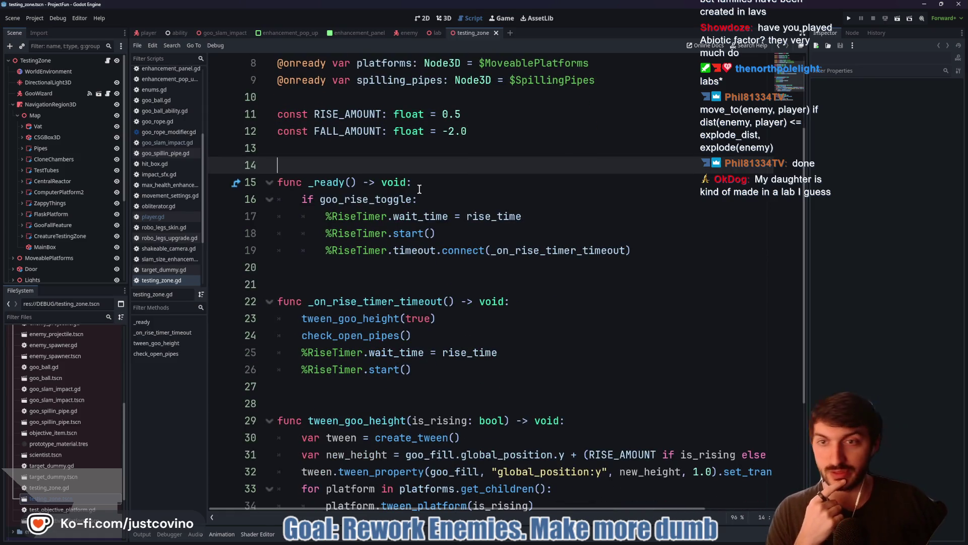
click(446, 18)
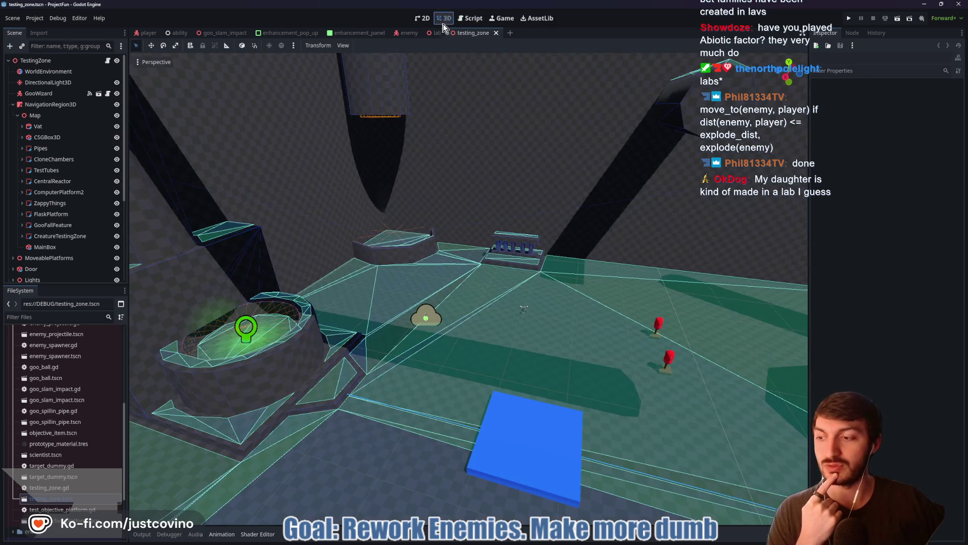
scroll(419, 163, up, 5)
scroll(436, 294, up, 3)
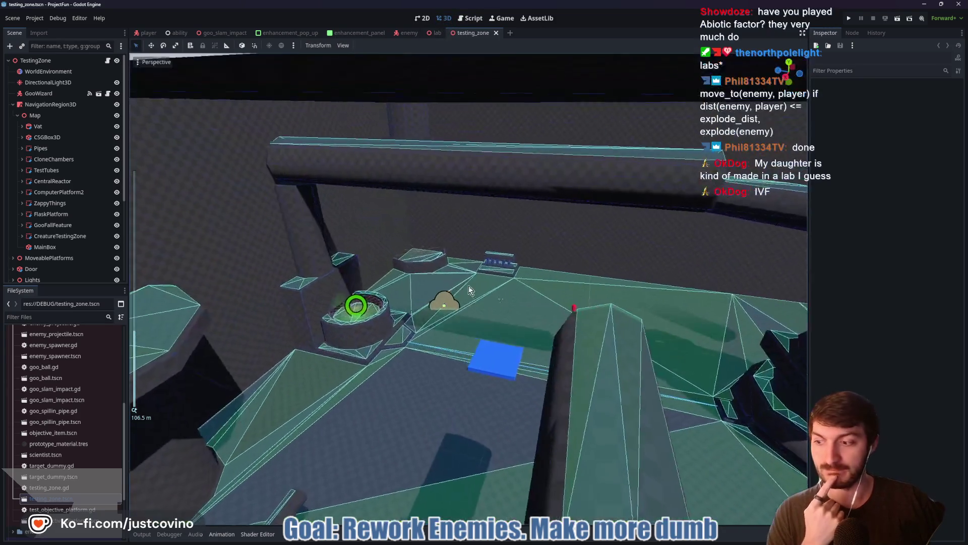
Orbit around the testing zone level, collapse NavigationRegion3D, and open the enemy spawner scene
mouse_move(698, 273)
mouse_down()
mouse_move(473, 259)
mouse_move(536, 256)
mouse_up()
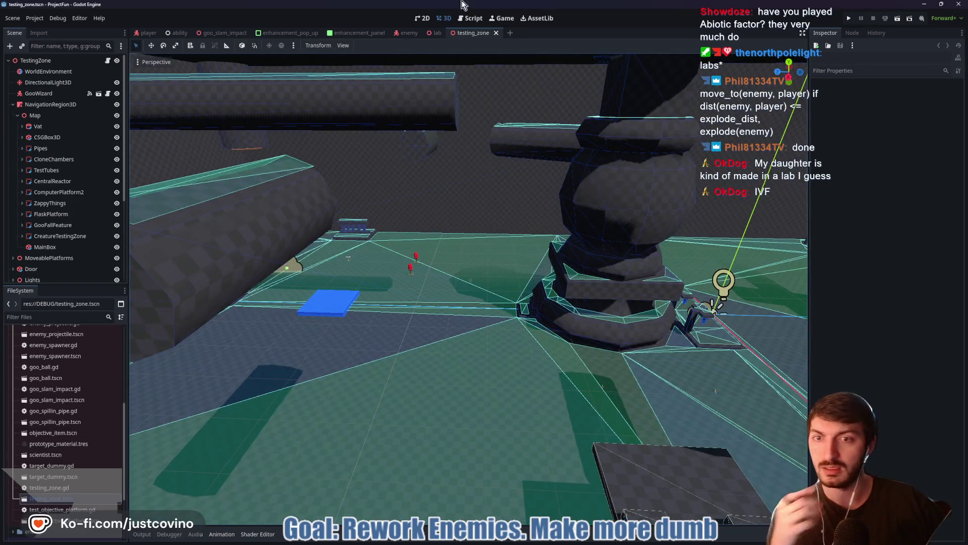
click(14, 105)
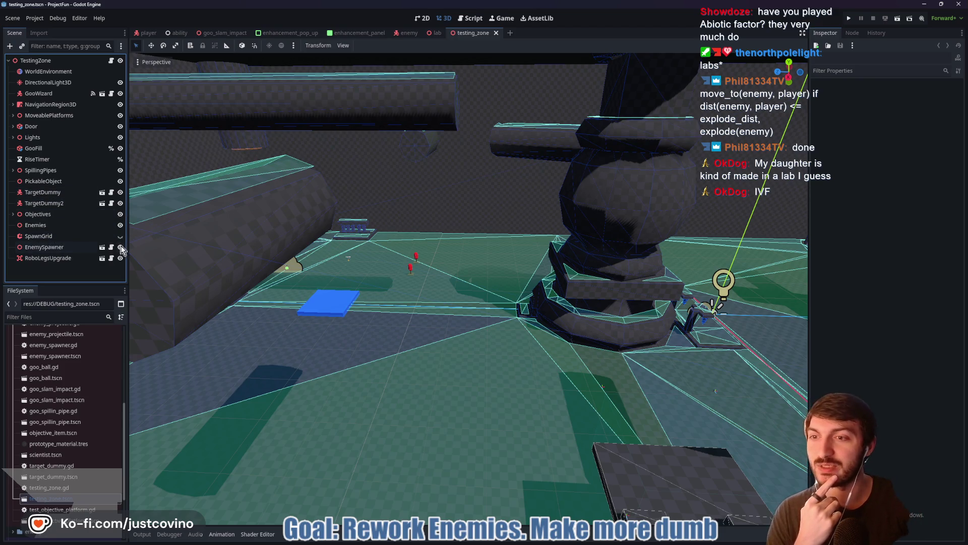
click(102, 247)
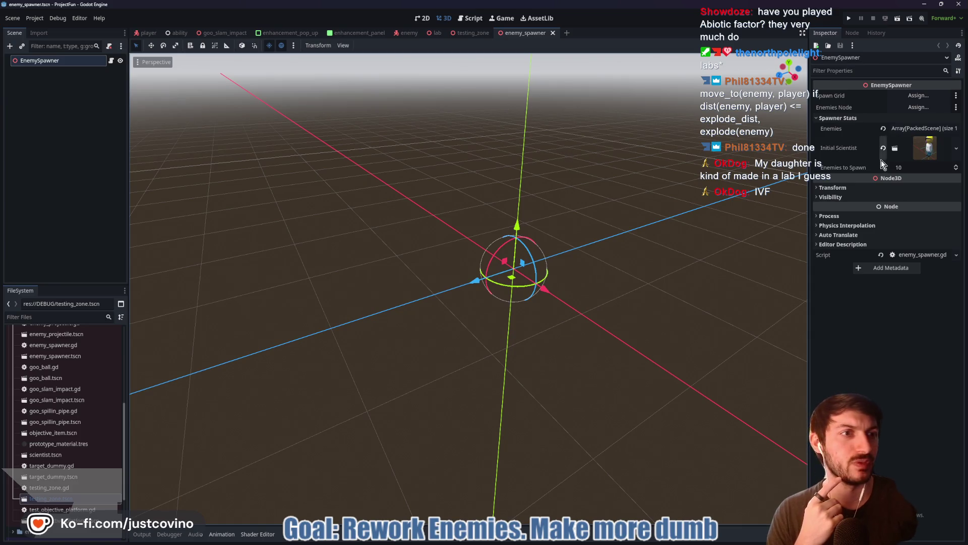
Set Enemies to Spawn to 25, save the spawner scene, and open the Initial Scientist enemy scene
click(919, 166)
text(25)
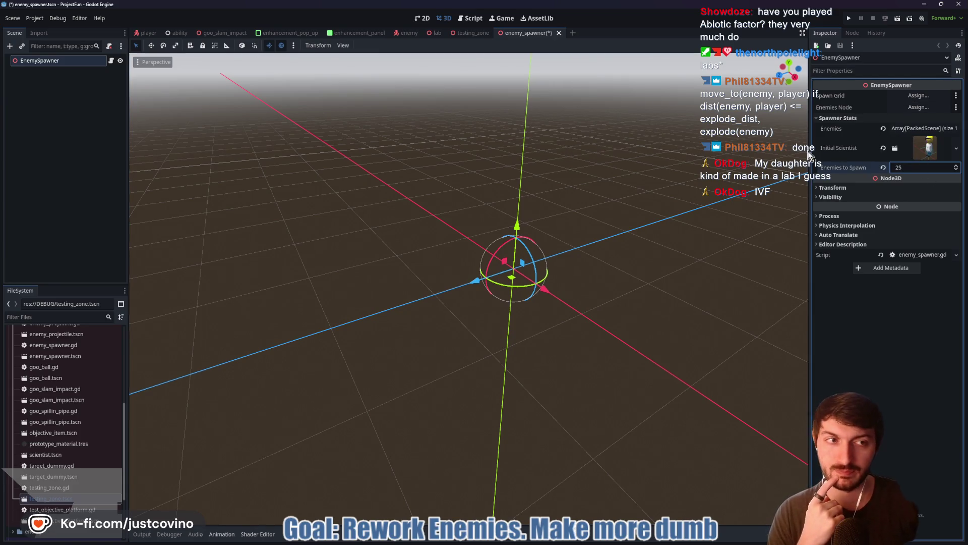
key(Return)
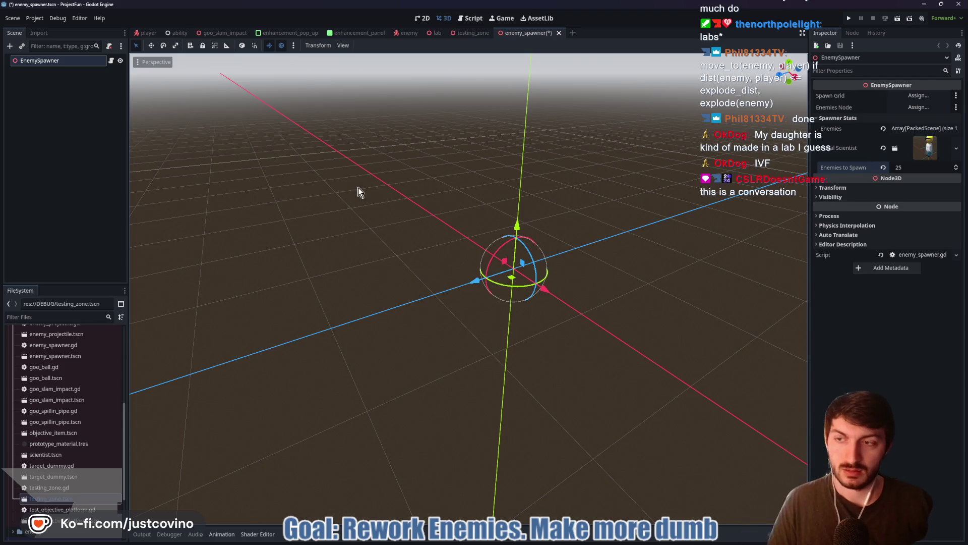
key(ctrl+s)
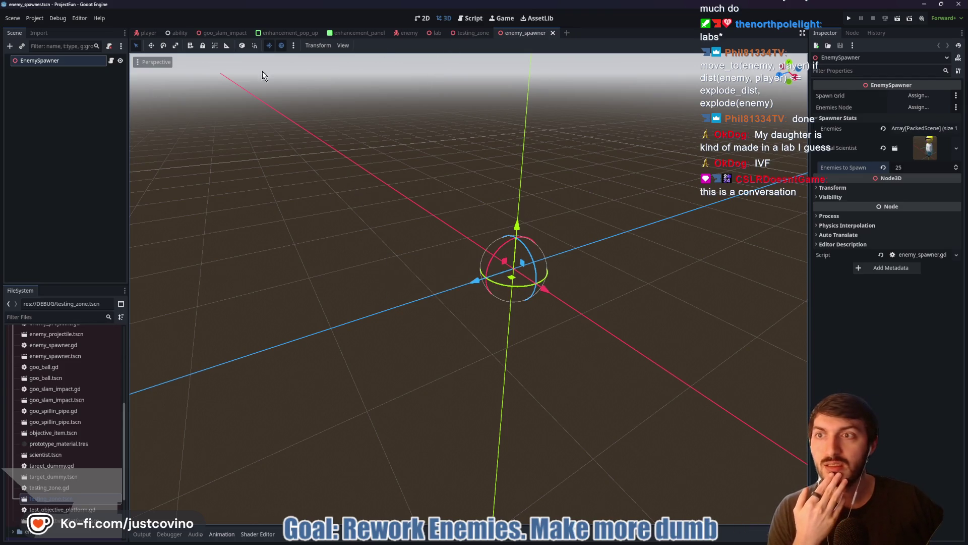
click(918, 154)
click(893, 168)
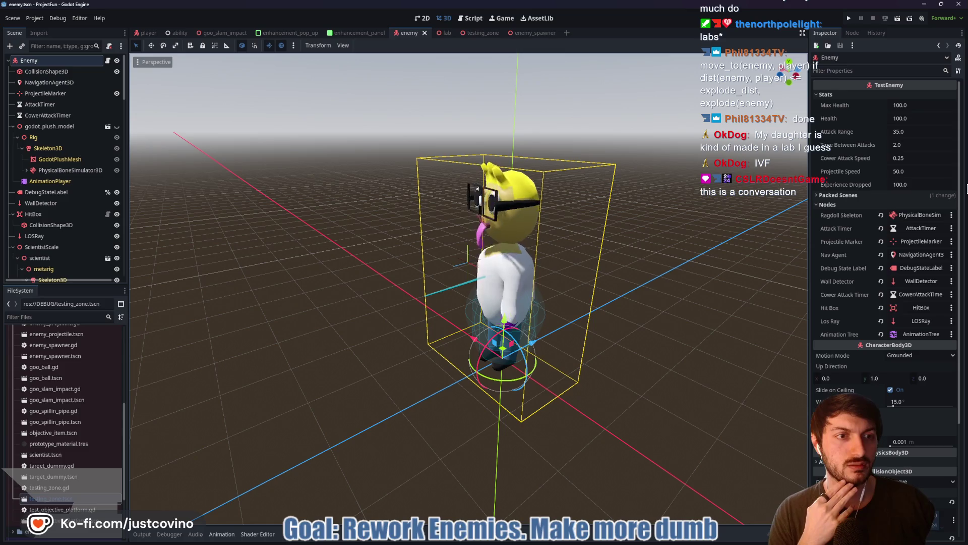
Set Experience Dropped to 10, Max Health and Health to 50.0, and save the enemy scene
click(912, 185)
text(10)
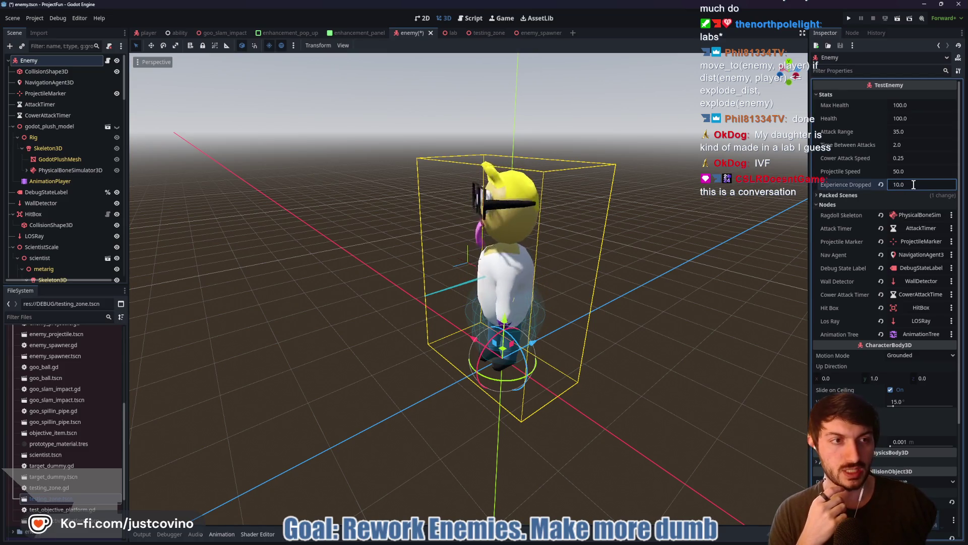
click(912, 108)
text(50)
key(Return)
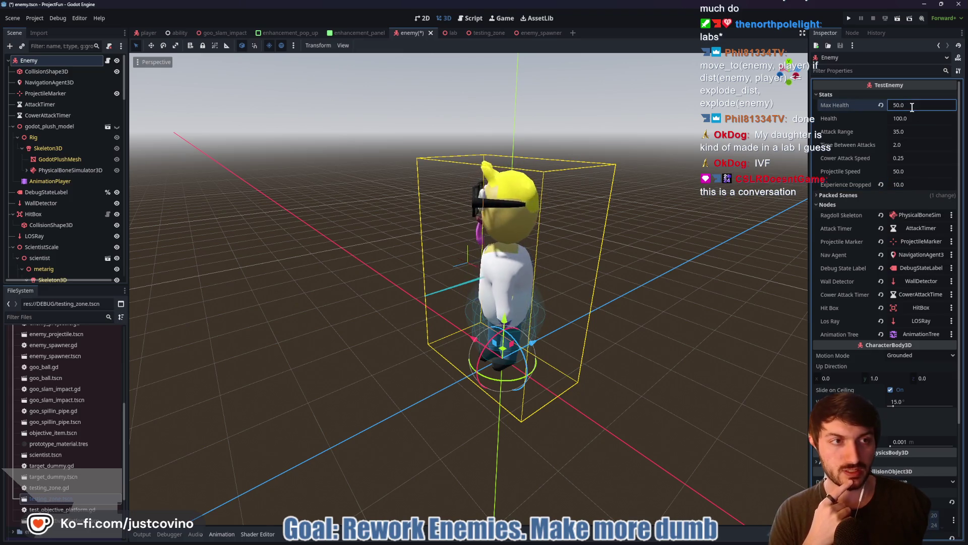
click(916, 119)
text(50)
key(Return)
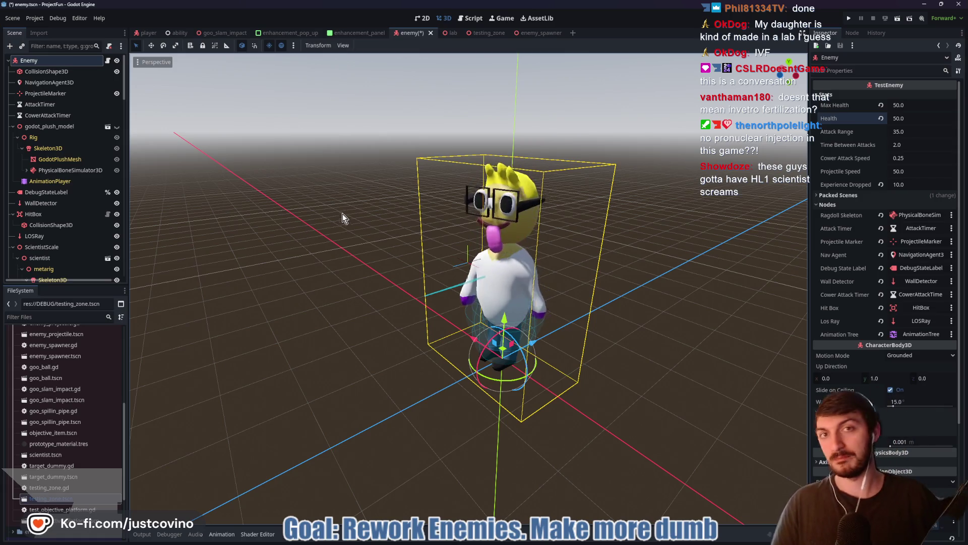
key(ctrl+s)
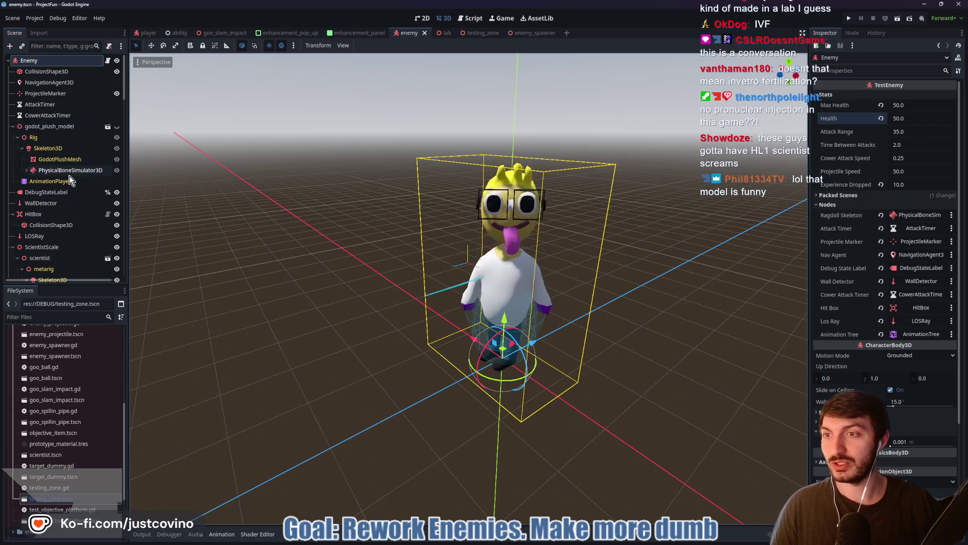
mouse_move(352, 244)
mouse_down()
mouse_move(410, 235)
mouse_move(401, 232)
mouse_up()
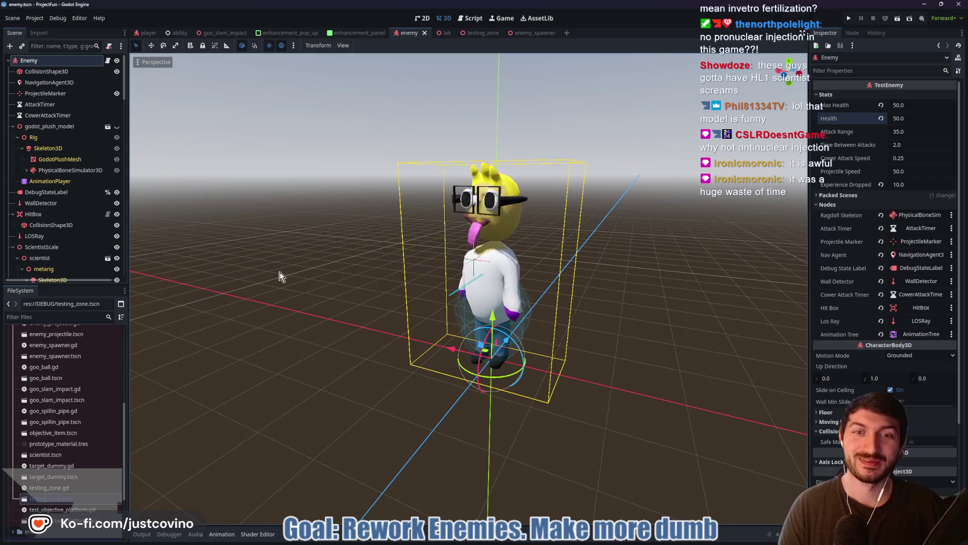
scroll(101, 249, down, 5)
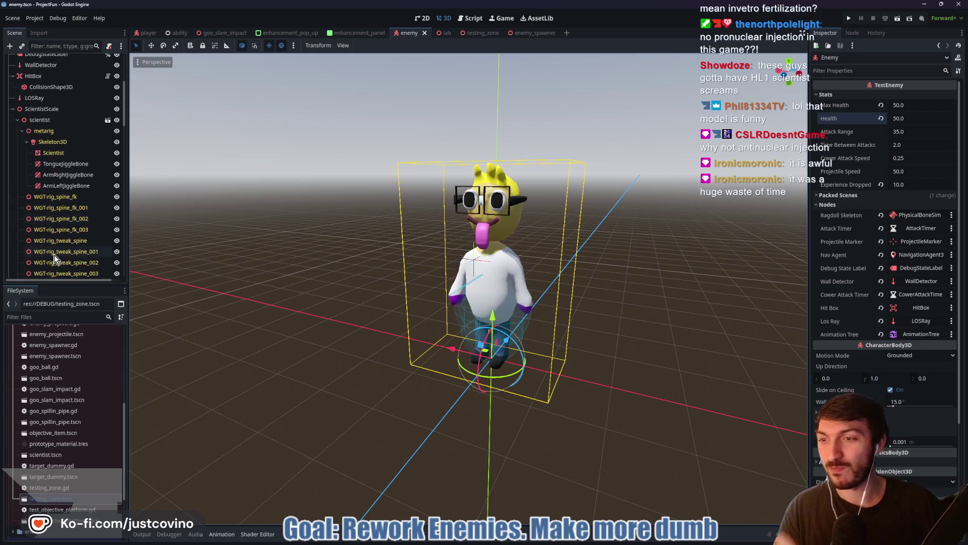
click(18, 119)
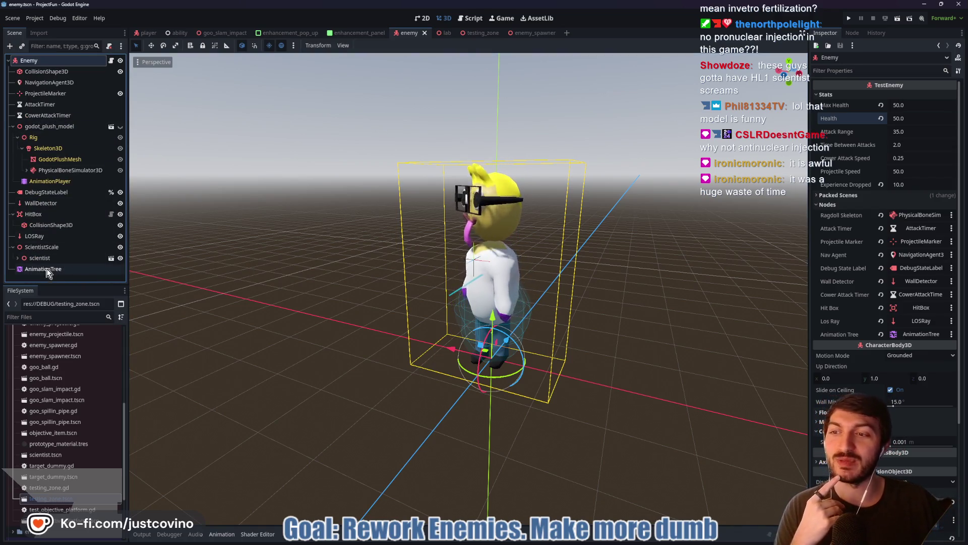
click(17, 257)
scroll(107, 238, down, 5)
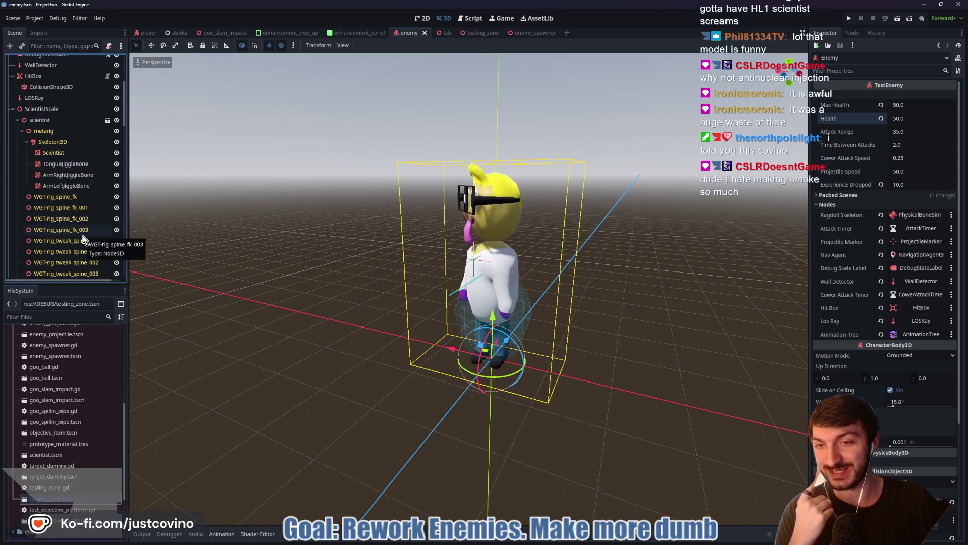
mouse_move(386, 325)
mouse_down()
mouse_move(371, 323)
mouse_move(451, 306)
mouse_move(385, 313)
mouse_move(407, 314)
mouse_up()
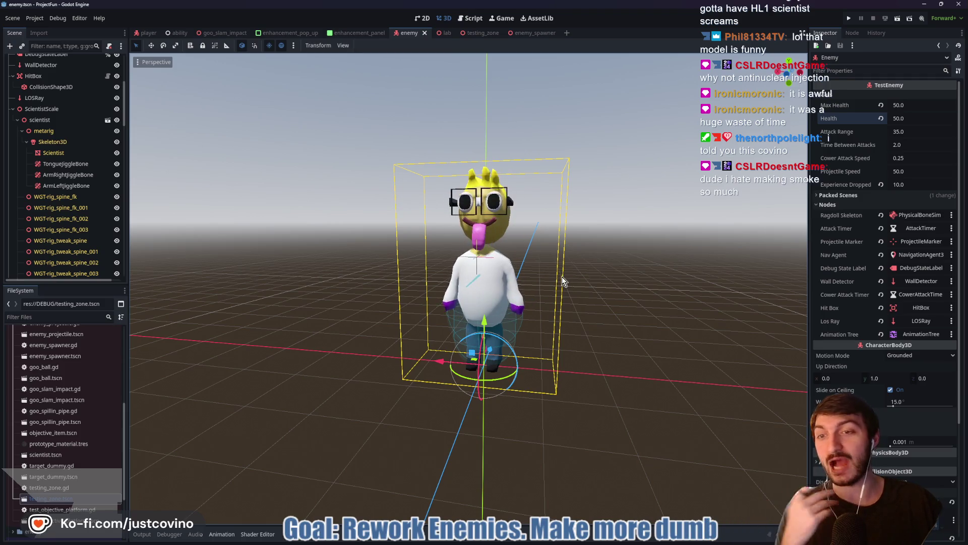
mouse_move(401, 286)
mouse_down()
mouse_move(303, 298)
mouse_move(410, 304)
mouse_up()
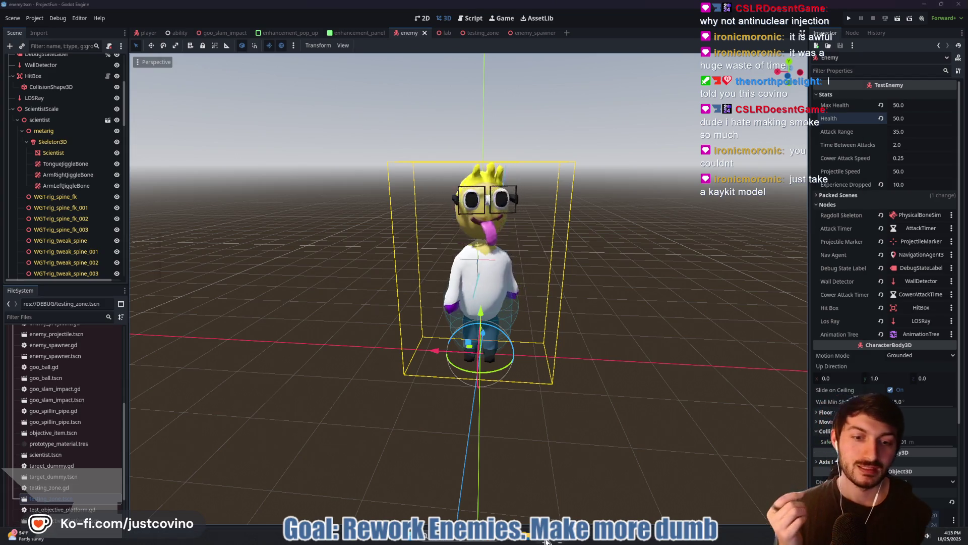
click(484, 538)
Open a new browser tab and go to the Kenney website
click(286, 68)
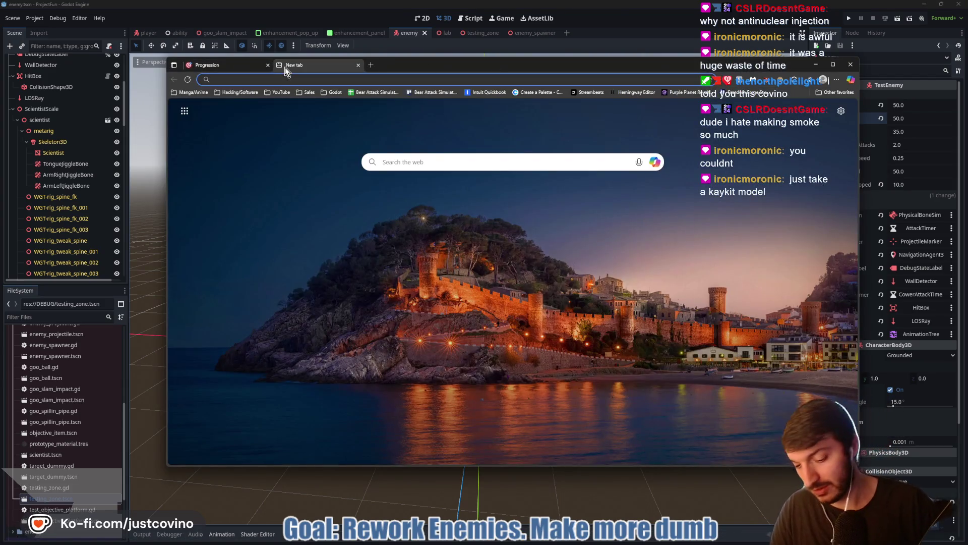
text(kay)
key(BackSpace)
key(BackSpace)
key(BackSpace)
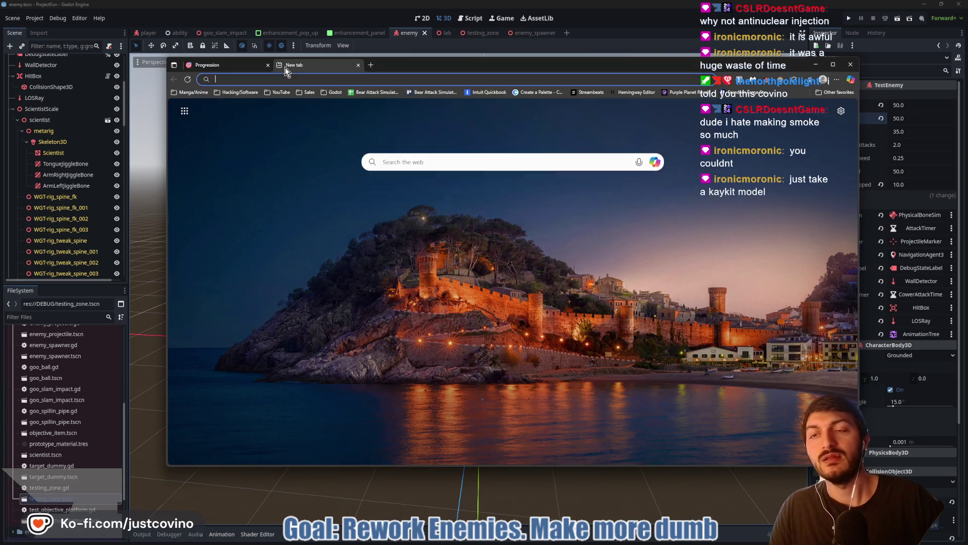
text(kenney.nl/assets/survival-kit)
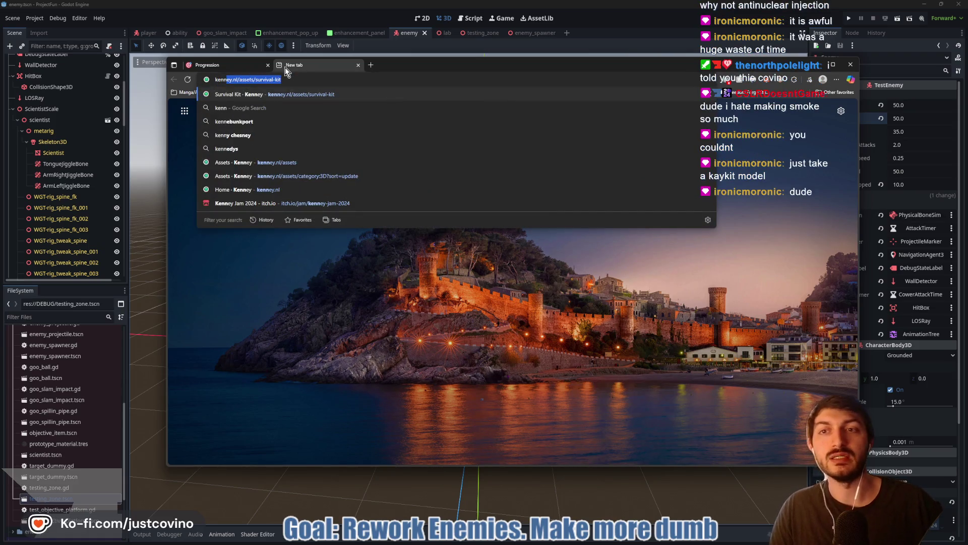
key(Return)
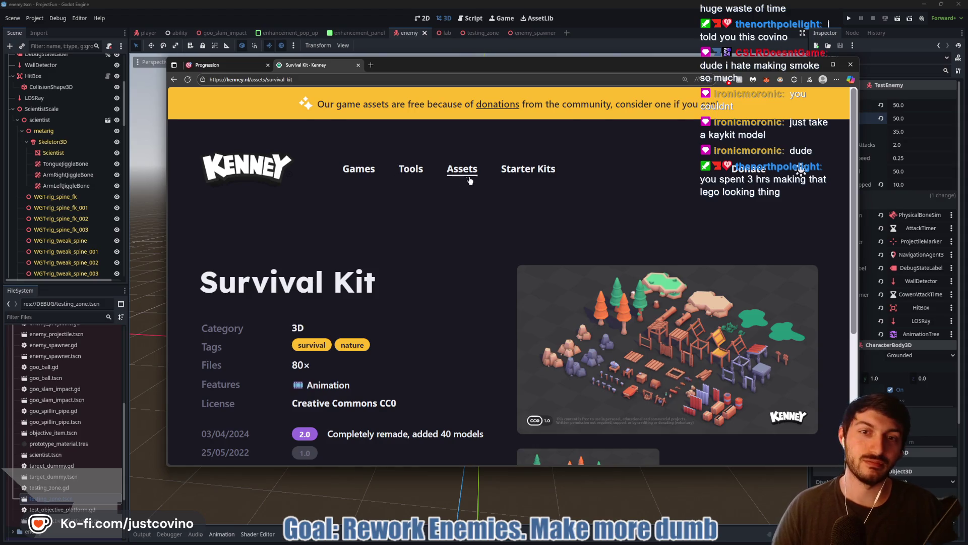
scroll(468, 225, down, 3)
scroll(452, 208, up, 3)
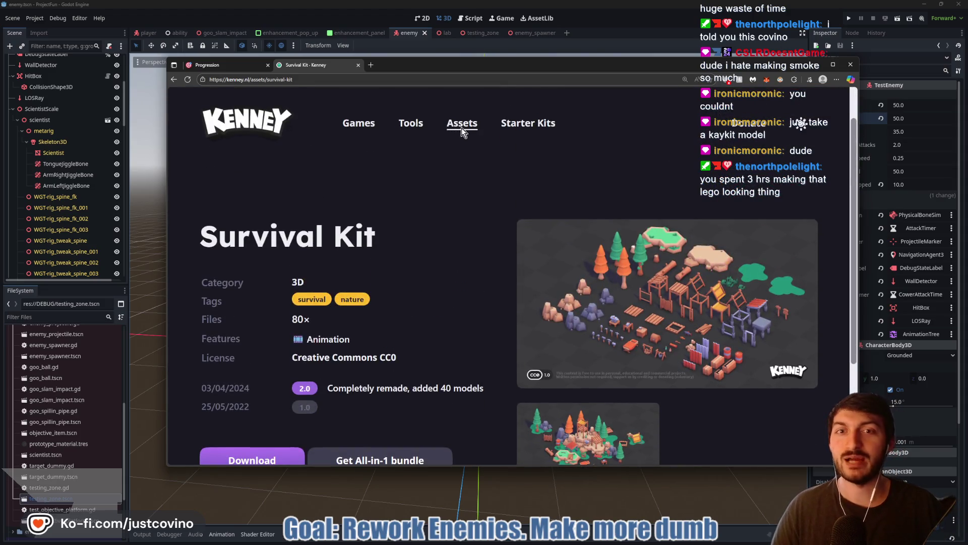
Open the Kenney 3D asset listing and browse its second page of kits
click(462, 130)
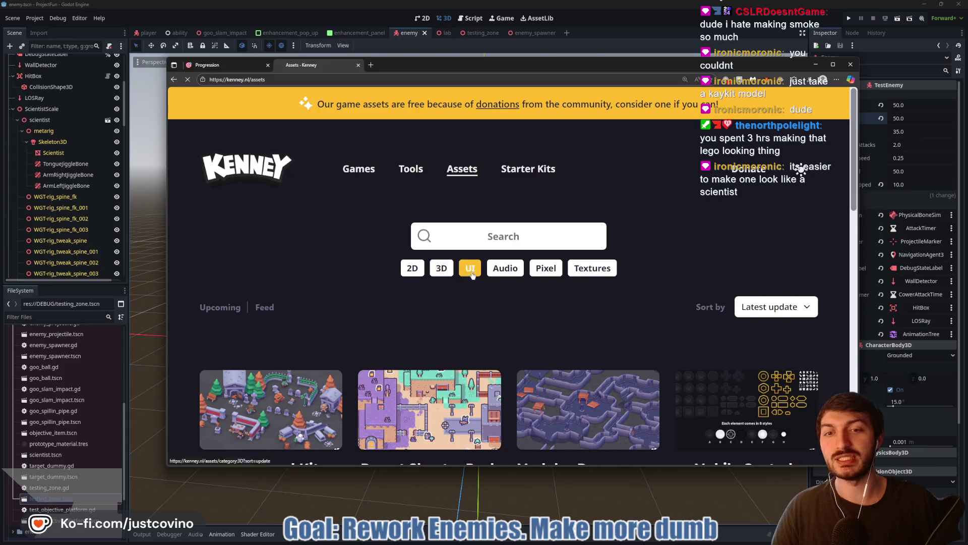
scroll(626, 237, down, 5)
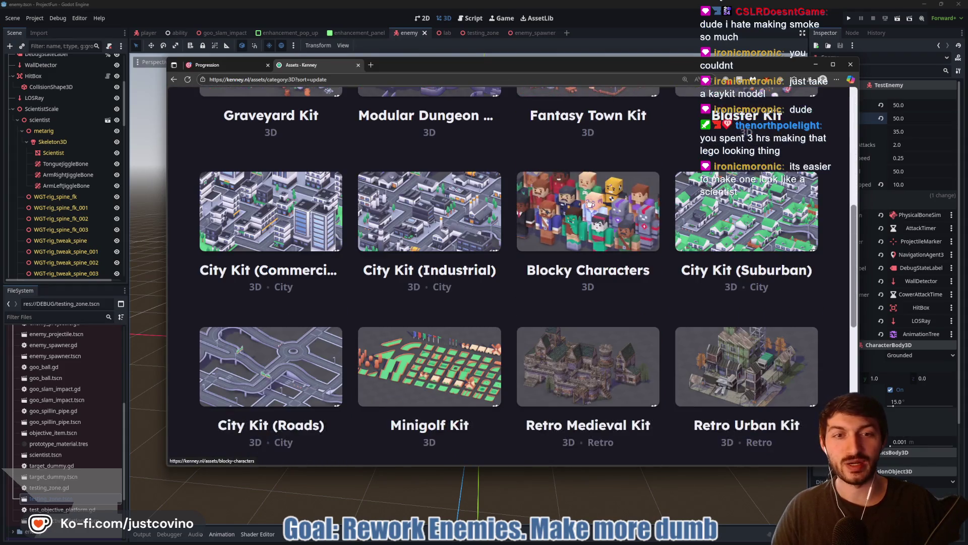
scroll(636, 309, down, 5)
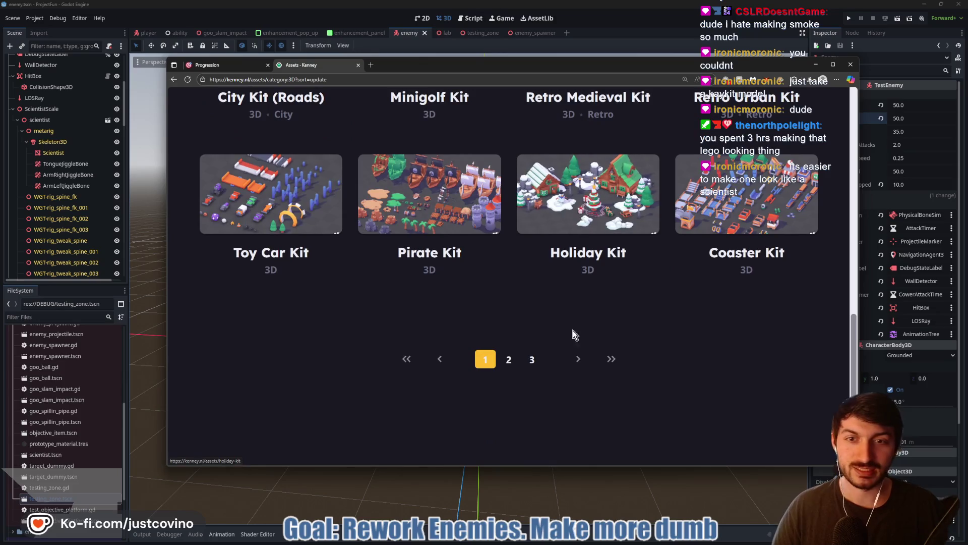
click(509, 360)
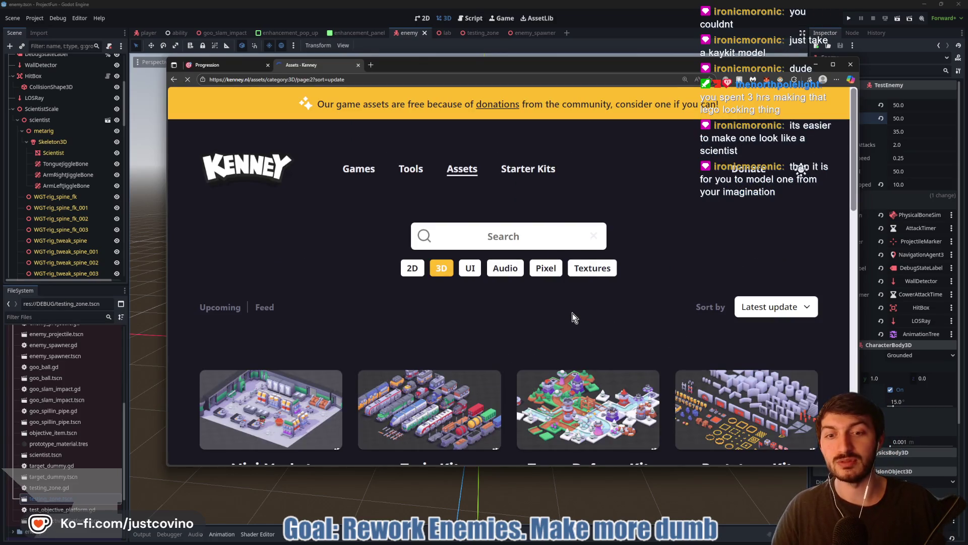
scroll(573, 314, down, 3)
scroll(573, 313, down, 3)
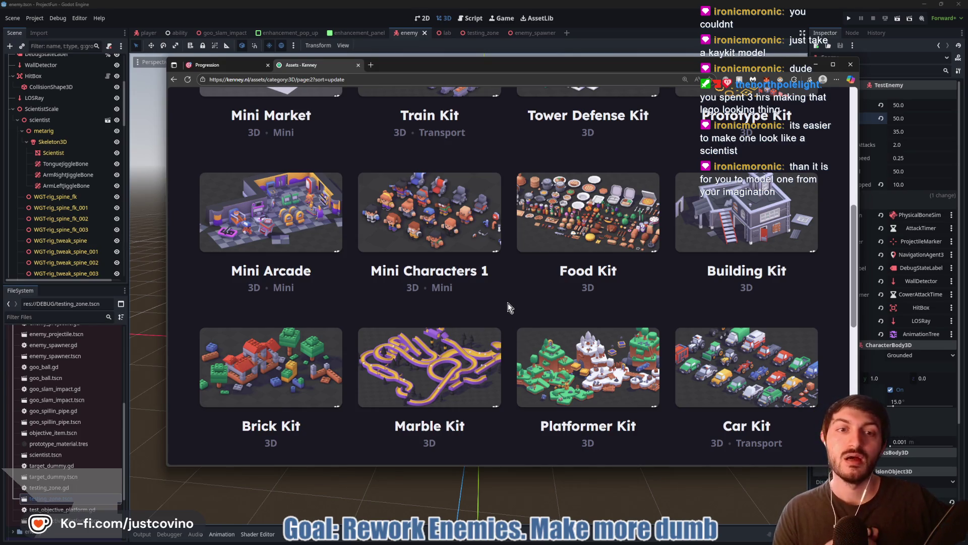
scroll(508, 307, up, 5)
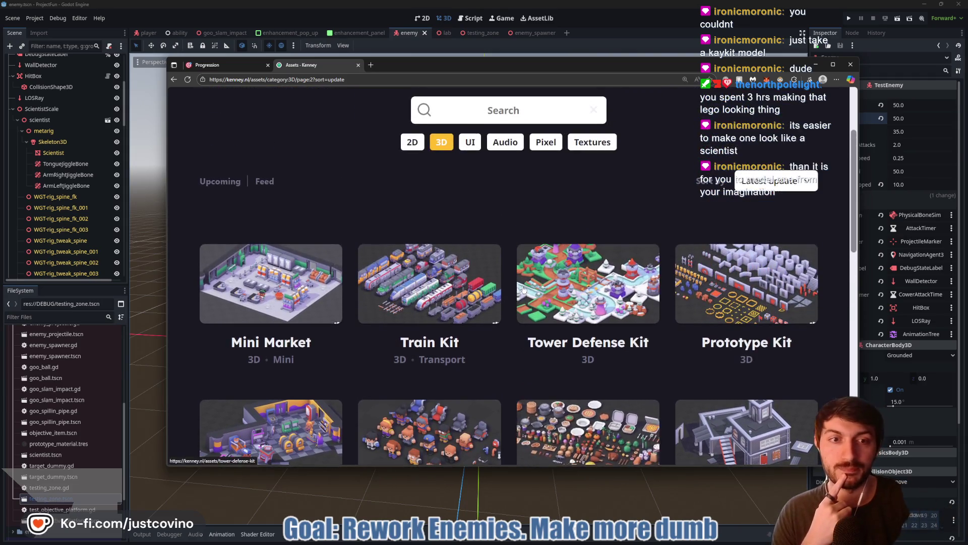
Go to the KayKit asset catalogue on itch.io by entering kaykit in the address bar
click(369, 80)
text(kaykit)
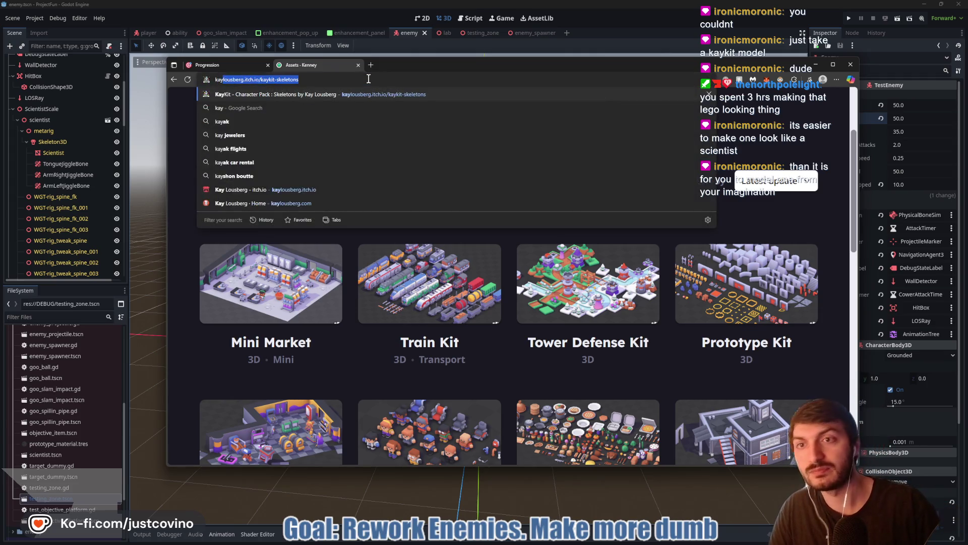
key(Return)
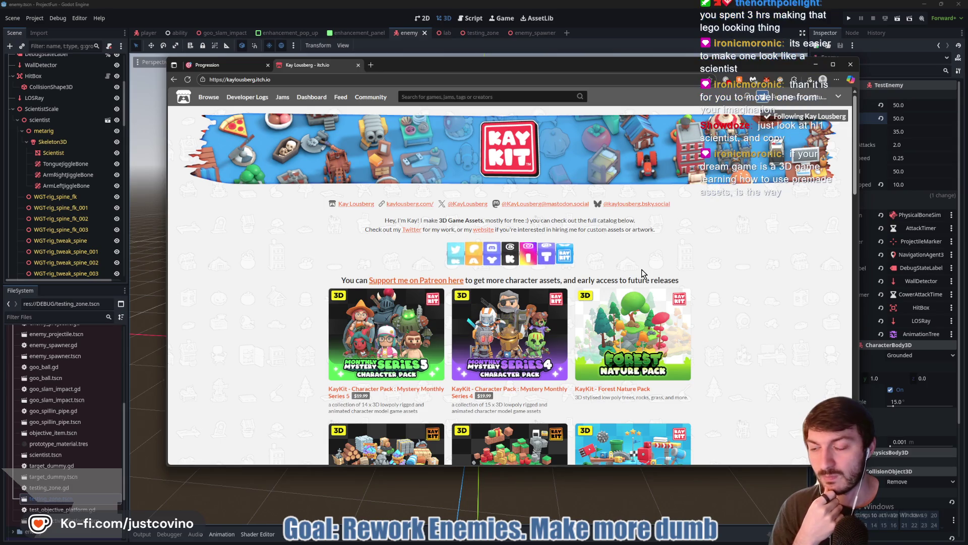
Scroll through the KayKit catalogue, then close its tab and minimize the browser
scroll(641, 275, down, 2)
scroll(583, 280, down, 2)
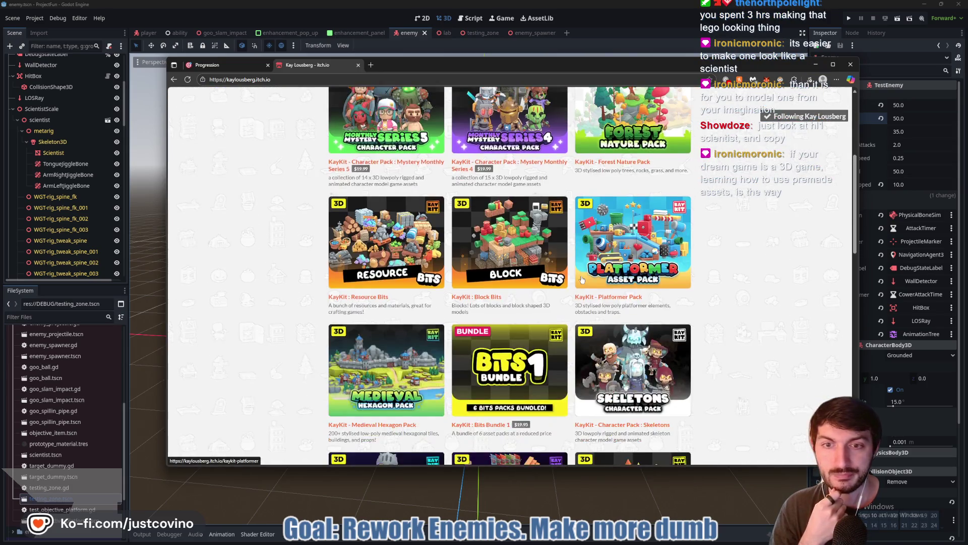
scroll(713, 280, up, 4)
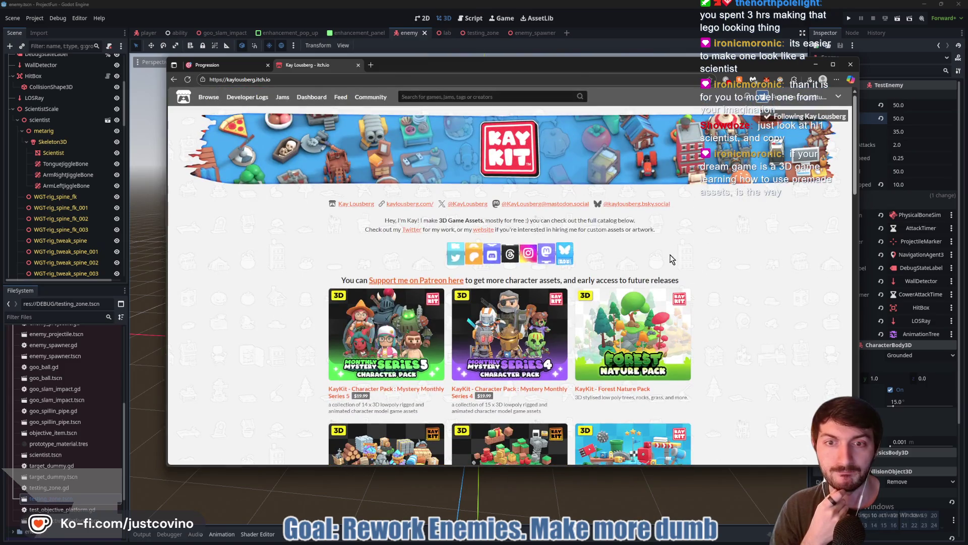
scroll(426, 273, down, 3)
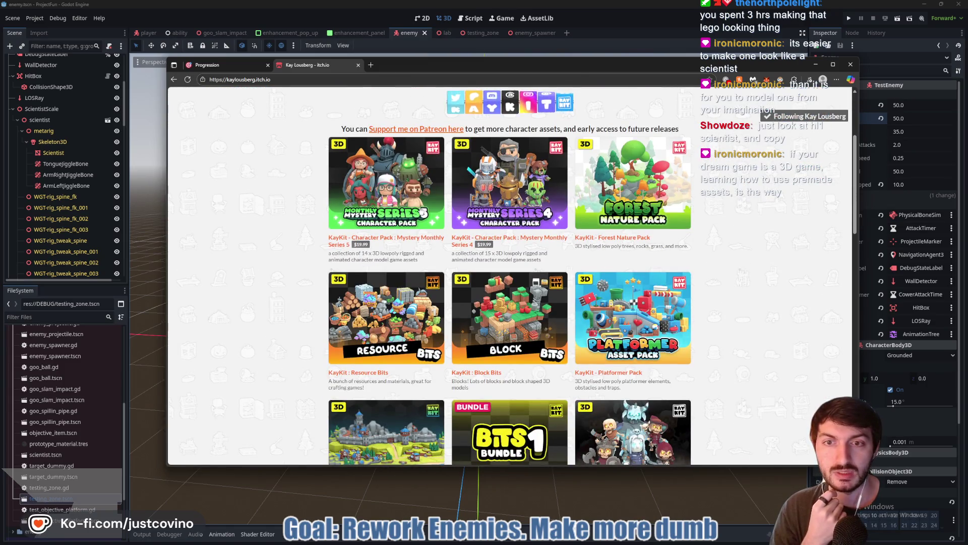
scroll(699, 245, down, 5)
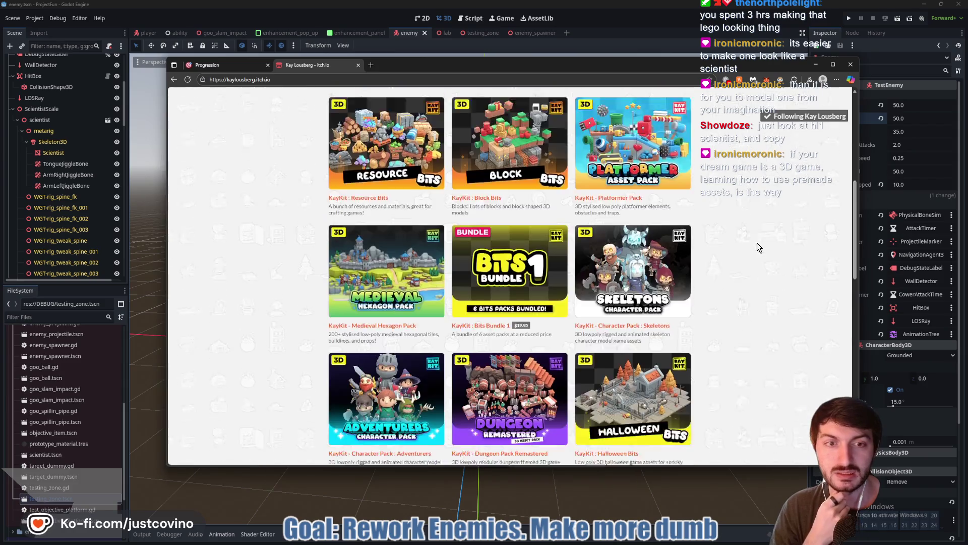
scroll(742, 245, down, 2)
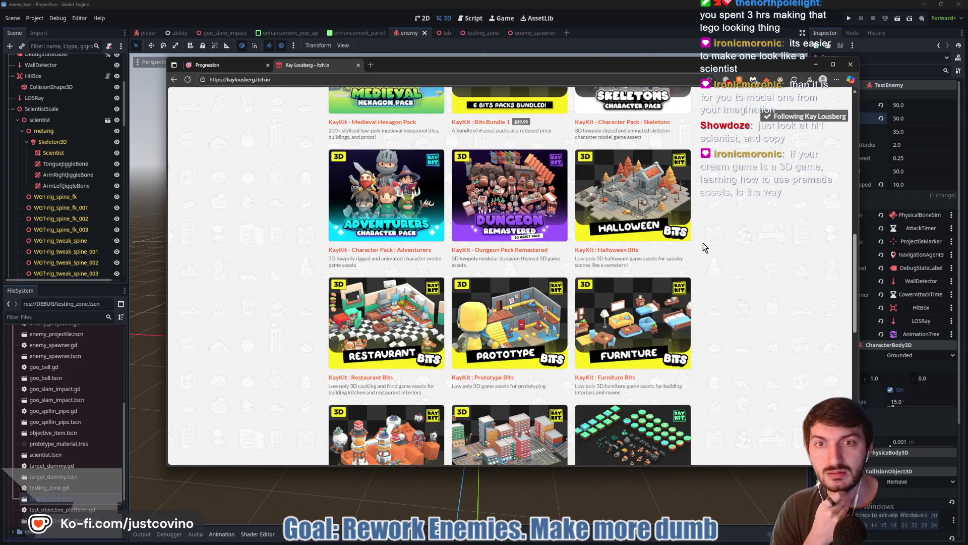
scroll(737, 277, down, 8)
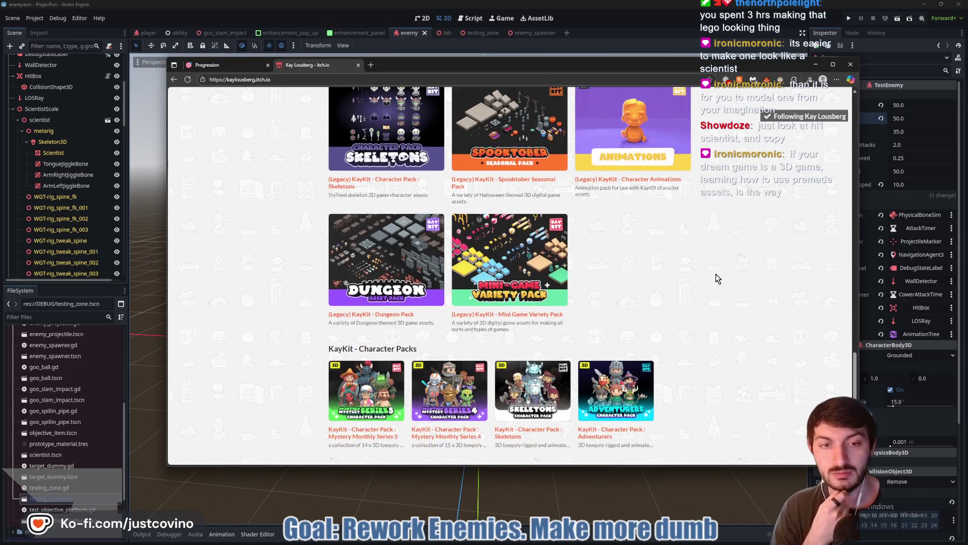
scroll(717, 277, up, 3)
scroll(718, 277, up, 4)
scroll(717, 280, down, 7)
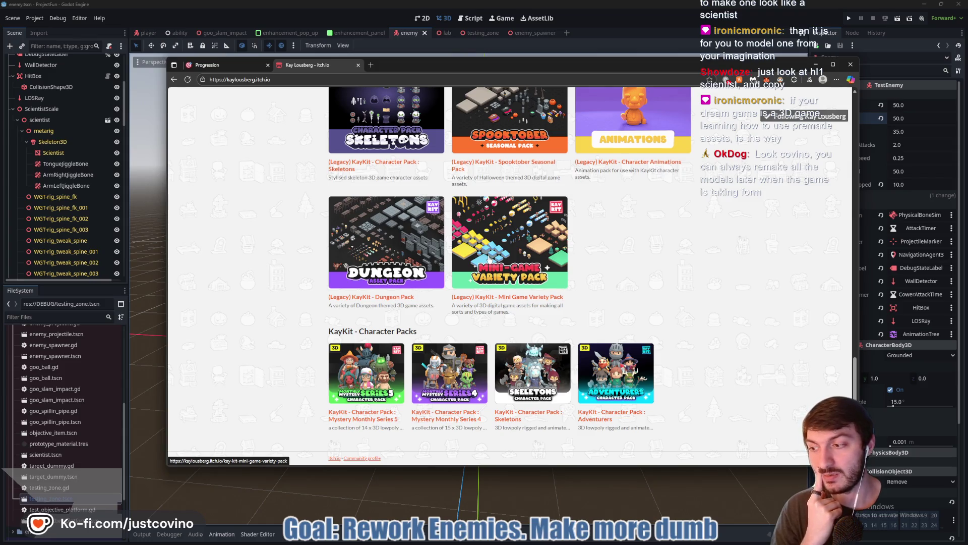
click(358, 64)
click(656, 48)
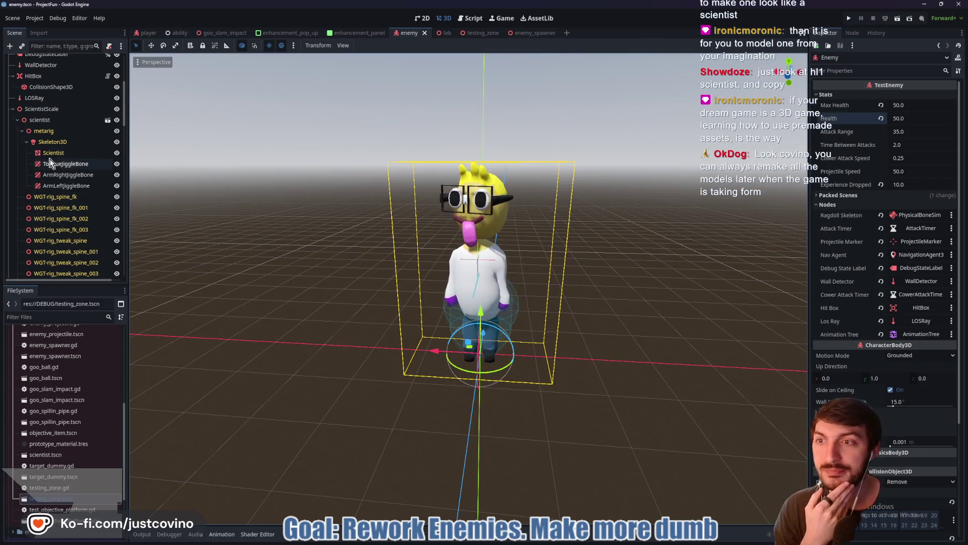
Orbit around the scientist character, collapse its nodes, and show then hide the plush model
mouse_move(650, 292)
mouse_down()
mouse_move(575, 283)
mouse_move(668, 289)
mouse_up()
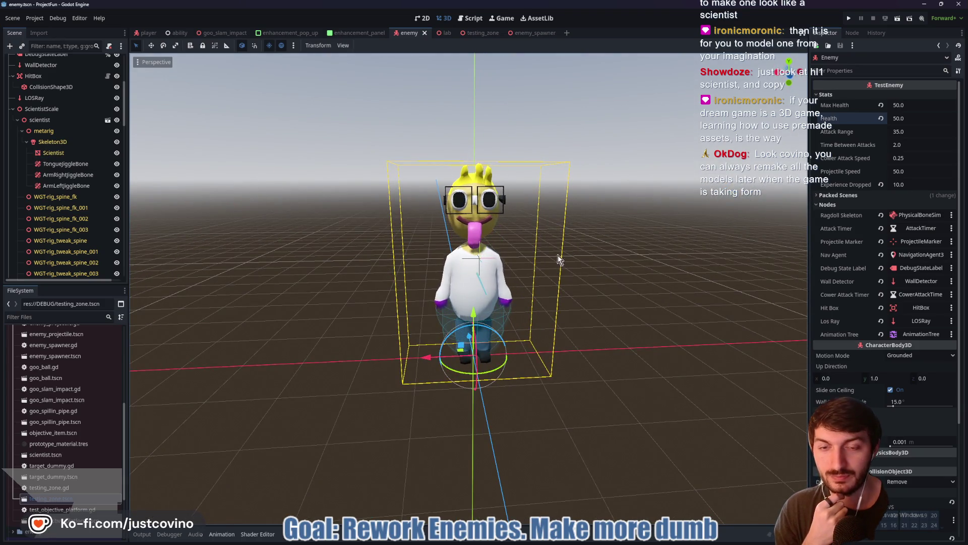
click(19, 121)
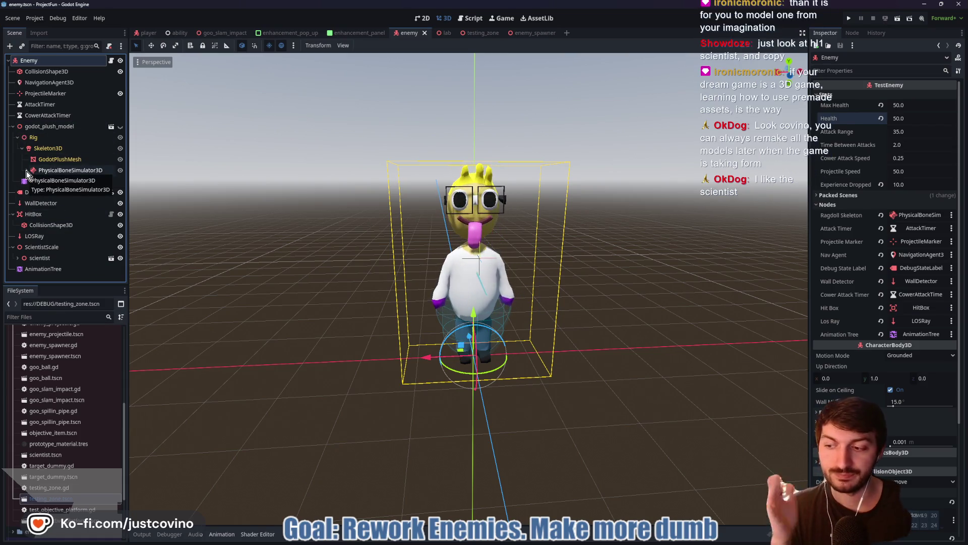
click(121, 127)
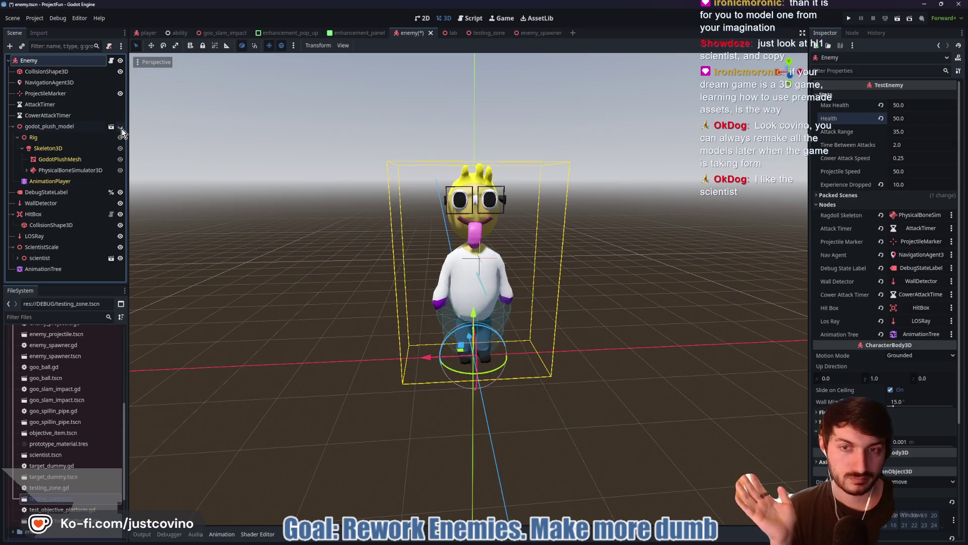
click(121, 127)
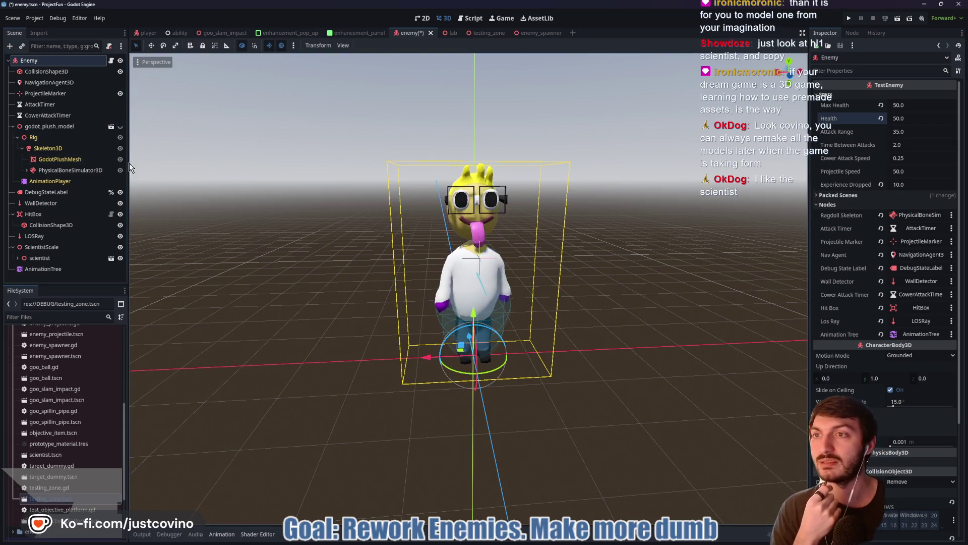
Collapse the godot_plush_model branch, save the enemy scene, and switch to the player scene
click(13, 126)
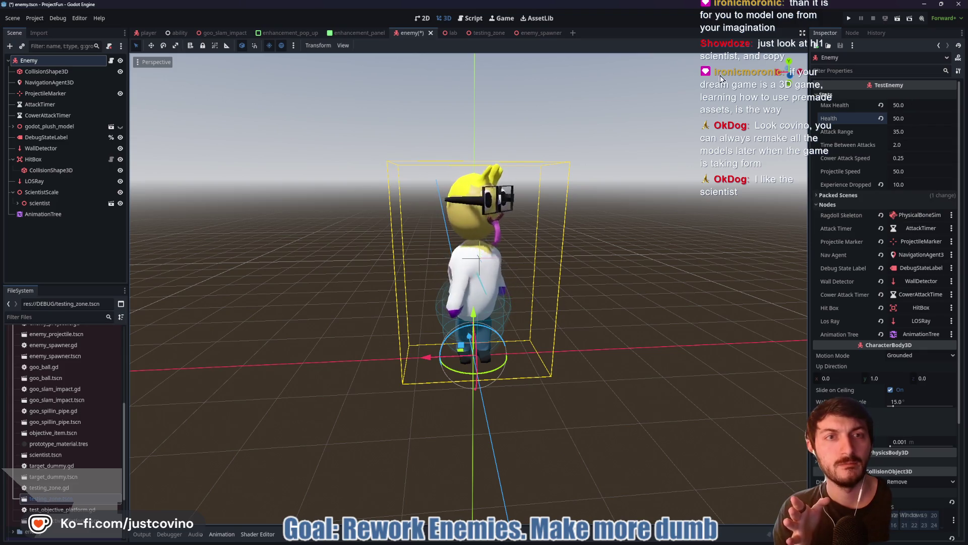
key(ctrl+s)
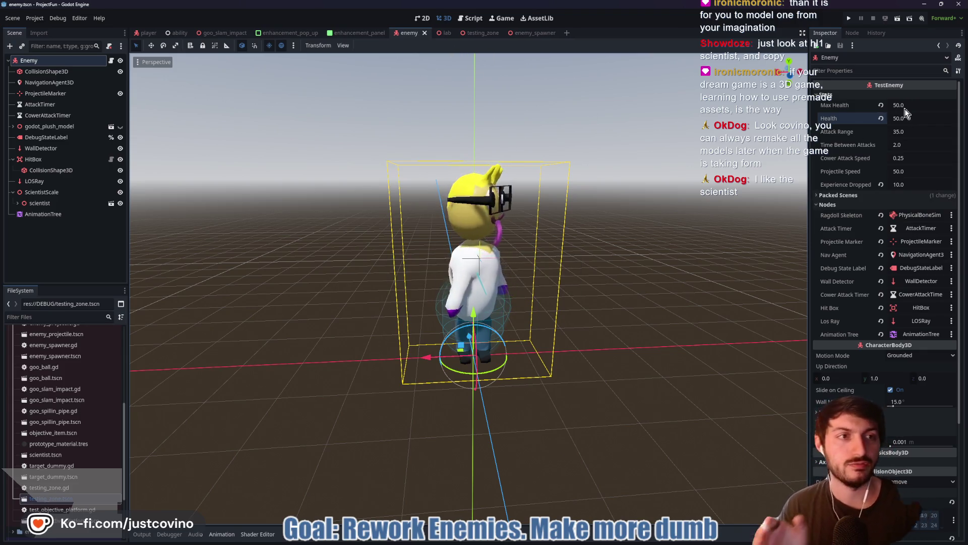
click(146, 34)
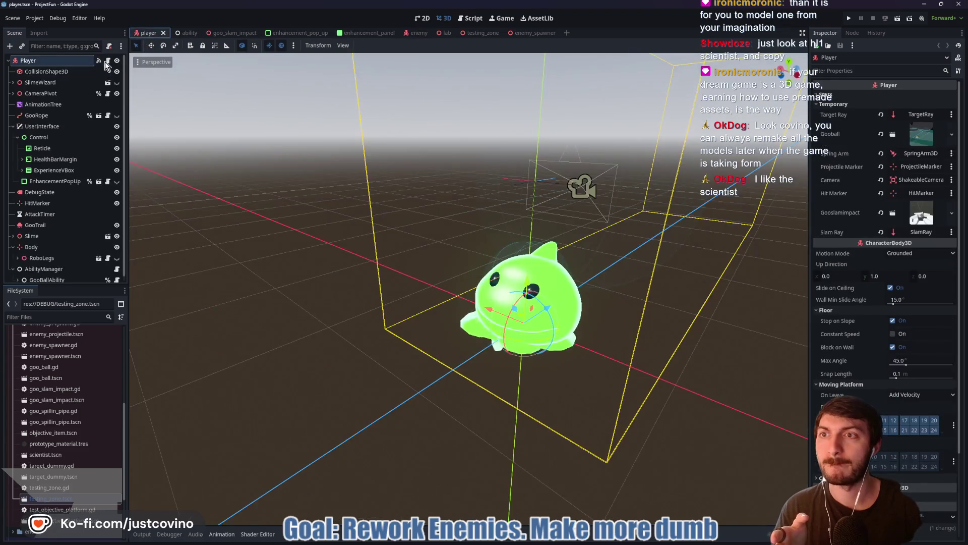
Open player.gd from the Player node, collapse Temporary properties, go to line 195, and run the game
click(107, 61)
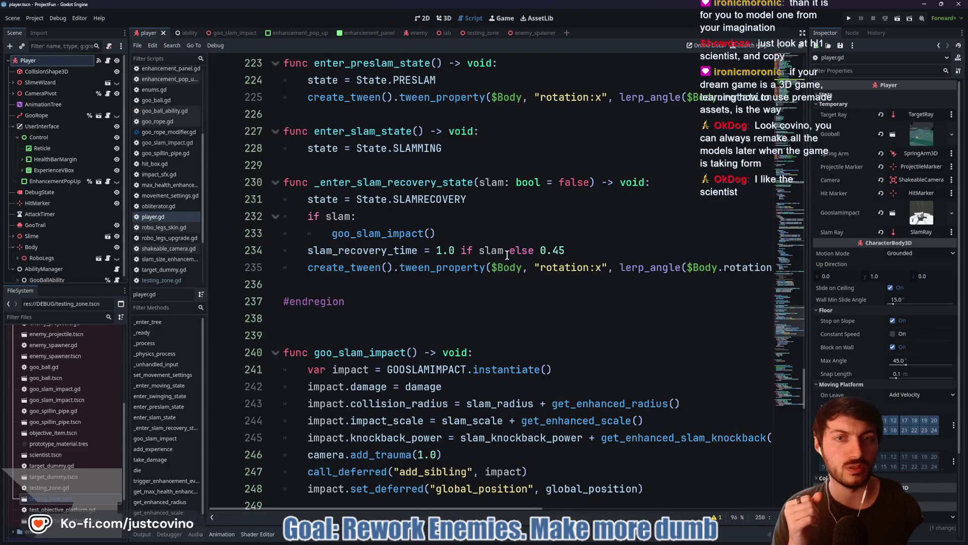
scroll(509, 255, up, 6)
scroll(451, 188, up, 6)
click(858, 103)
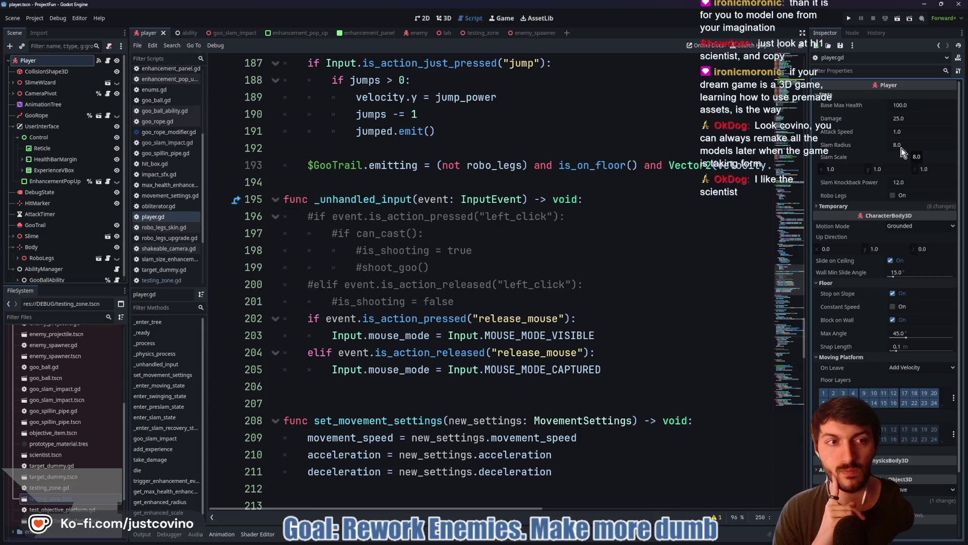
click(599, 200)
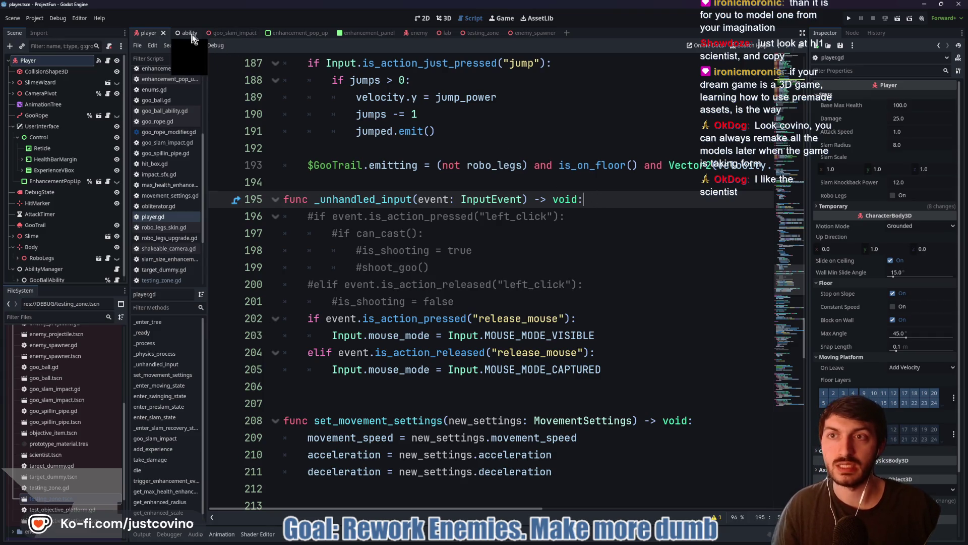
click(851, 19)
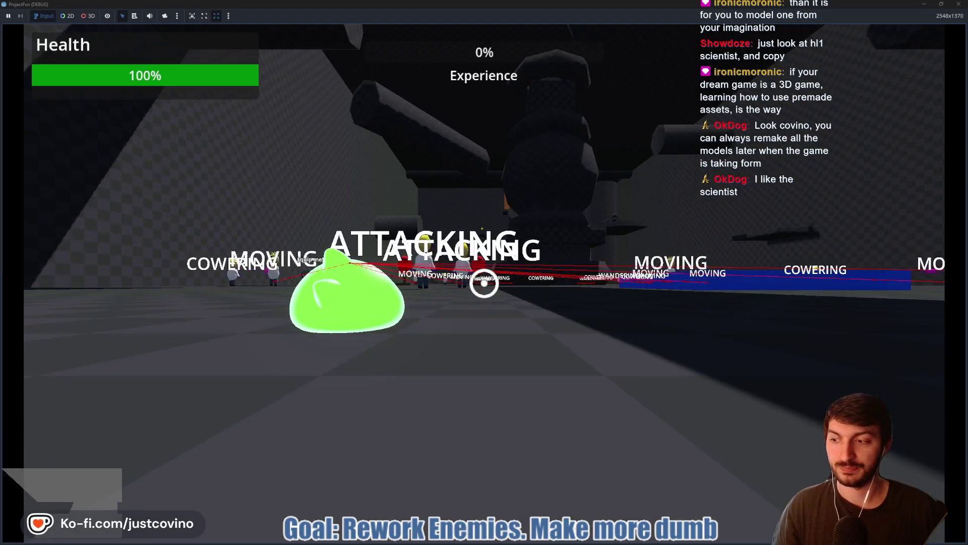
Move the slime back and forth, take the Extra Bounces upgrade, then stop the game with F8
key(s)
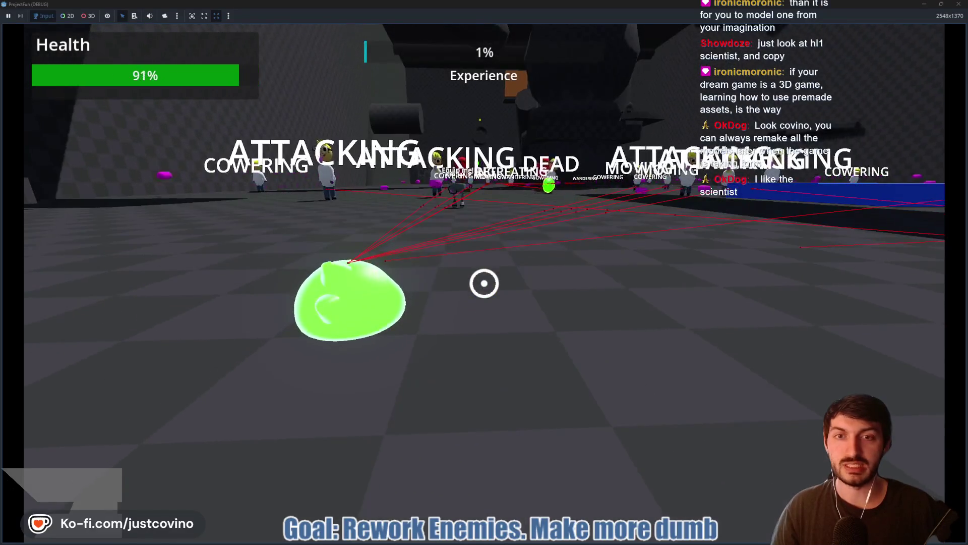
key(w)
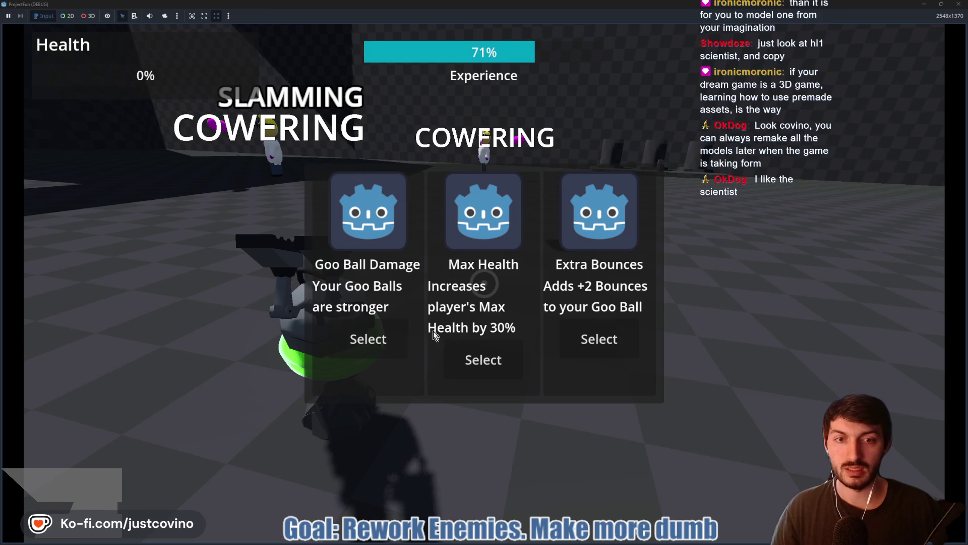
click(600, 341)
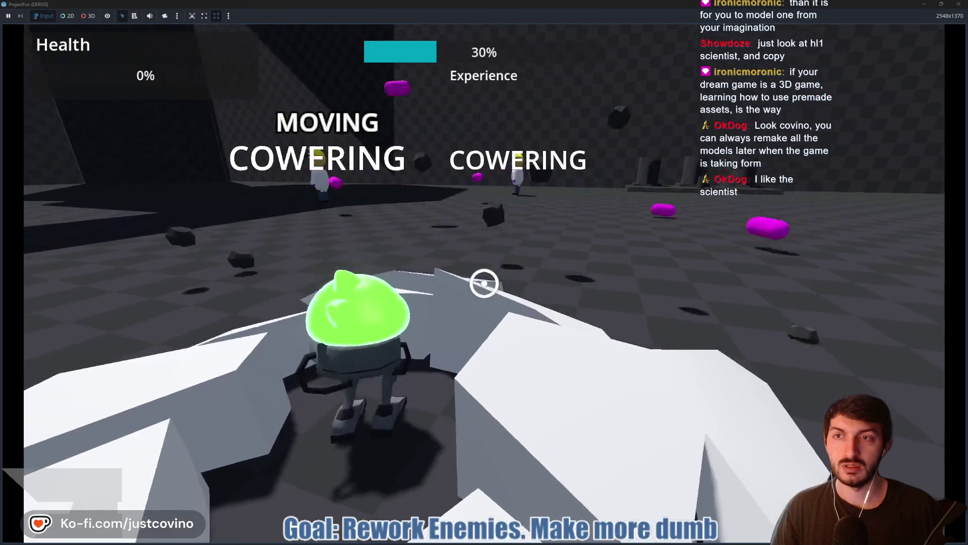
key(F8)
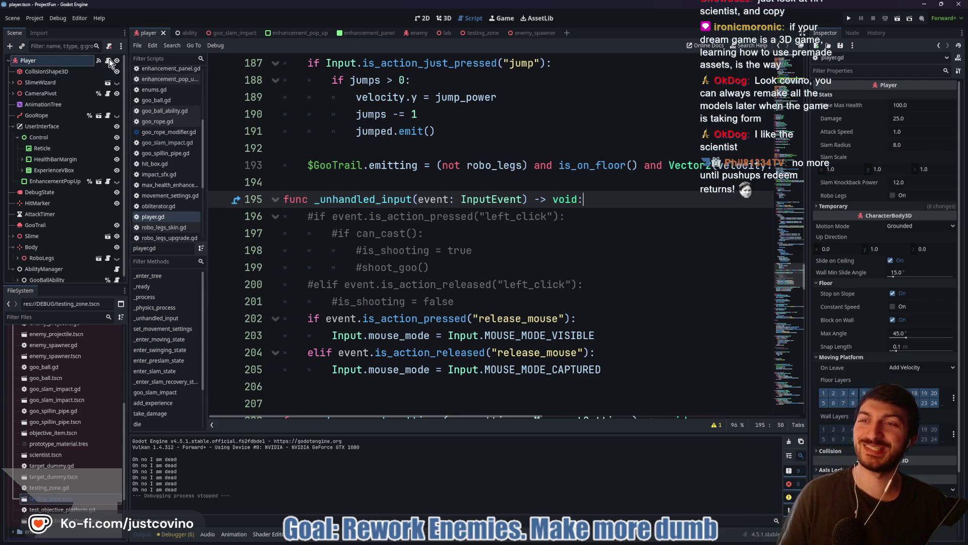
Scroll through player.gd and jump to the print statement inside die()
scroll(504, 179, down, 6)
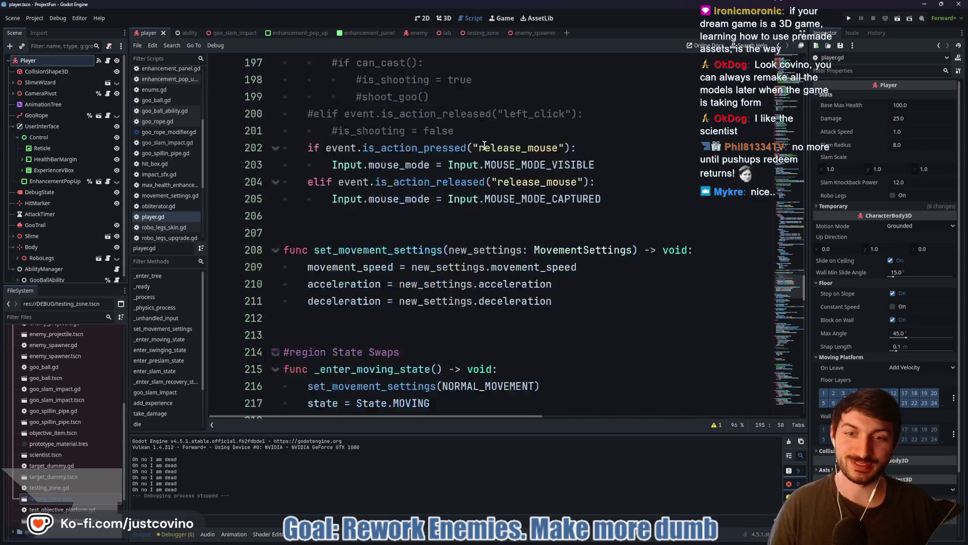
scroll(562, 167, down, 1)
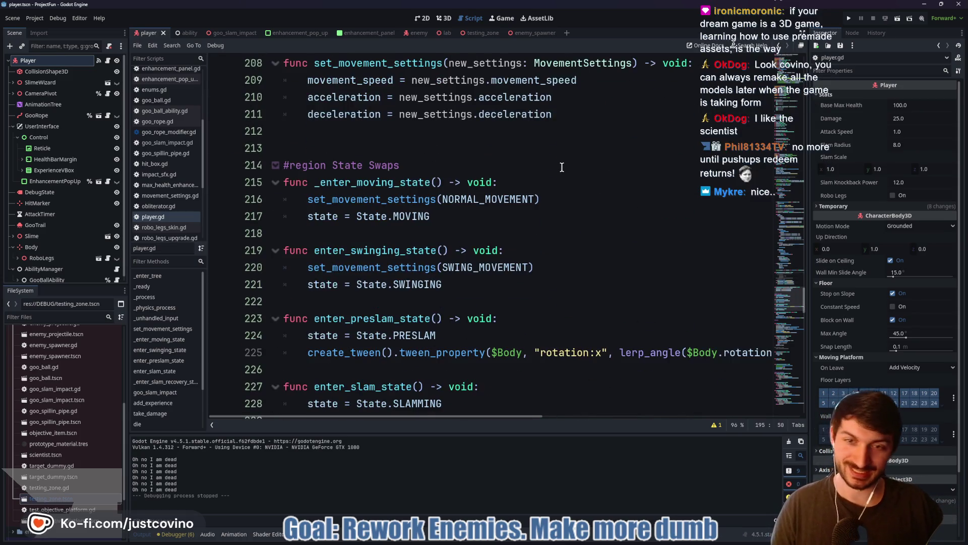
click(453, 151)
scroll(560, 182, down, 3)
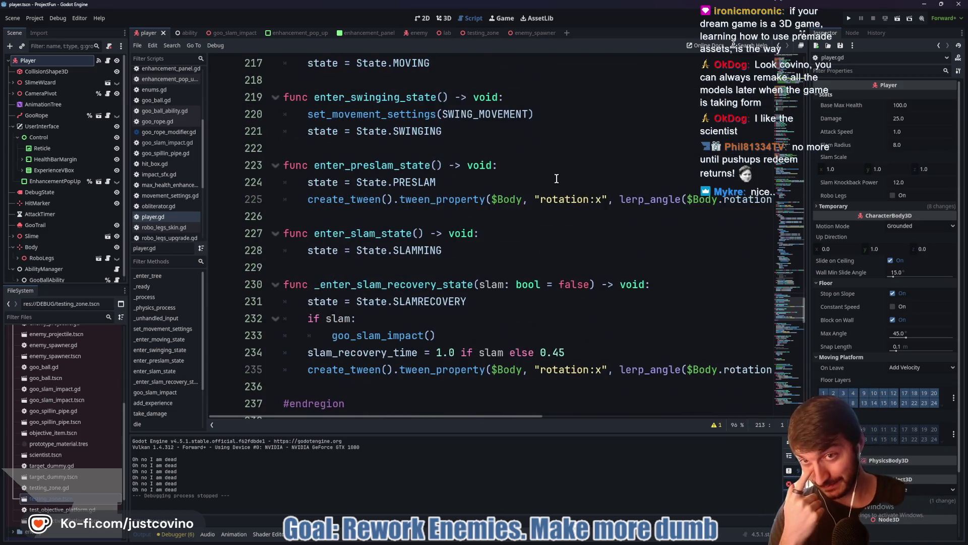
scroll(534, 182, down, 14)
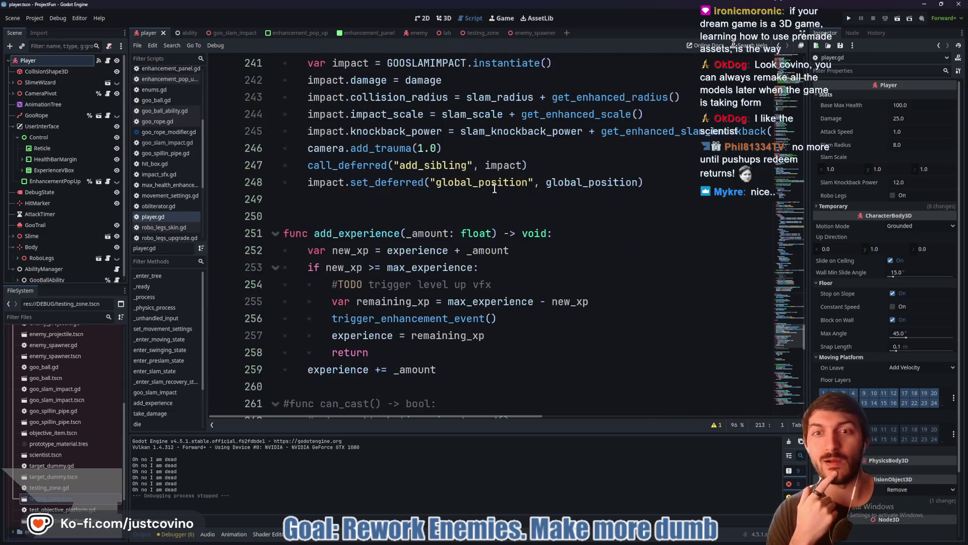
scroll(487, 192, down, 4)
scroll(470, 198, down, 9)
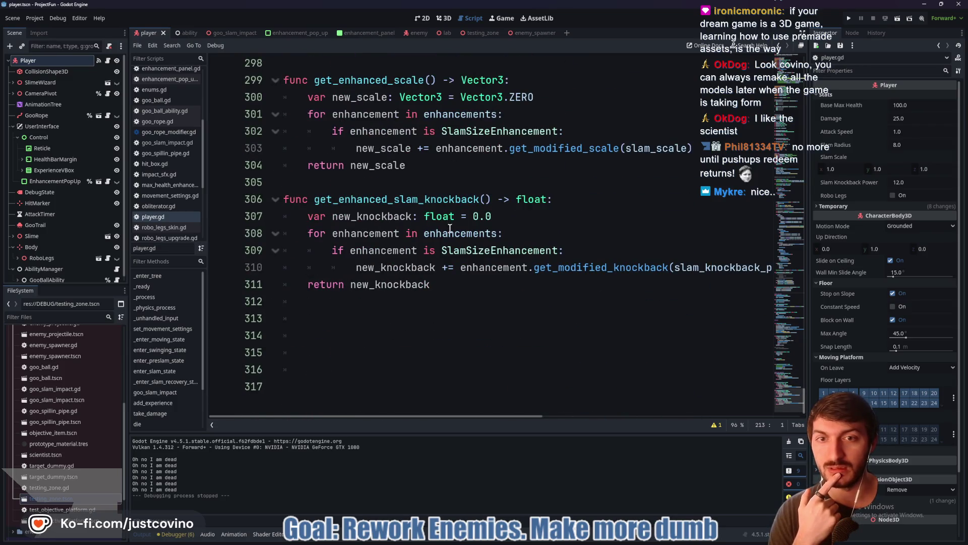
click(137, 424)
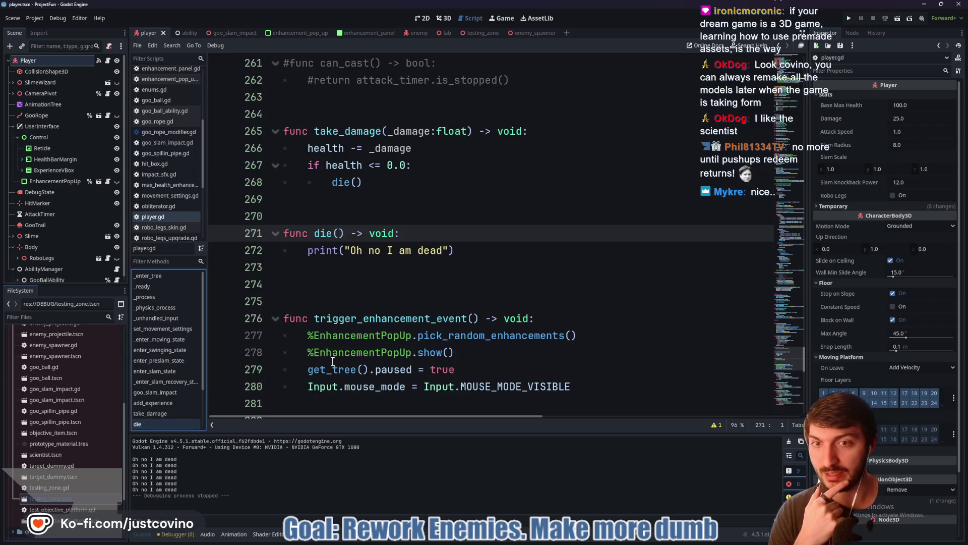
click(513, 250)
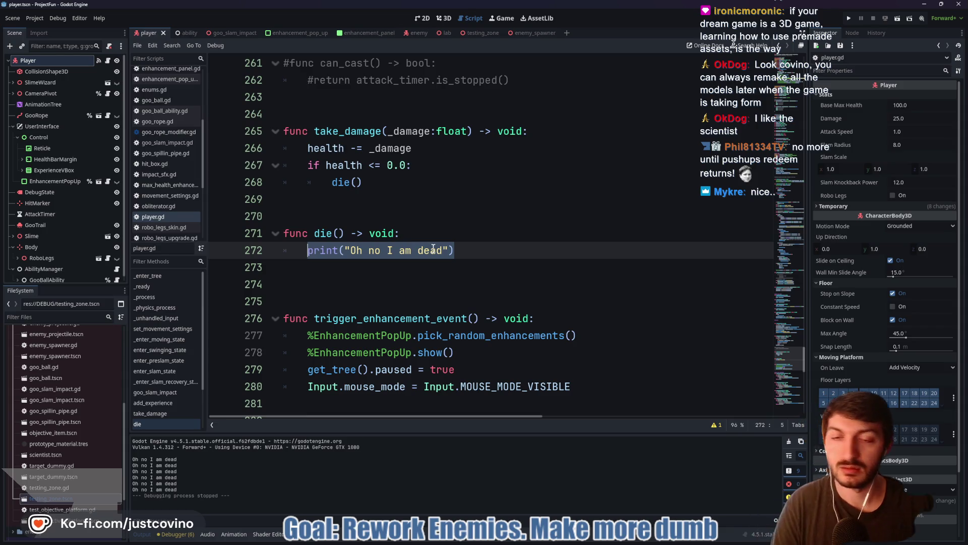
Replace the print with get_tree().reload_current_scene(), save player.gd, and run the game
text(get_tr)
key(Return)
text(.re)
key(Return)
key(ctrl+s)
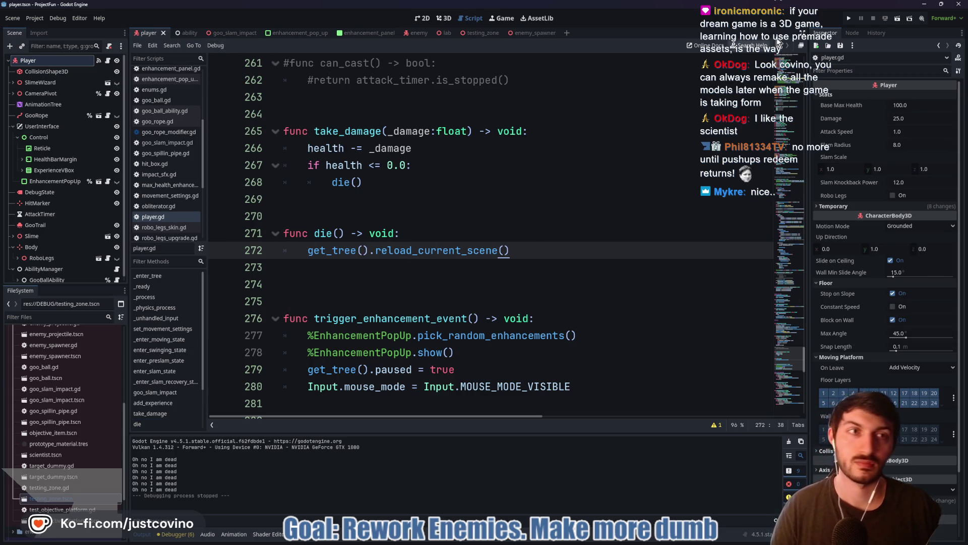
click(847, 19)
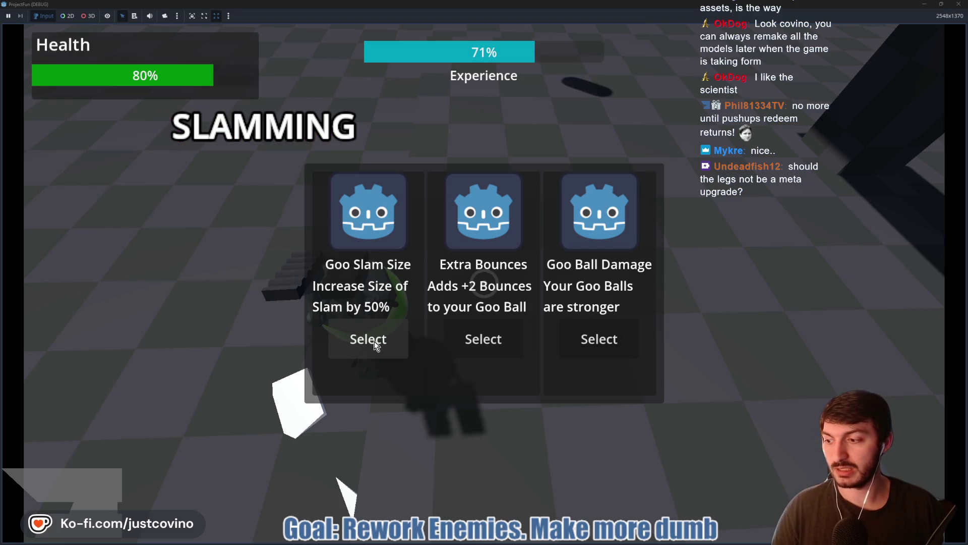
Pick Goo Slam Size, grapple and slam through enemies, pick Goo Slam Size again, then stop with F8
click(374, 341)
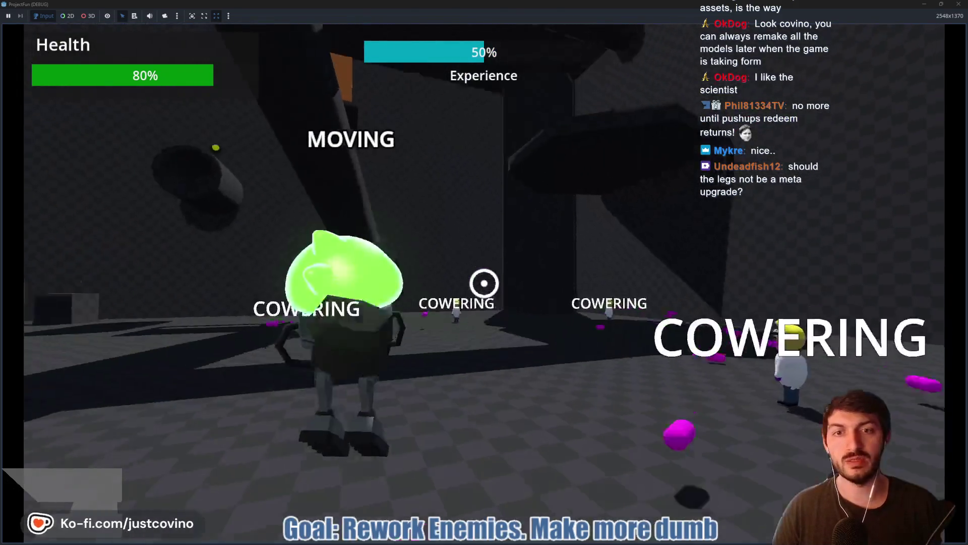
click(484, 283)
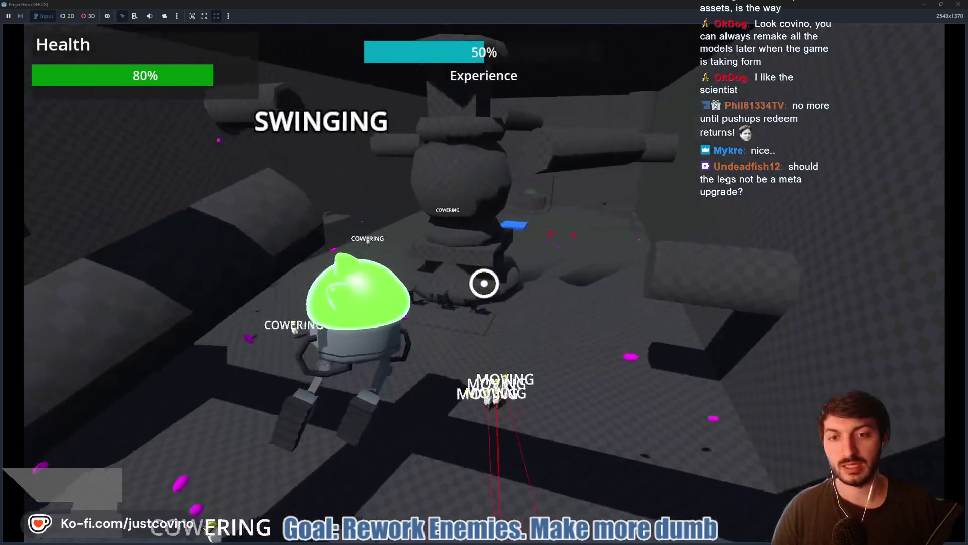
click(485, 283)
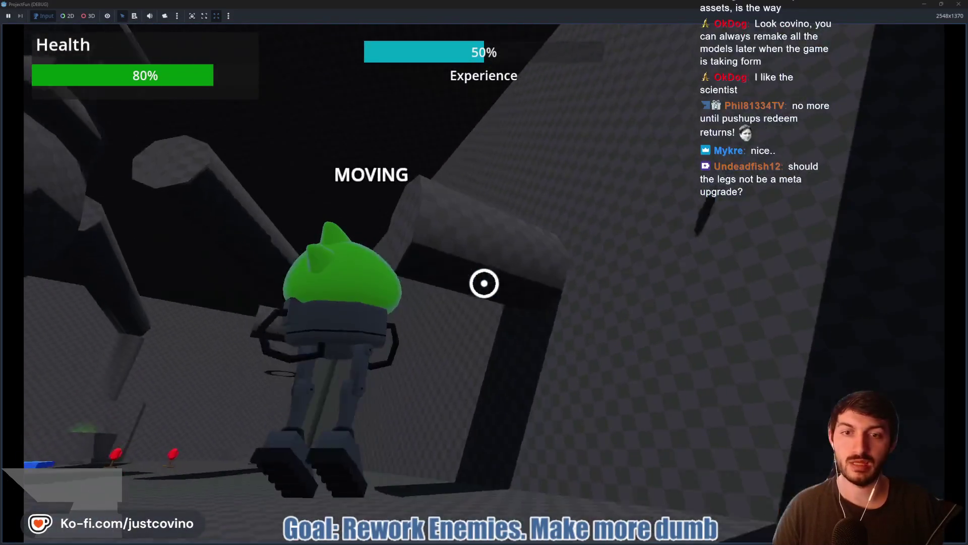
click(484, 283)
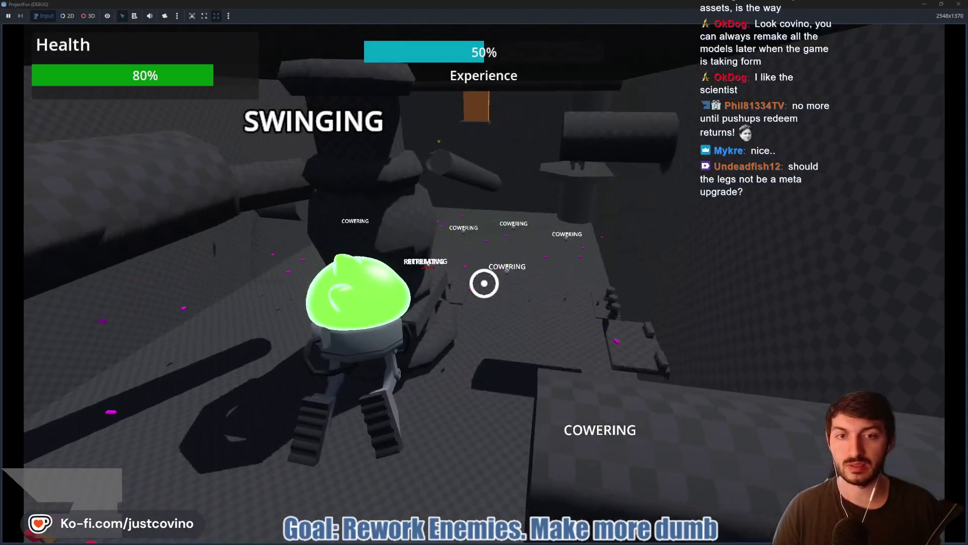
click(484, 283)
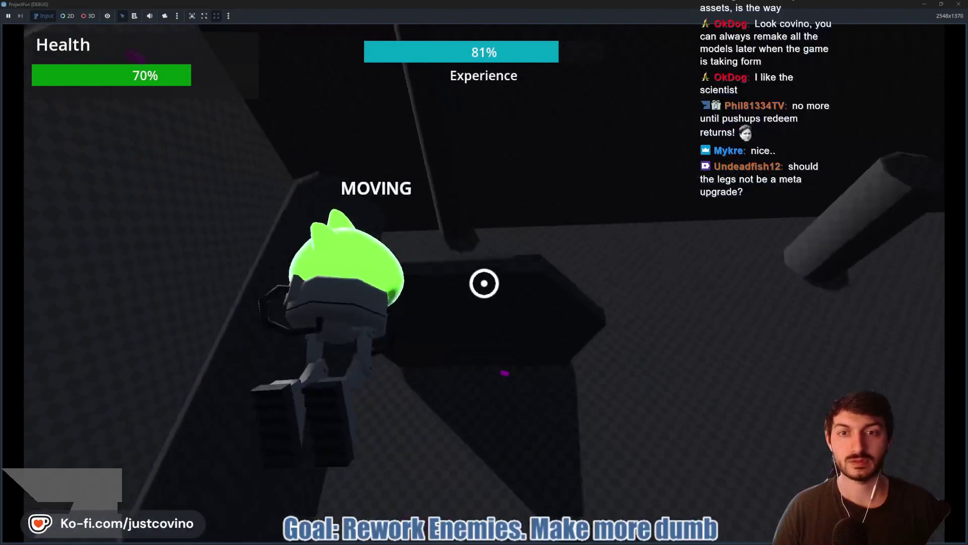
click(484, 283)
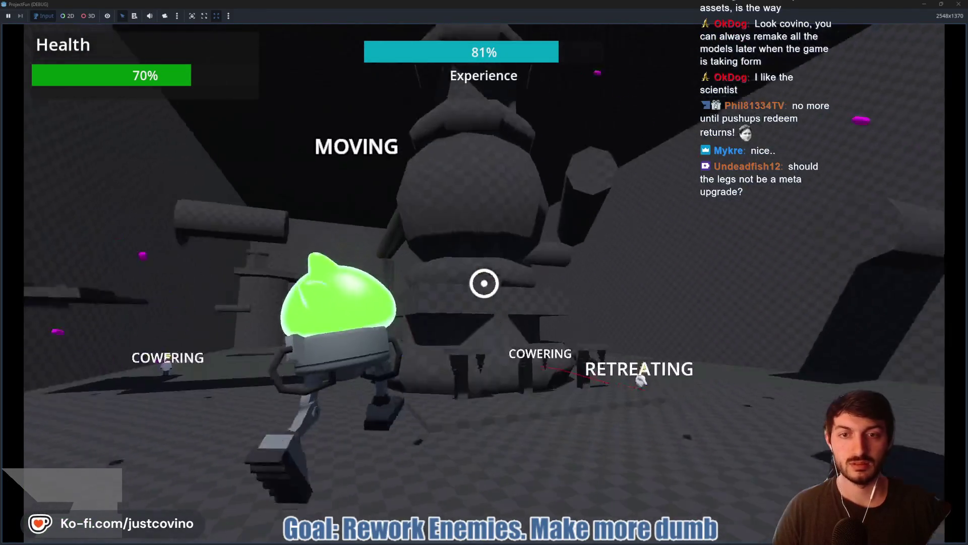
right_click(484, 283)
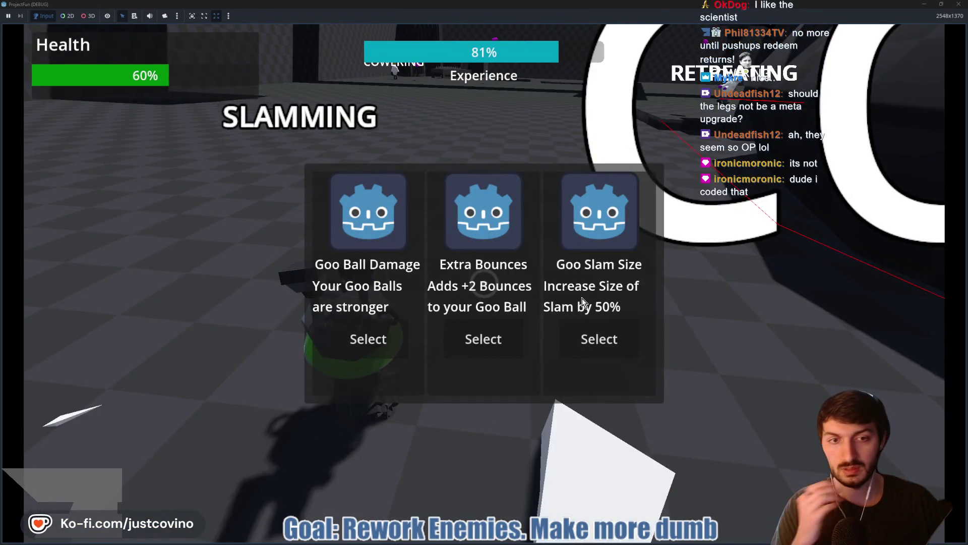
click(585, 339)
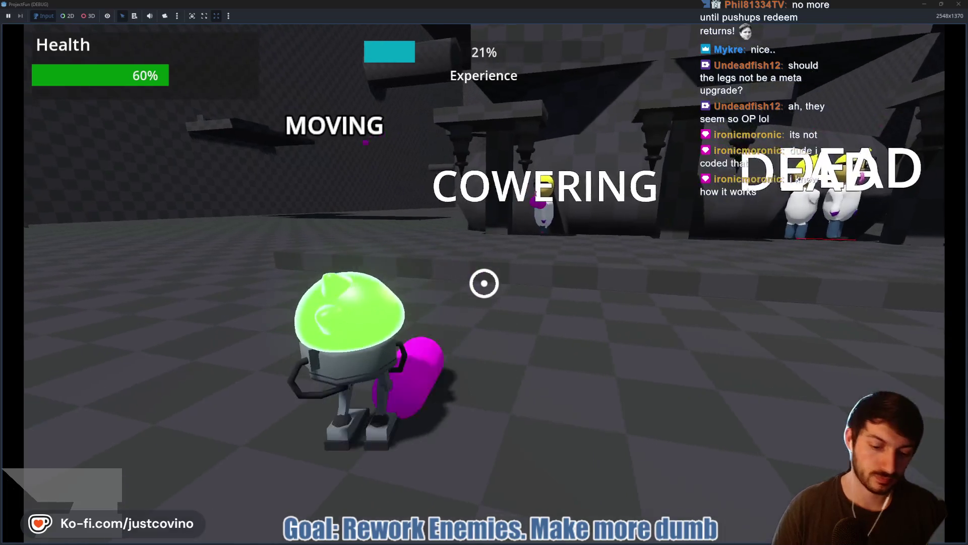
key(F8)
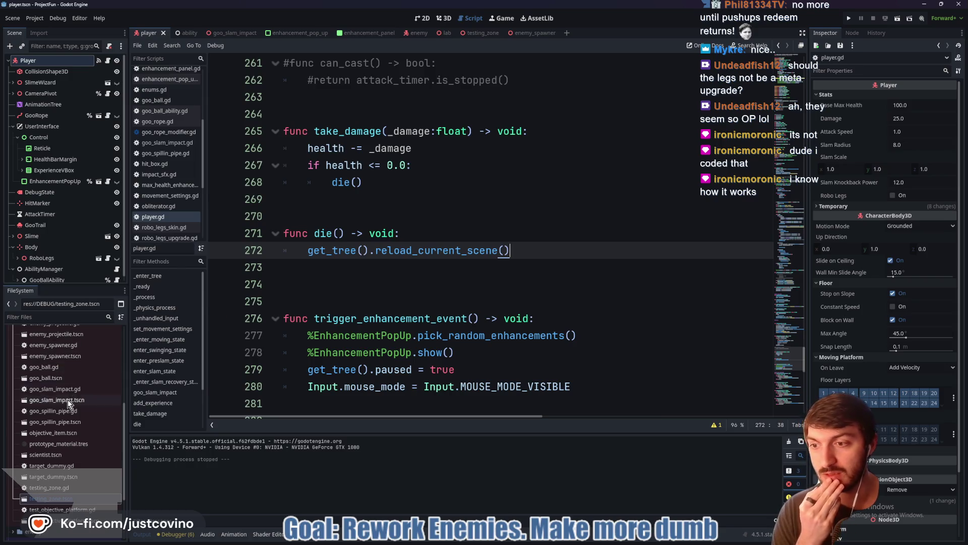
Collapse the DEBUG folder in the FileSystem dock
scroll(68, 399, up, 6)
click(13, 398)
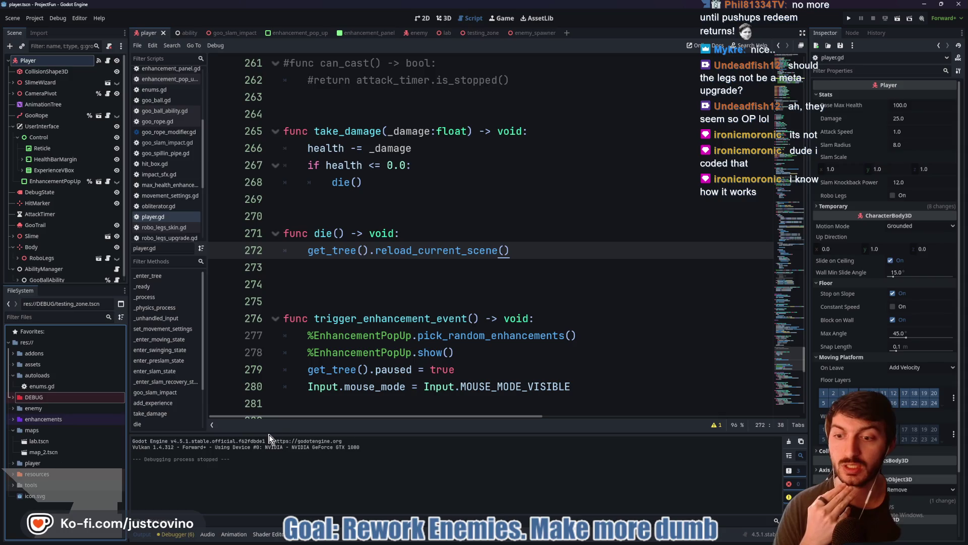
mouse_move(431, 246)
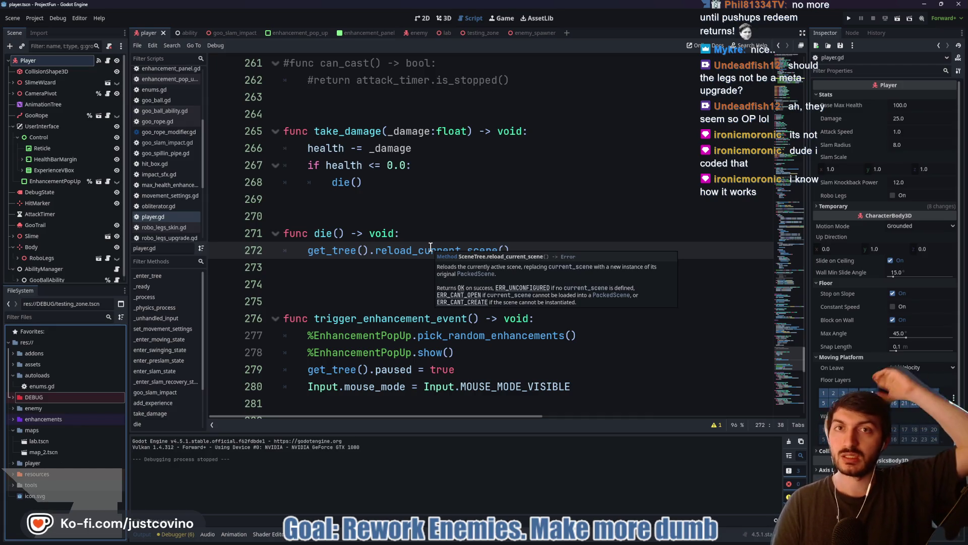
In player.gd, add blank lines before get_enhanced_scale and get_enhanced_slam_knockback
scroll(402, 274, down, 4)
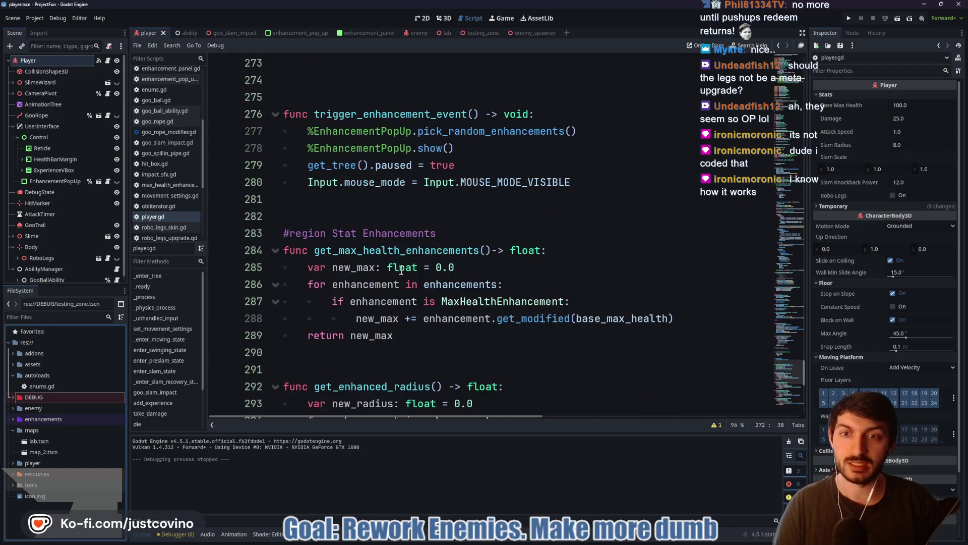
click(349, 198)
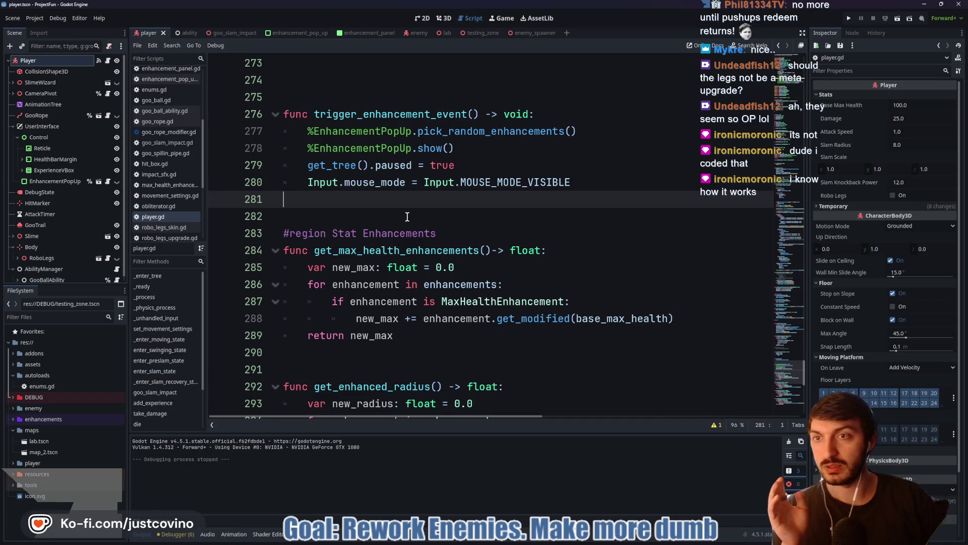
scroll(407, 216, down, 6)
click(350, 298)
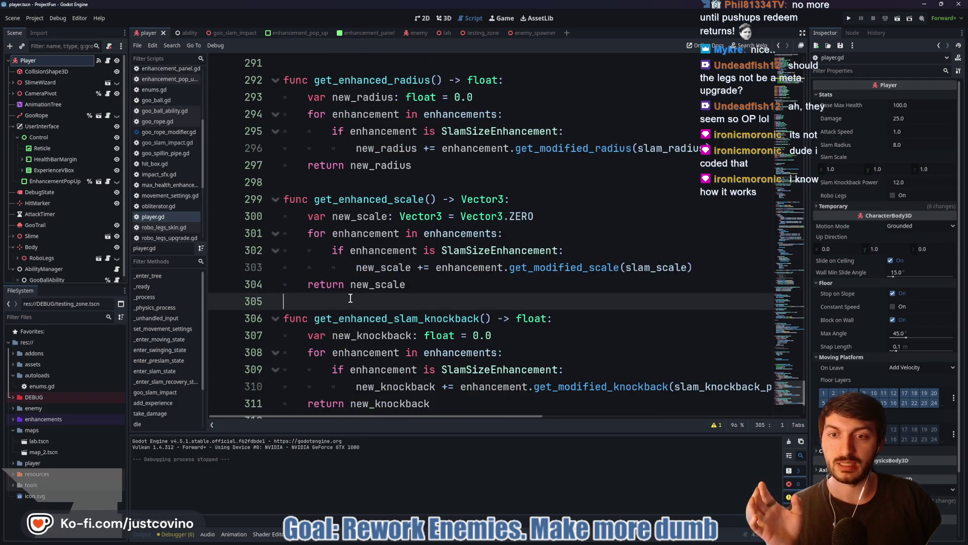
key(Return)
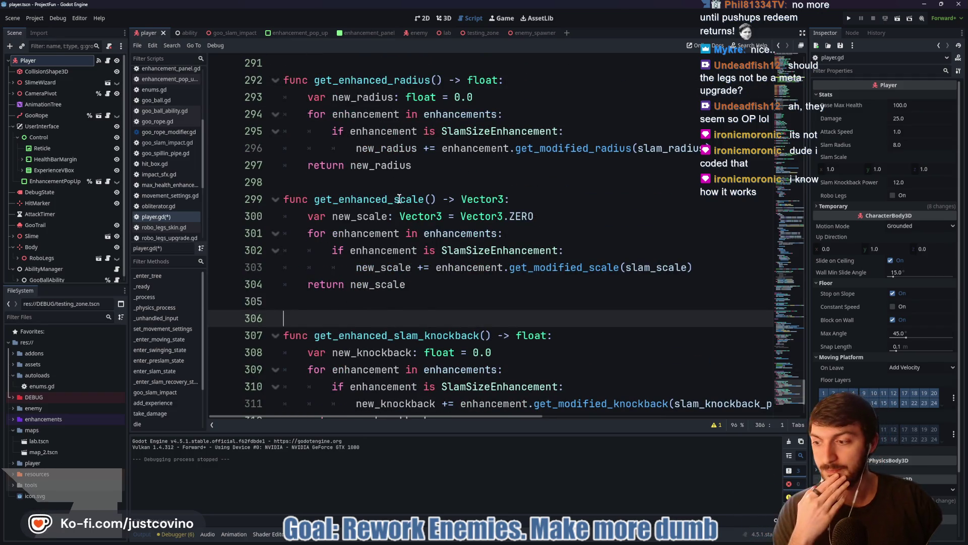
scroll(433, 182, down, 3)
scroll(422, 305, up, 5)
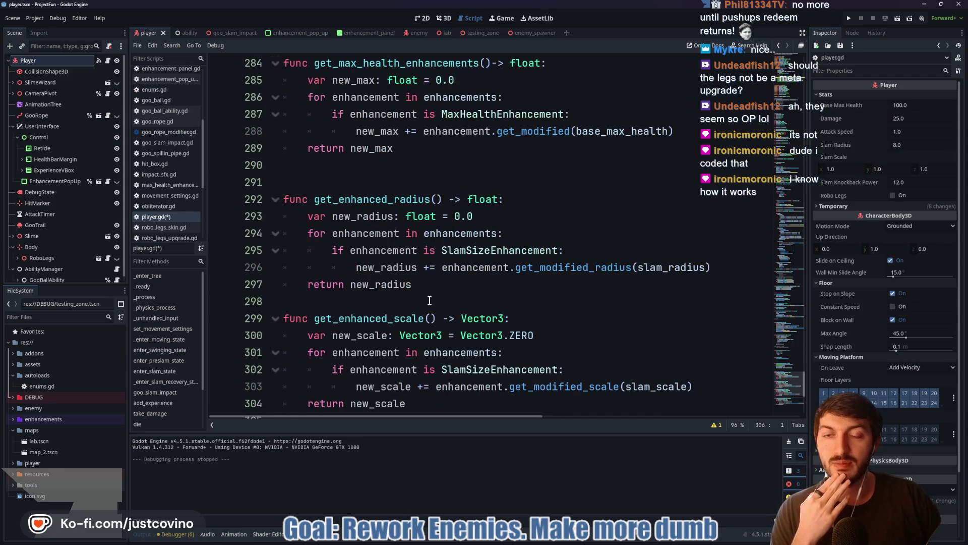
click(376, 300)
key(Return)
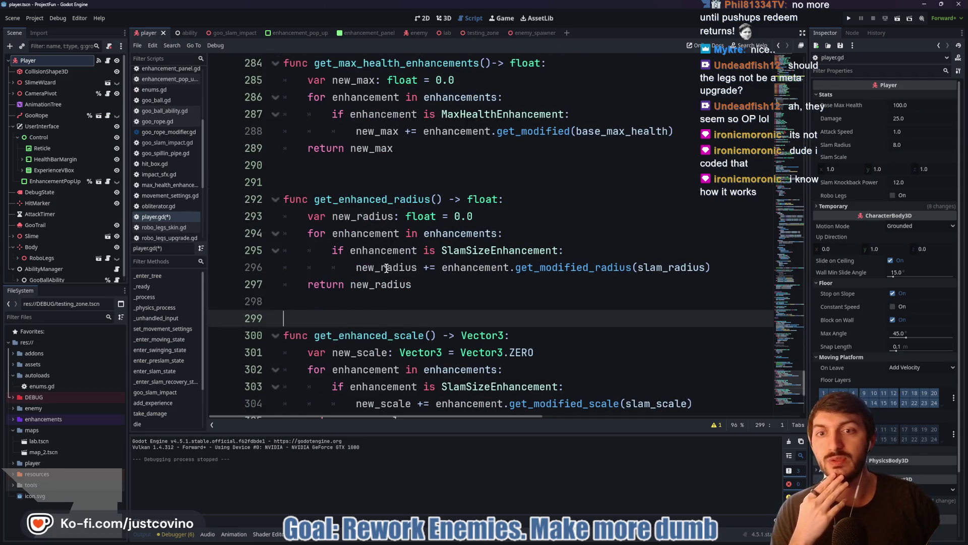
scroll(384, 269, up, 4)
scroll(422, 259, up, 8)
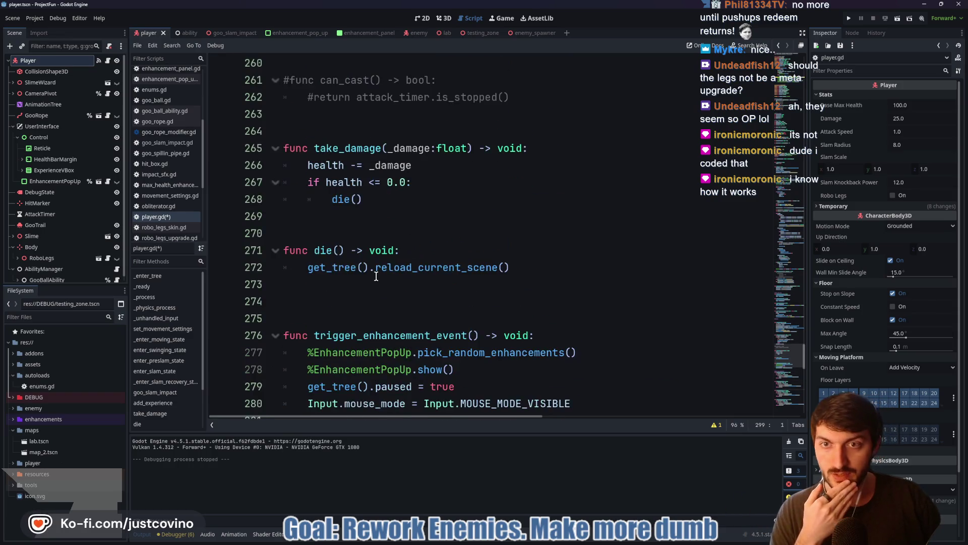
scroll(421, 299, up, 1)
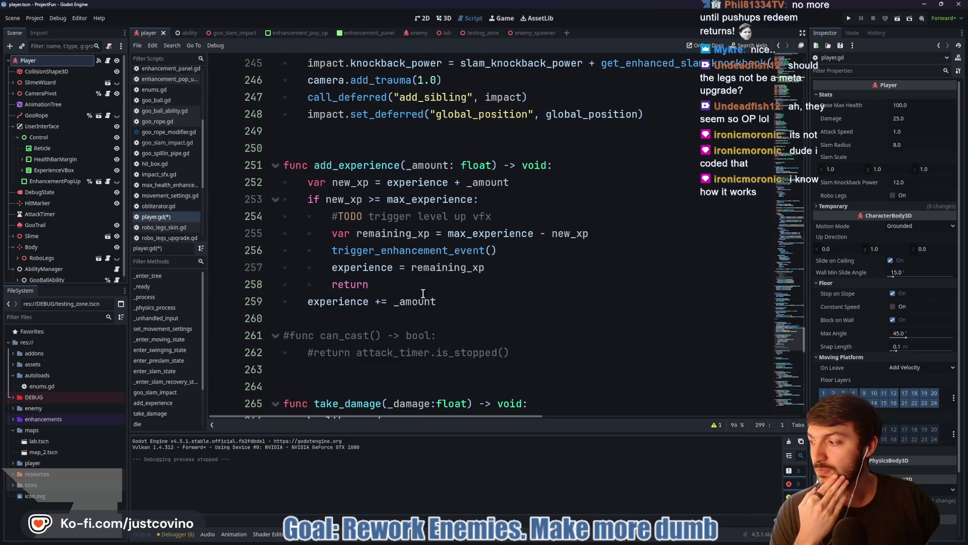
scroll(423, 293, up, 3)
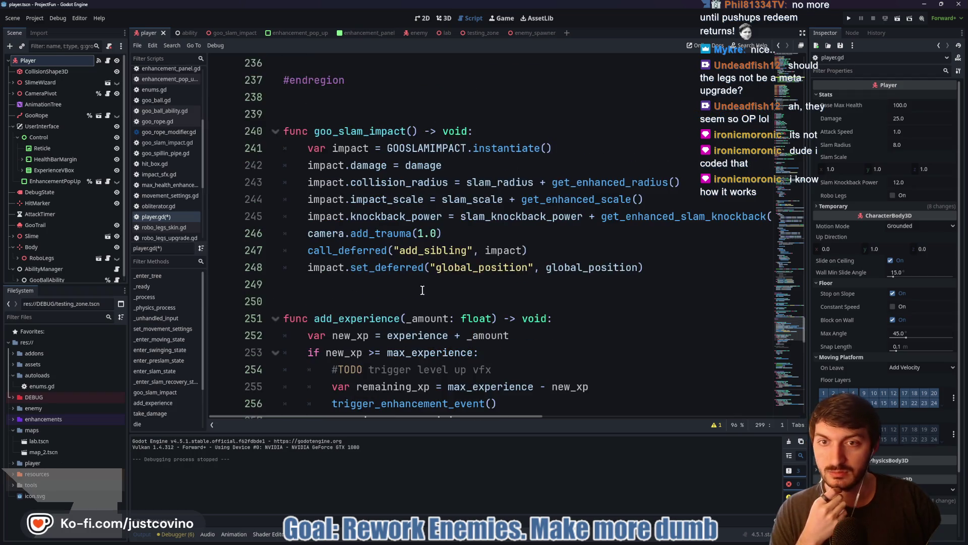
Set line 234's else recovery time to 0.25 with comment '#else was 0.45', save, and playtest
scroll(381, 297, up, 3)
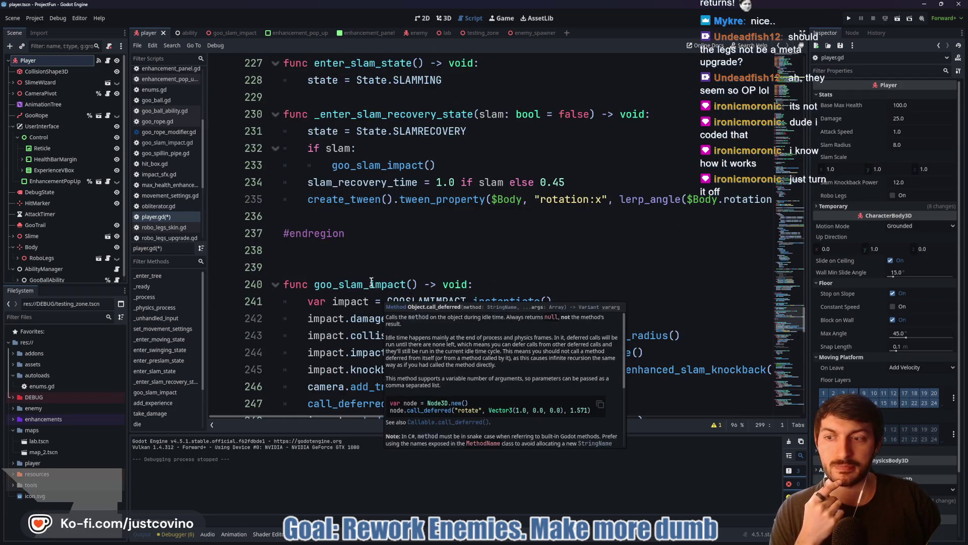
scroll(403, 247, up, 2)
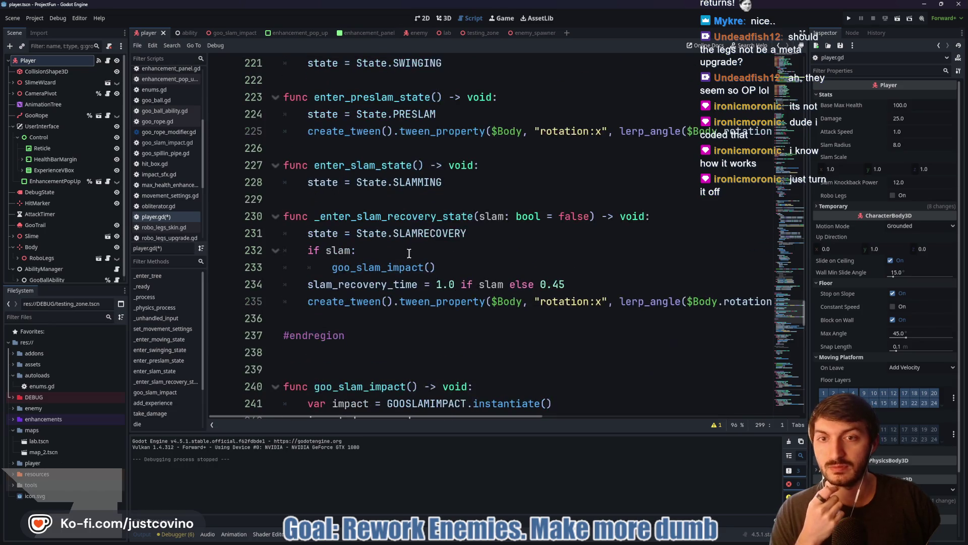
scroll(402, 263, up, 1)
scroll(446, 290, down, 1)
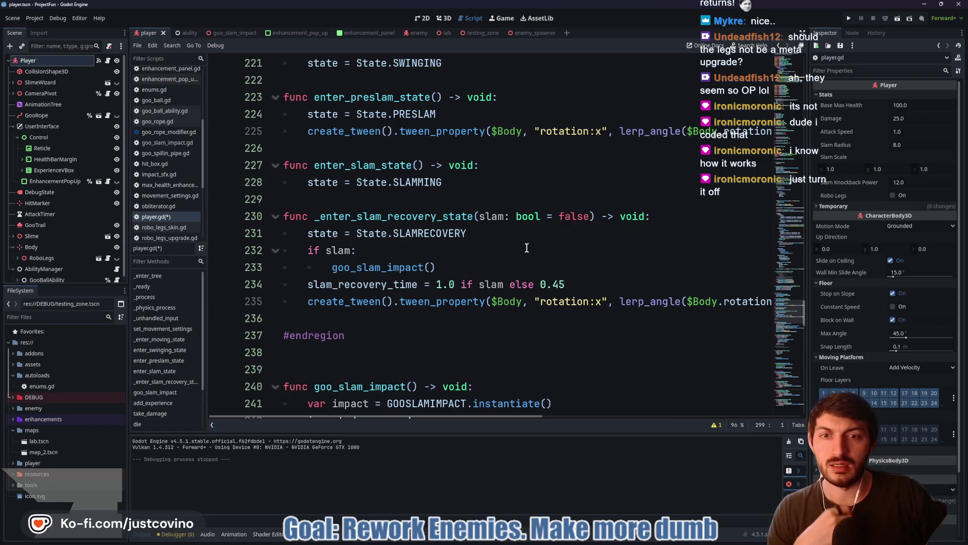
click(559, 284)
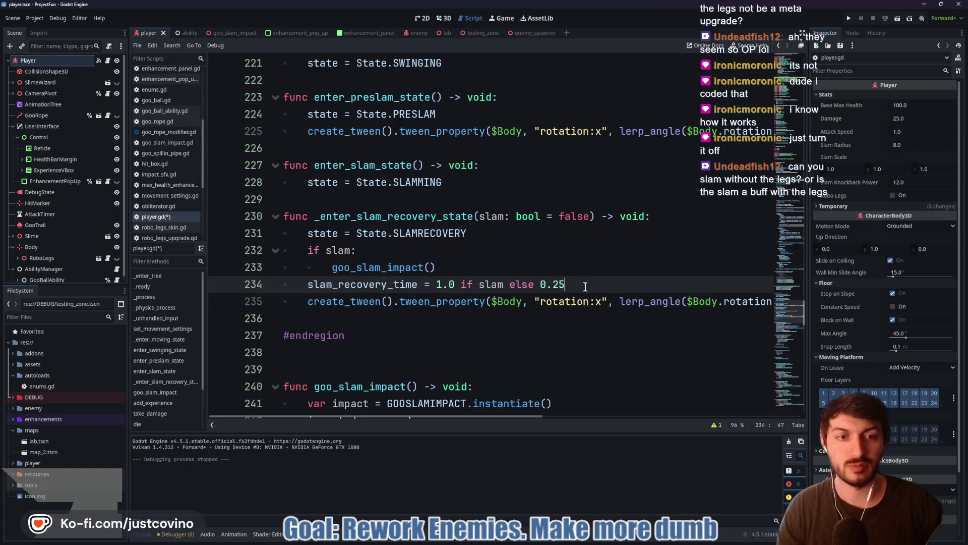
key(ctrl+s)
text(#else was 0.45)
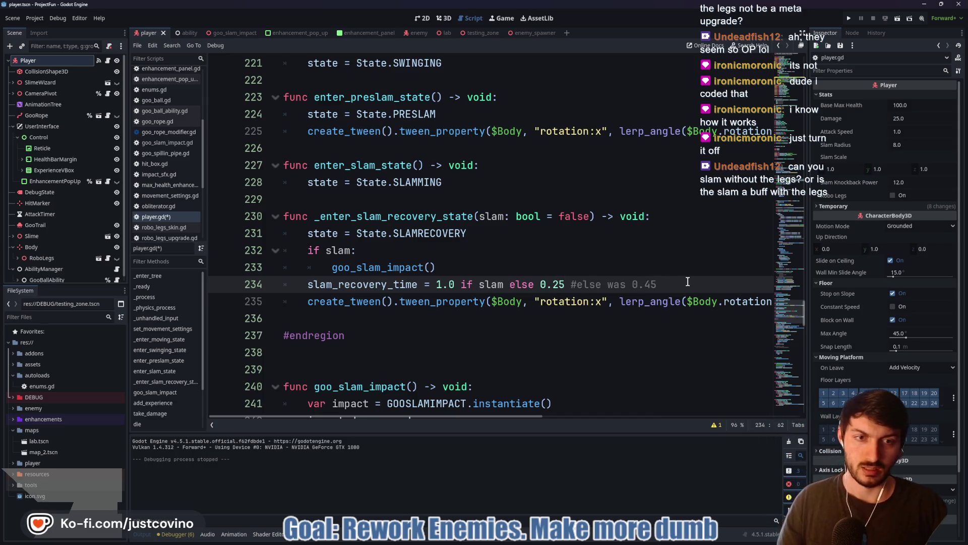
key(ctrl+s)
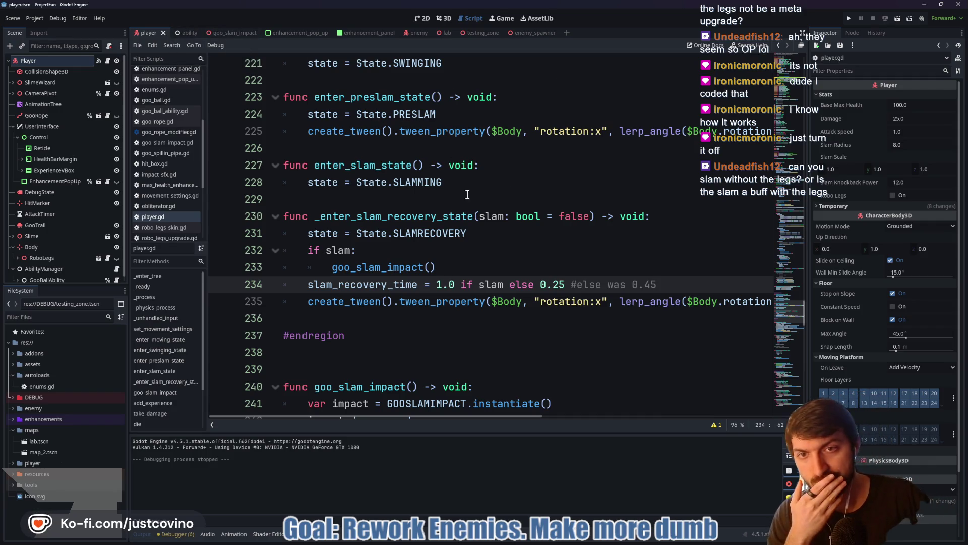
scroll(469, 195, up, 6)
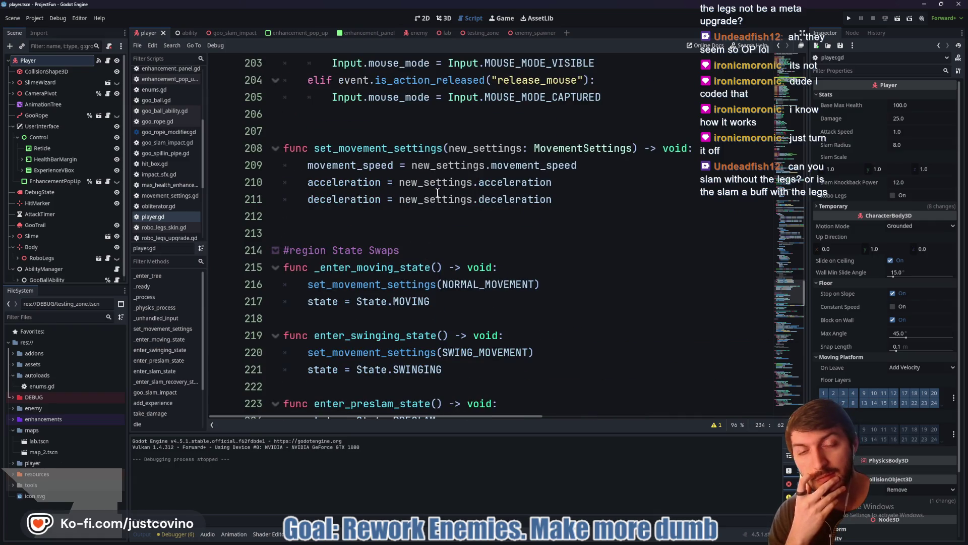
click(849, 19)
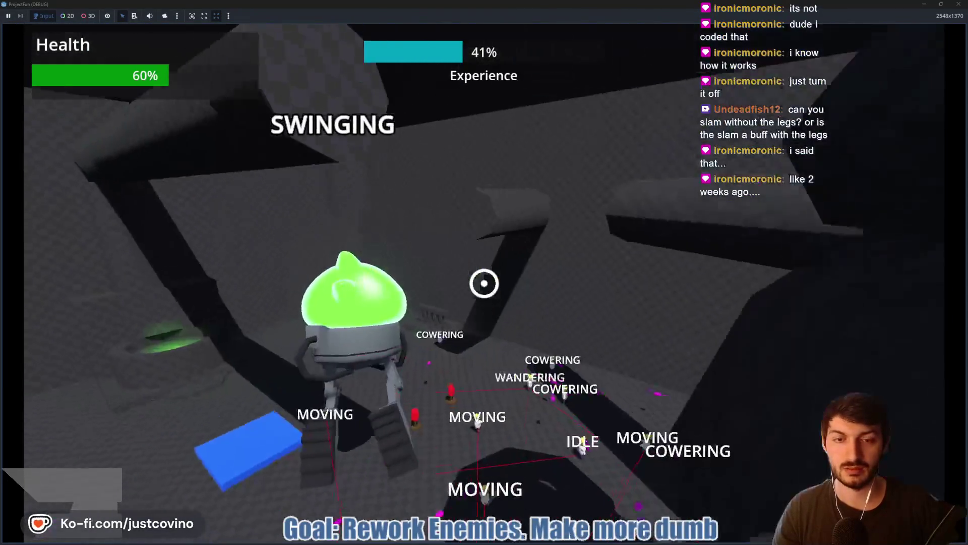
scroll(484, 284, up, 5)
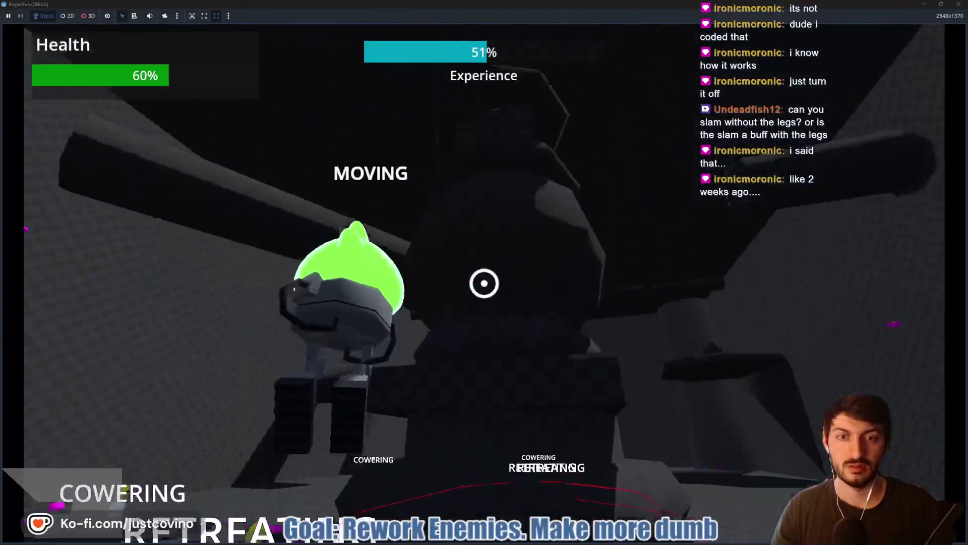
click(483, 284)
scroll(483, 283, down, 5)
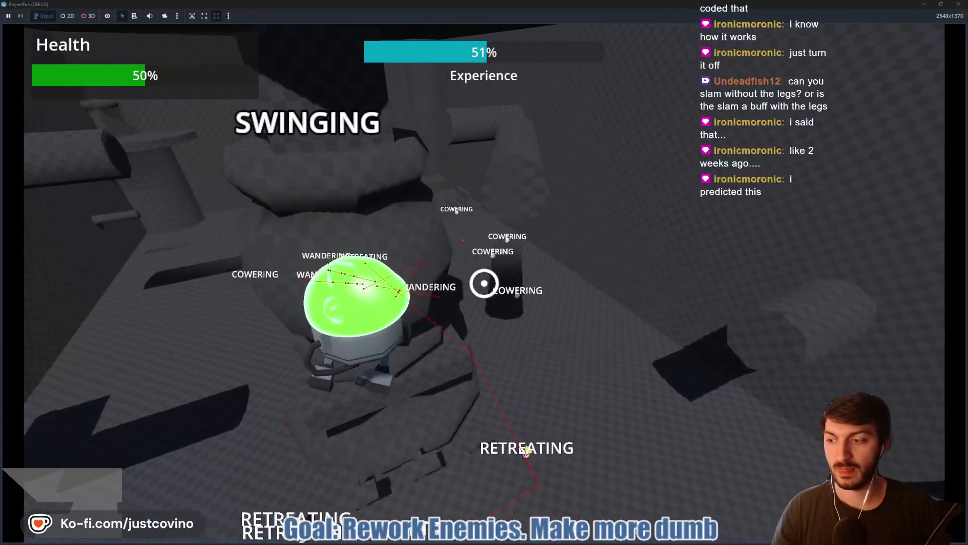
scroll(484, 283, up, 3)
right_click(483, 284)
scroll(484, 284, up, 3)
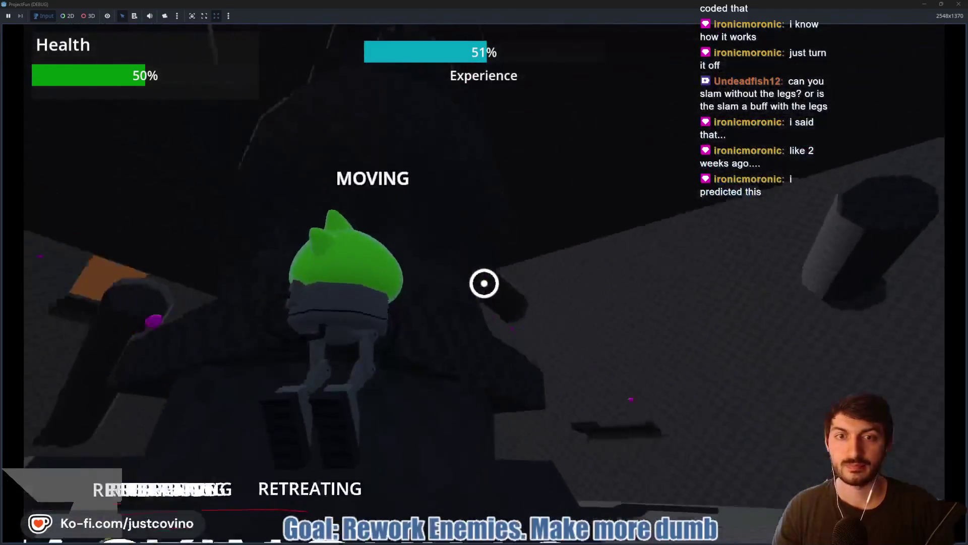
click(484, 284)
scroll(484, 283, down, 5)
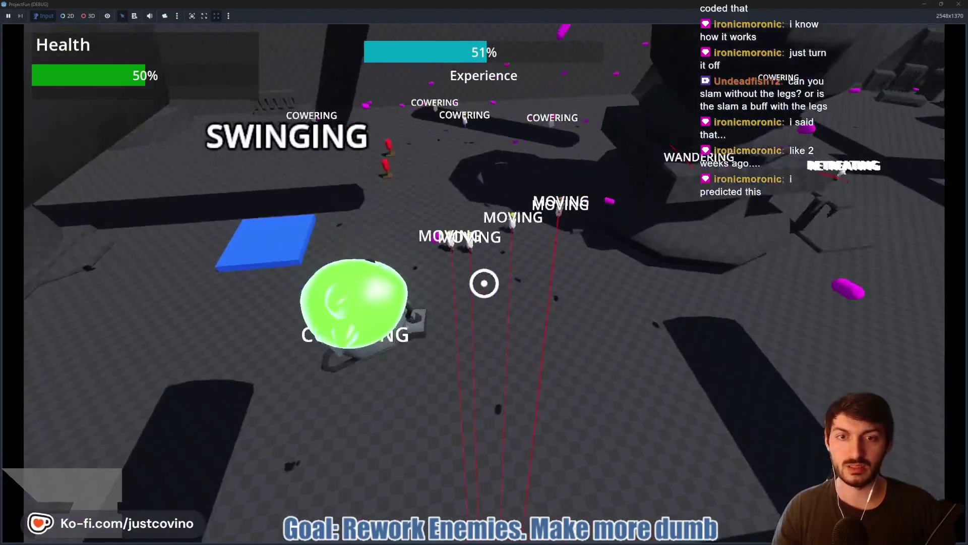
right_click(484, 284)
scroll(484, 283, up, 5)
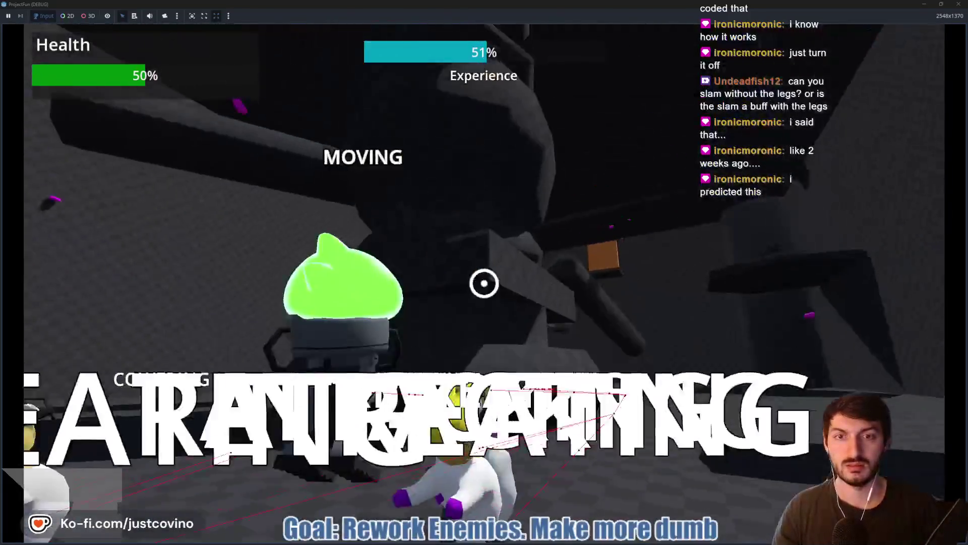
click(484, 283)
scroll(484, 283, down, 5)
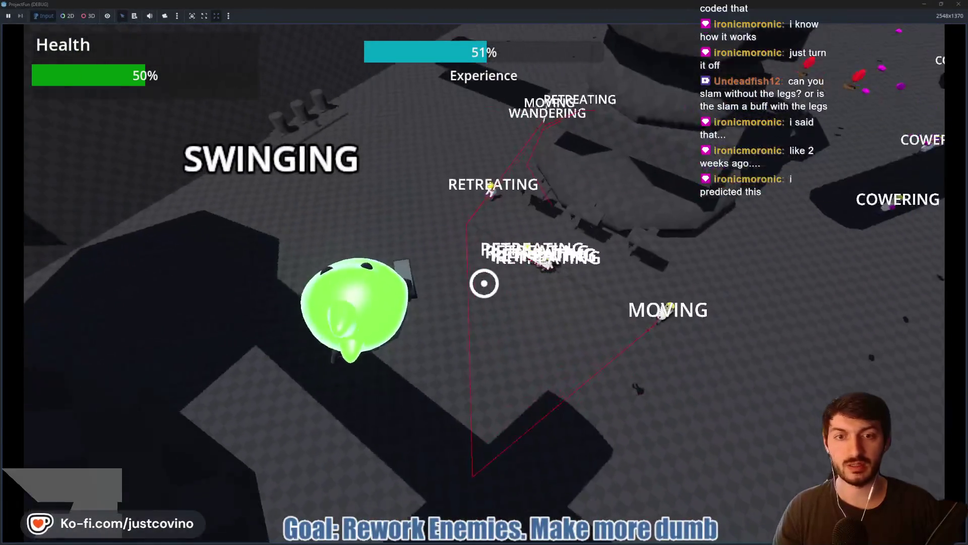
right_click(484, 283)
scroll(484, 284, up, 5)
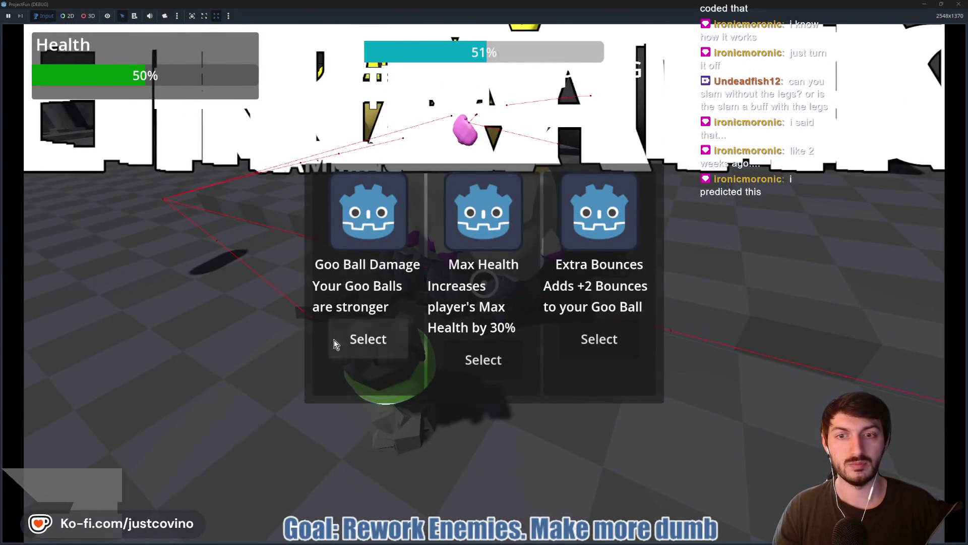
click(368, 339)
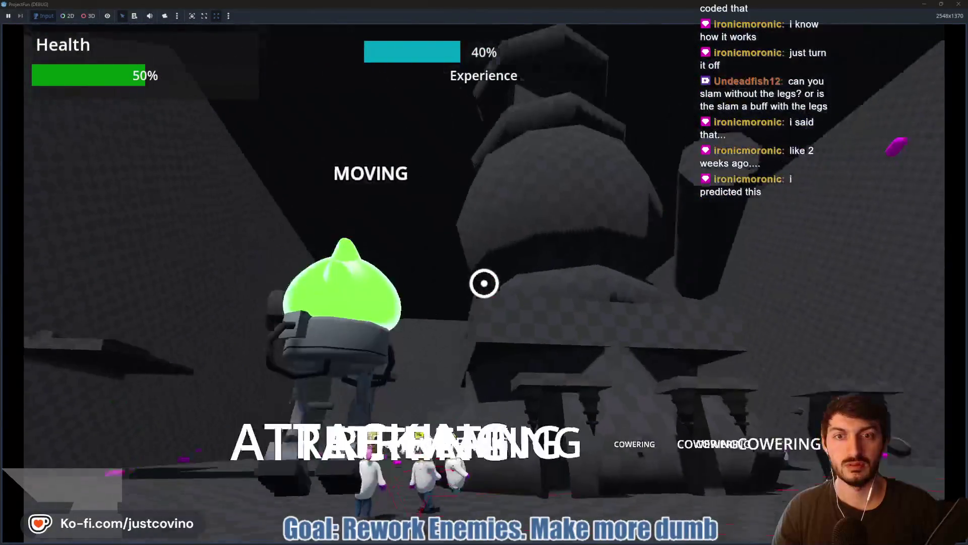
click(484, 284)
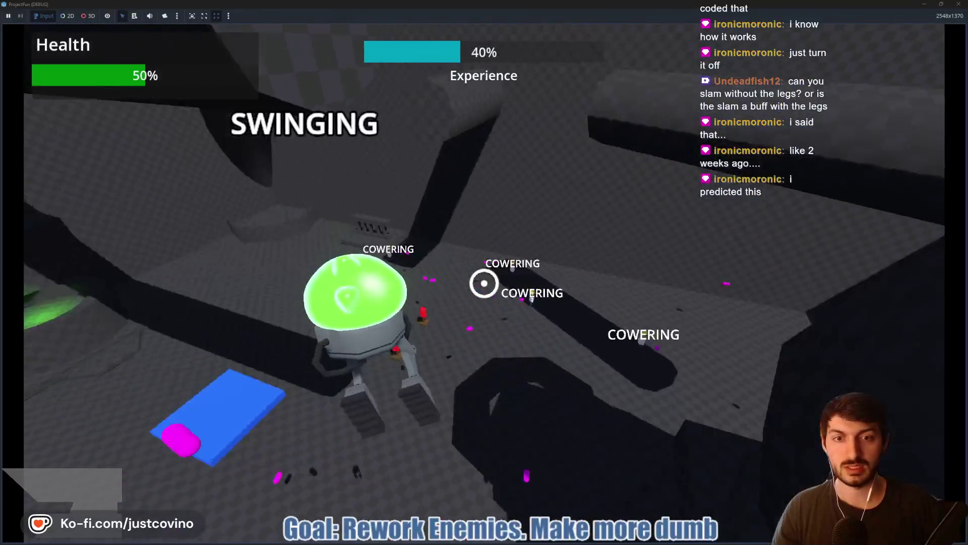
right_click(484, 284)
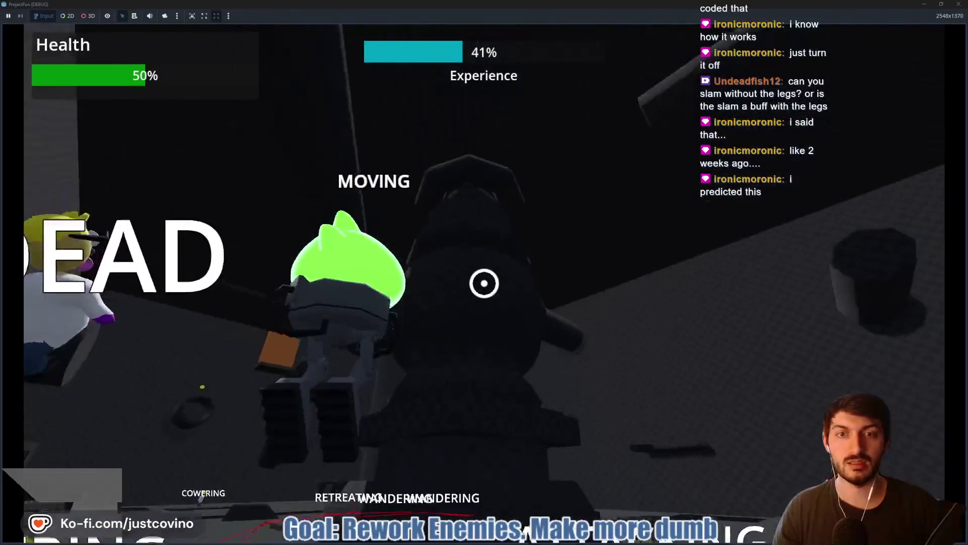
click(484, 283)
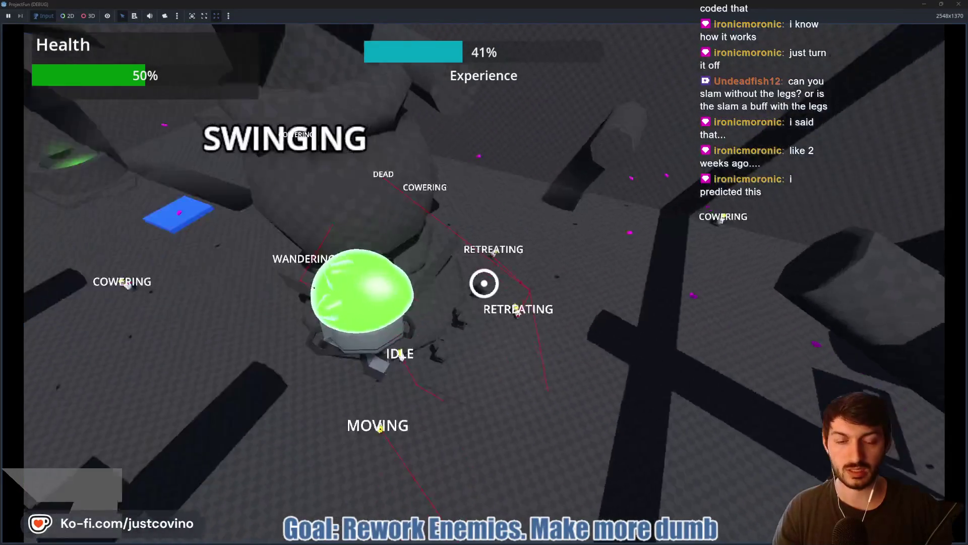
right_click(483, 283)
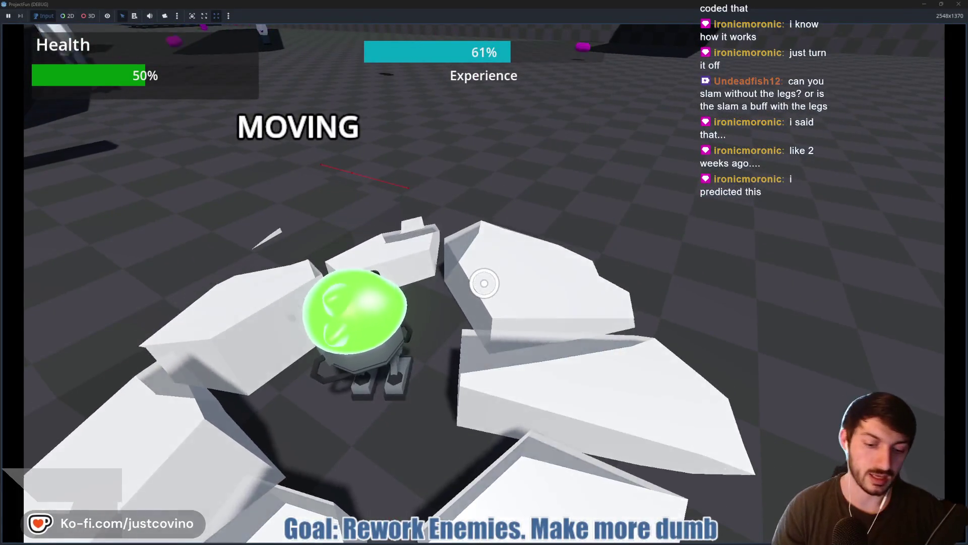
key(F8)
click(397, 237)
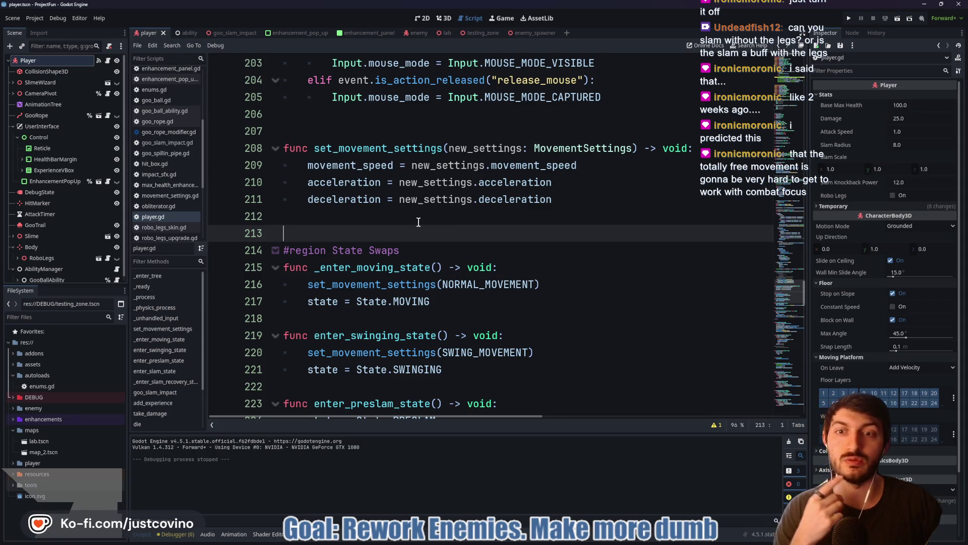
Look over the enemy script around line 199
click(411, 33)
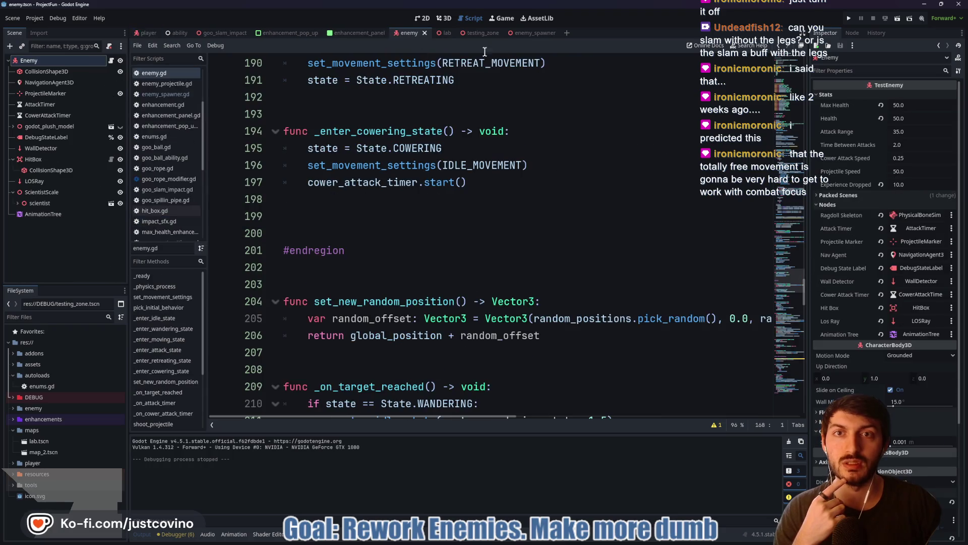
click(383, 208)
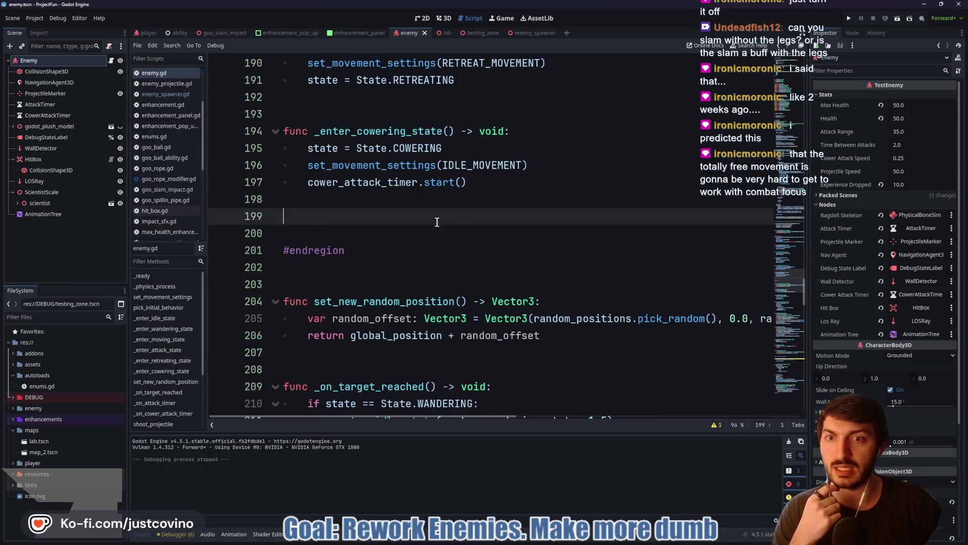
scroll(404, 223, up, 3)
Create a new 3D scene with an Area3D root named NetProjectile, then open a browser tab
click(567, 33)
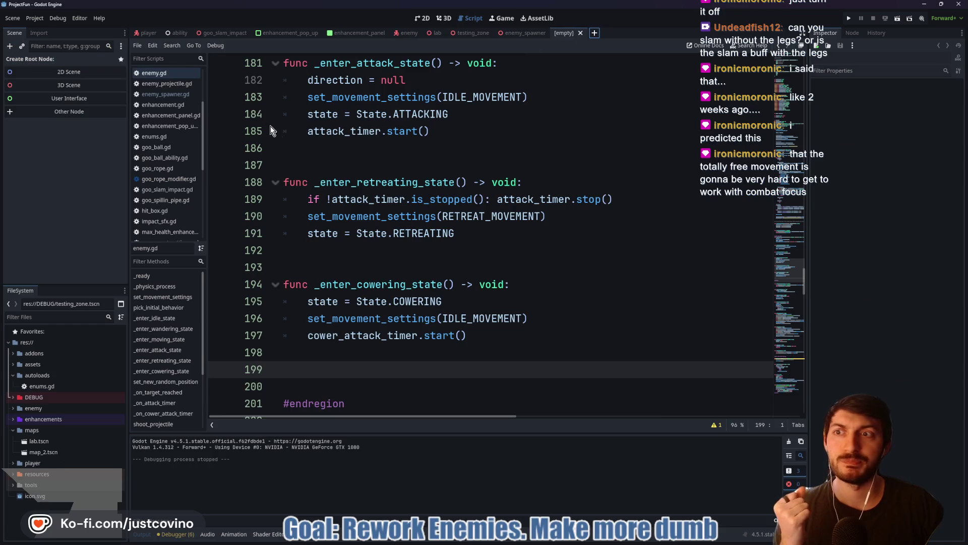
click(446, 19)
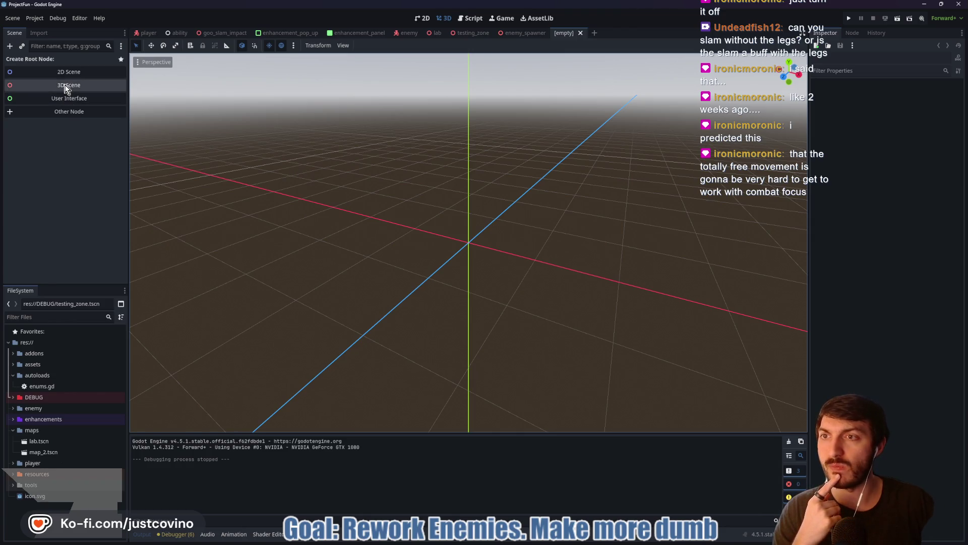
key(ctrl+a)
text(area)
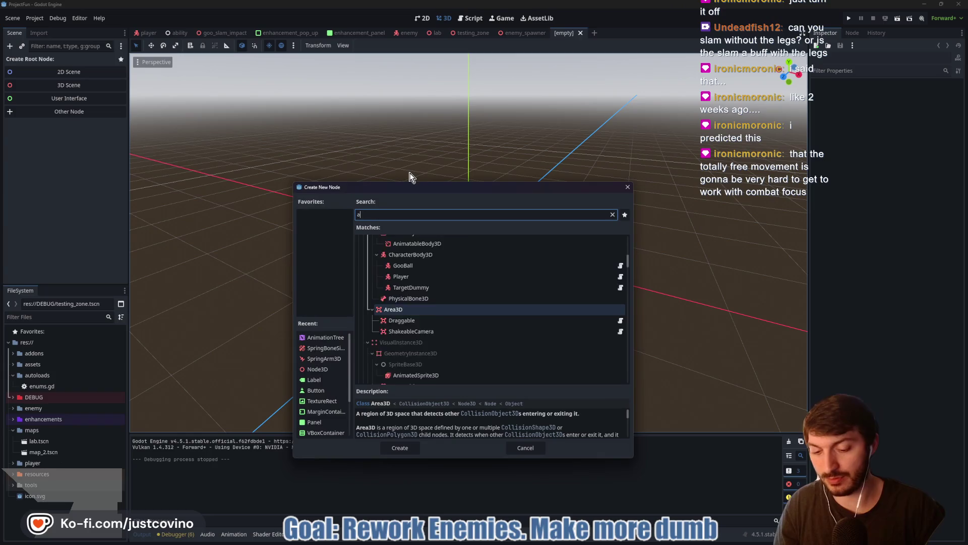
key(Return)
double_click(57, 60)
text(NetProjectile)
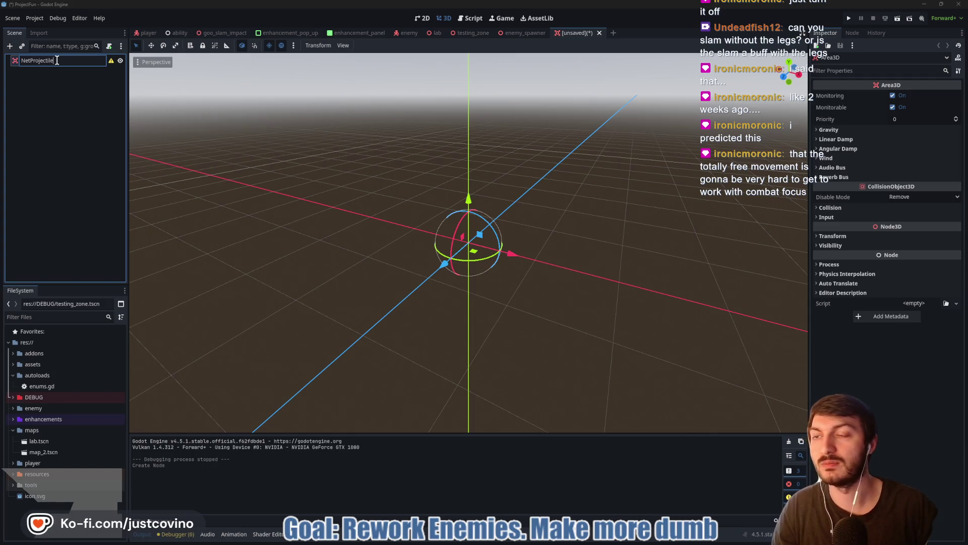
key(Return)
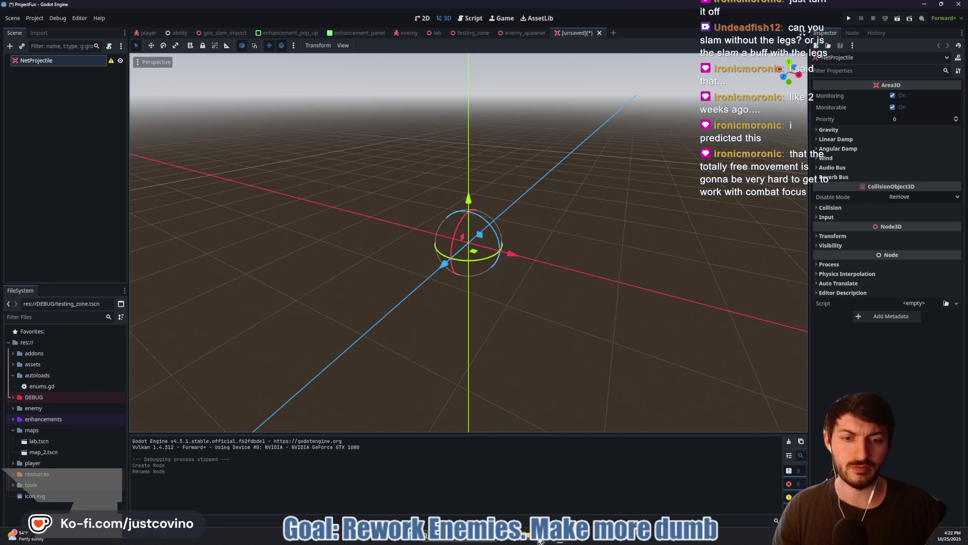
key(alt+Tab)
click(281, 65)
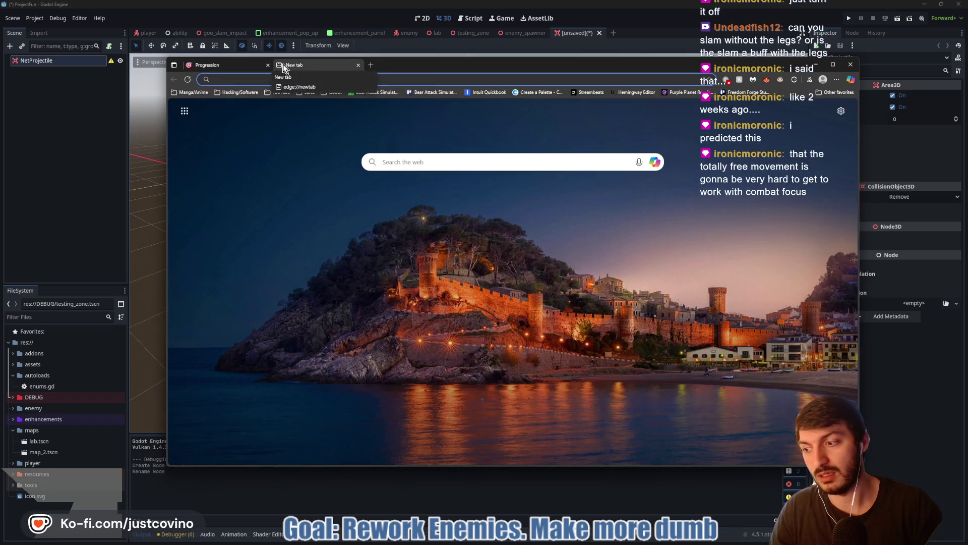
Go to kenney.nl's asset catalogue and scroll through the first page of 3D assets
text(kenney)
key(Return)
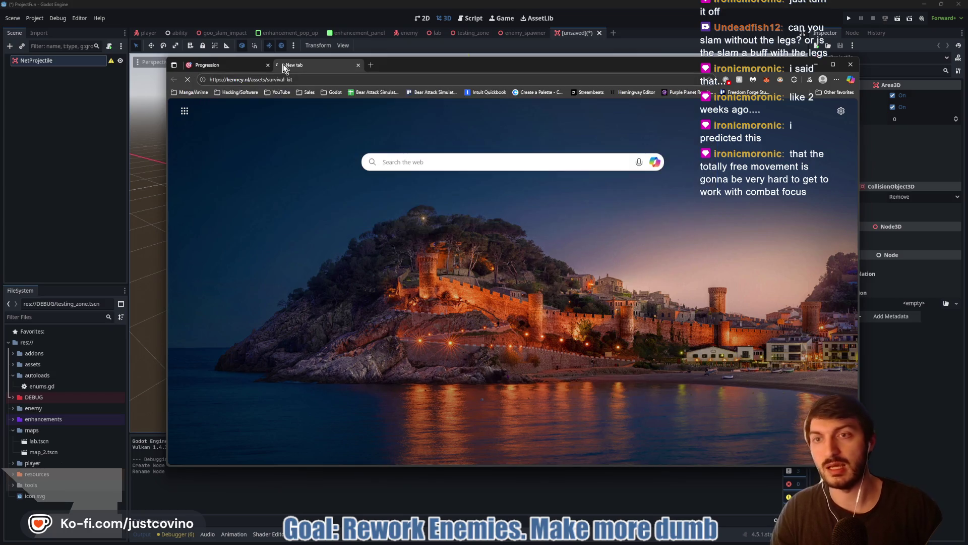
click(457, 174)
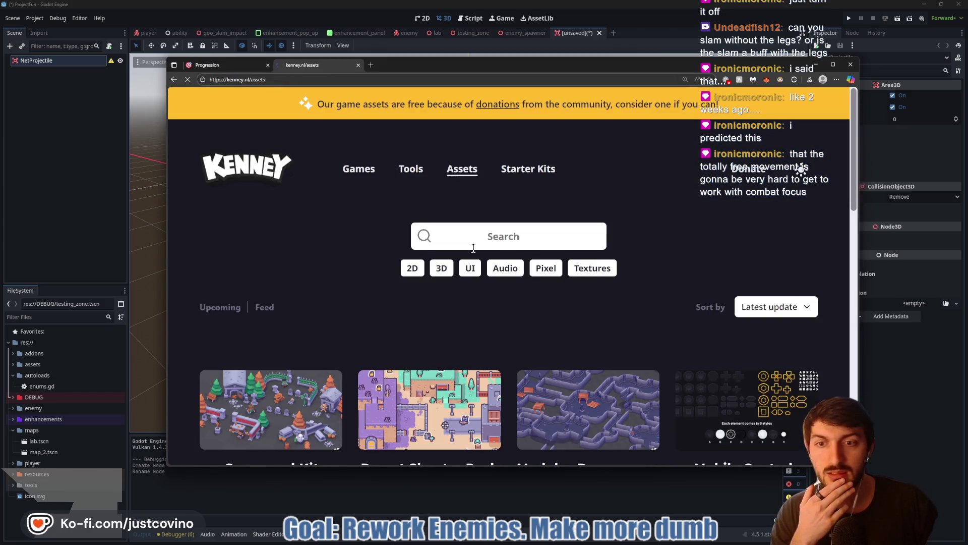
scroll(477, 227, down, 3)
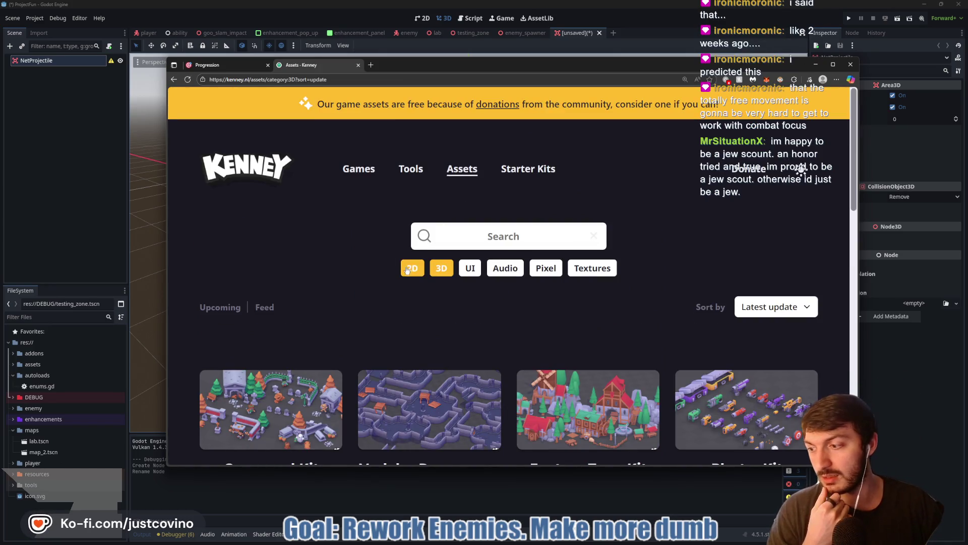
scroll(421, 270, down, 4)
scroll(489, 247, down, 3)
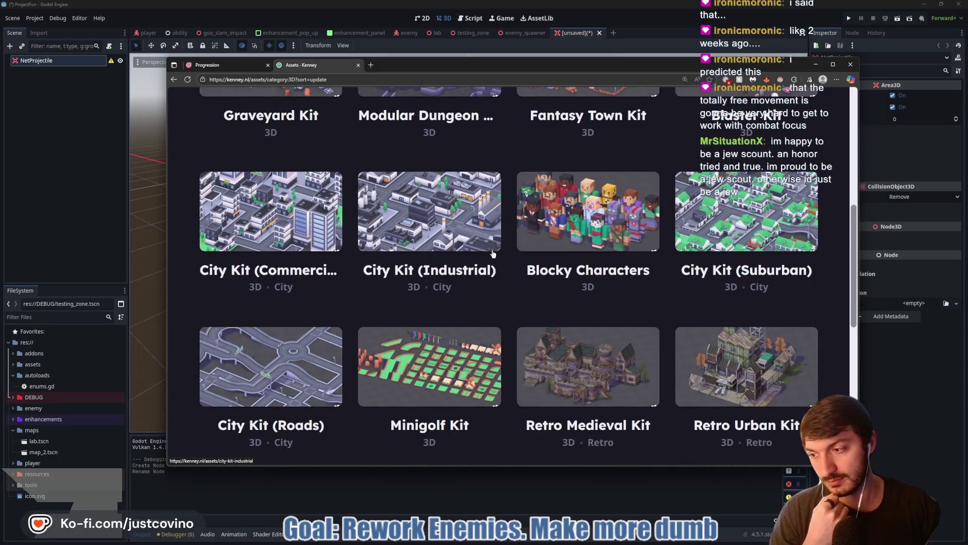
scroll(499, 251, down, 1)
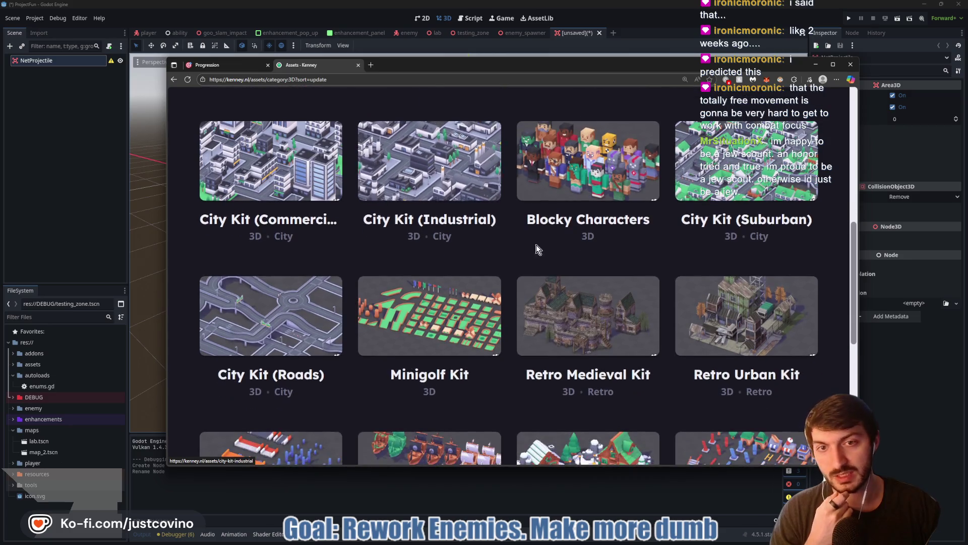
scroll(604, 246, down, 1)
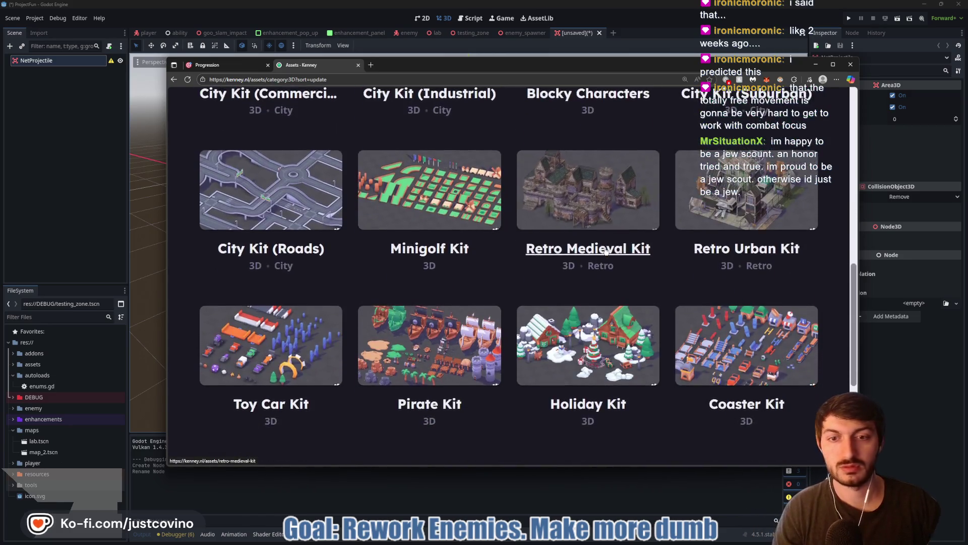
scroll(605, 250, down, 5)
Page through the 3D asset listing to page 3 and scroll to its bottom
click(509, 334)
scroll(511, 303, down, 3)
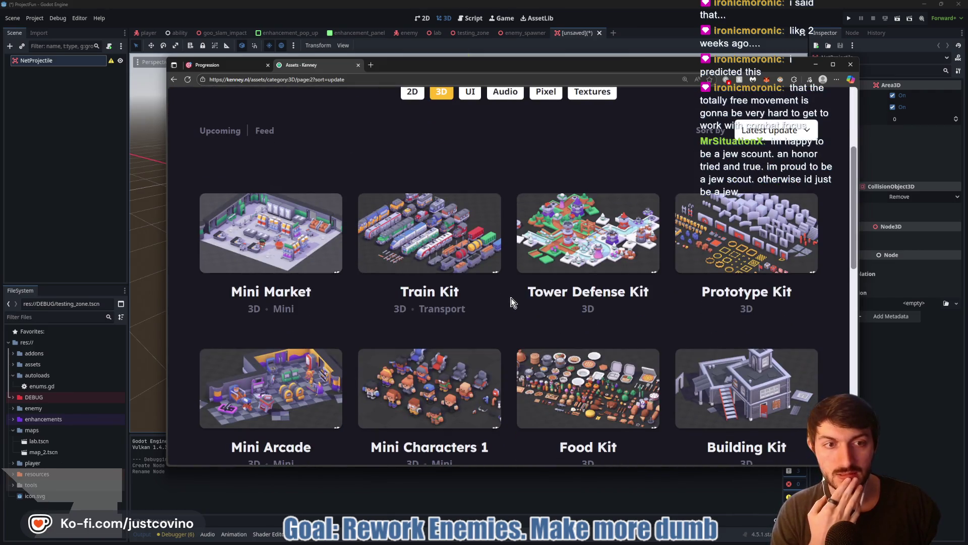
scroll(511, 303, down, 2)
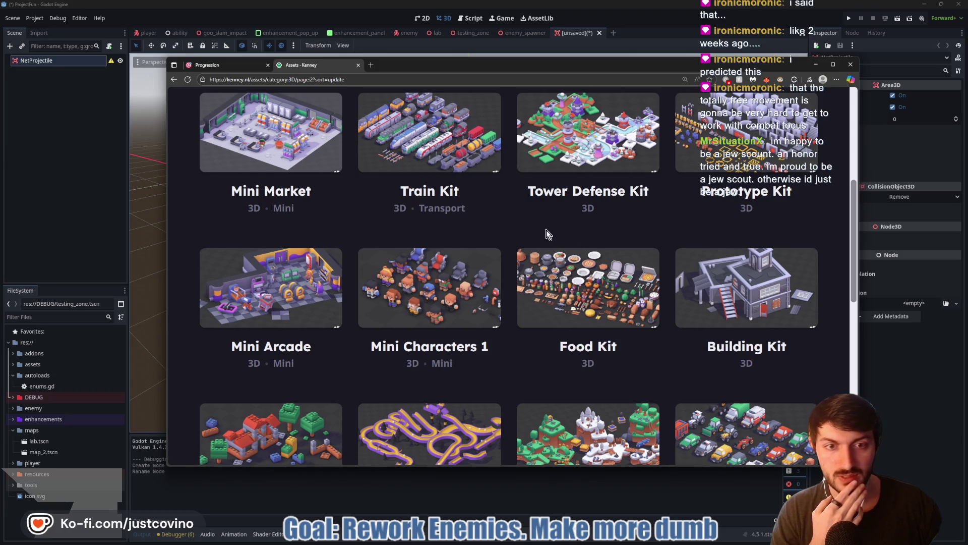
scroll(485, 229, down, 5)
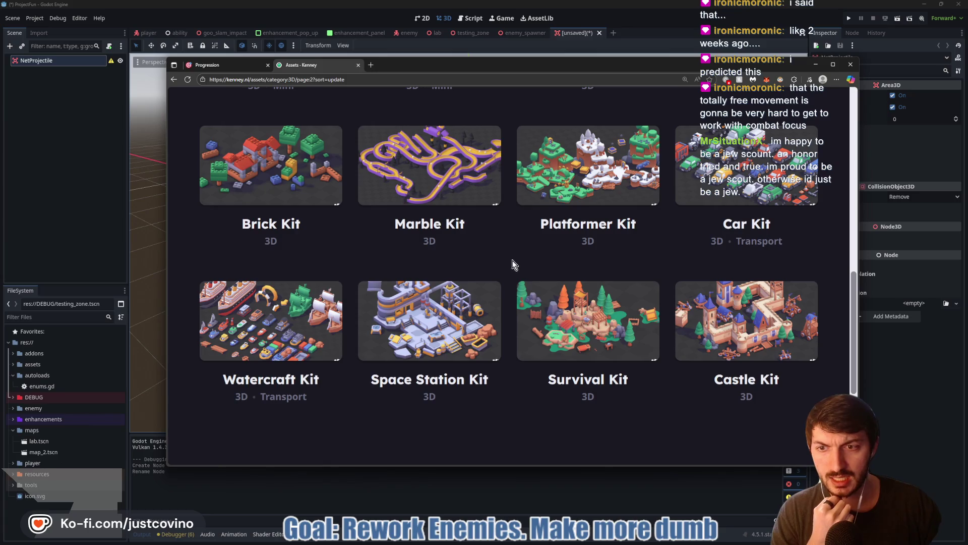
scroll(573, 394, down, 2)
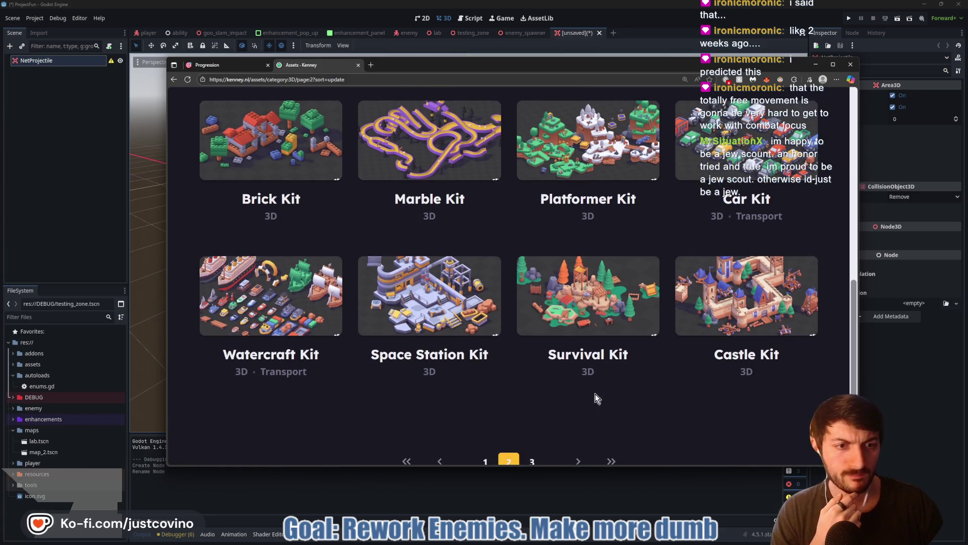
click(534, 389)
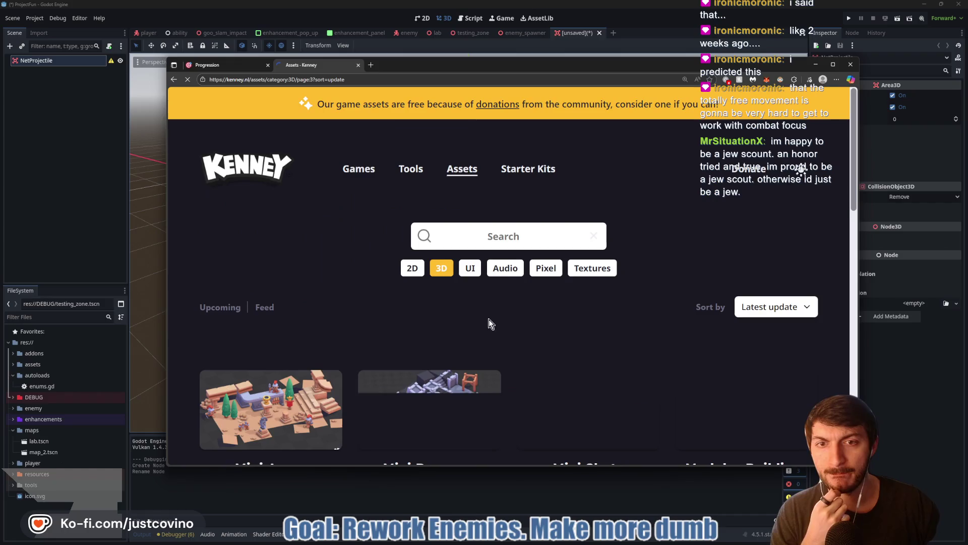
scroll(492, 325, down, 3)
scroll(495, 327, down, 5)
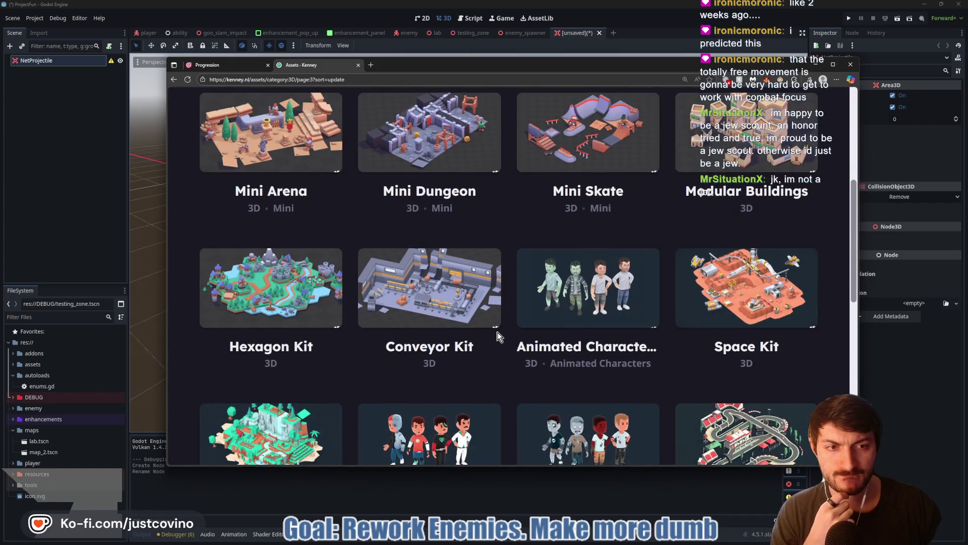
scroll(495, 334, down, 3)
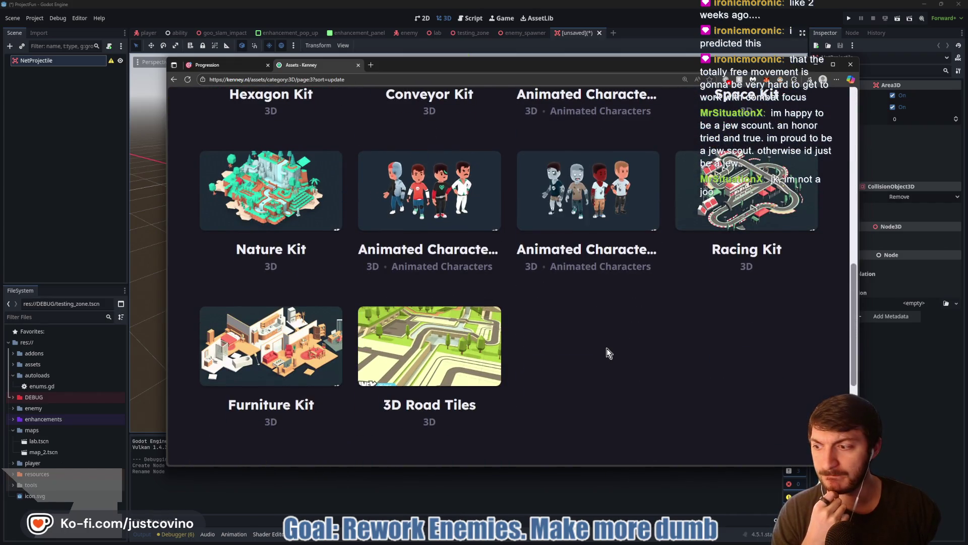
scroll(565, 335, down, 2)
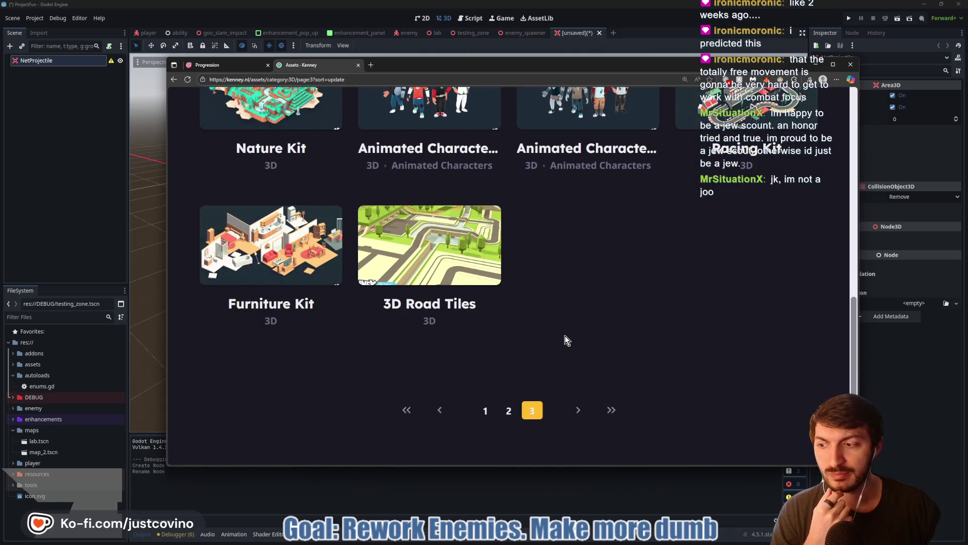
click(577, 409)
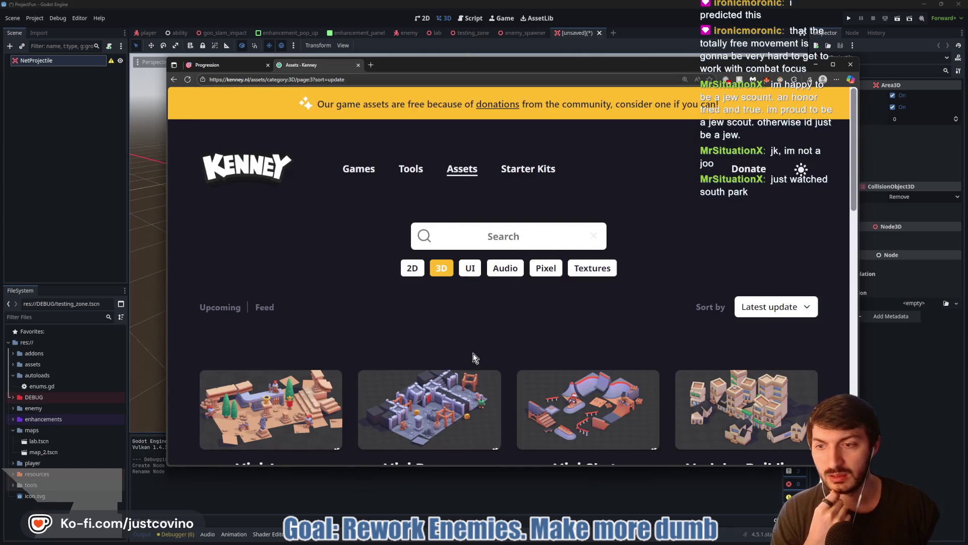
scroll(474, 356, down, 5)
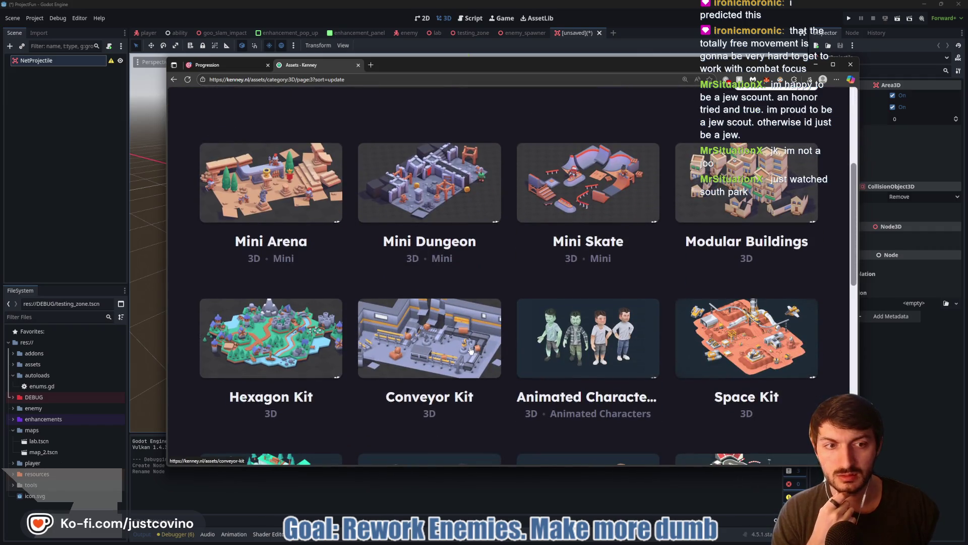
scroll(471, 350, down, 6)
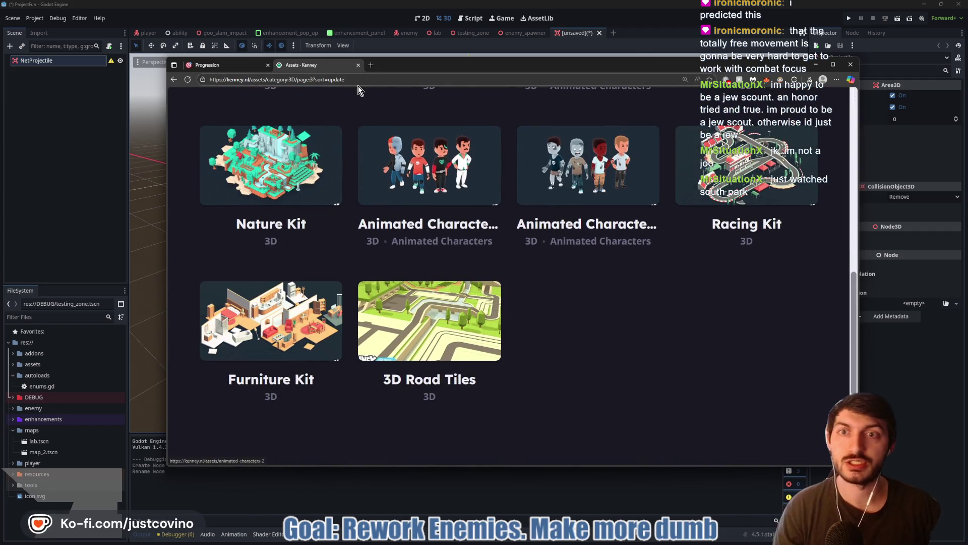
Search kaykit and browse the KayKit creator's itch.io asset catalogue
click(351, 80)
text(kaykit - Character Pack : Skeletons by Kay Lousberg)
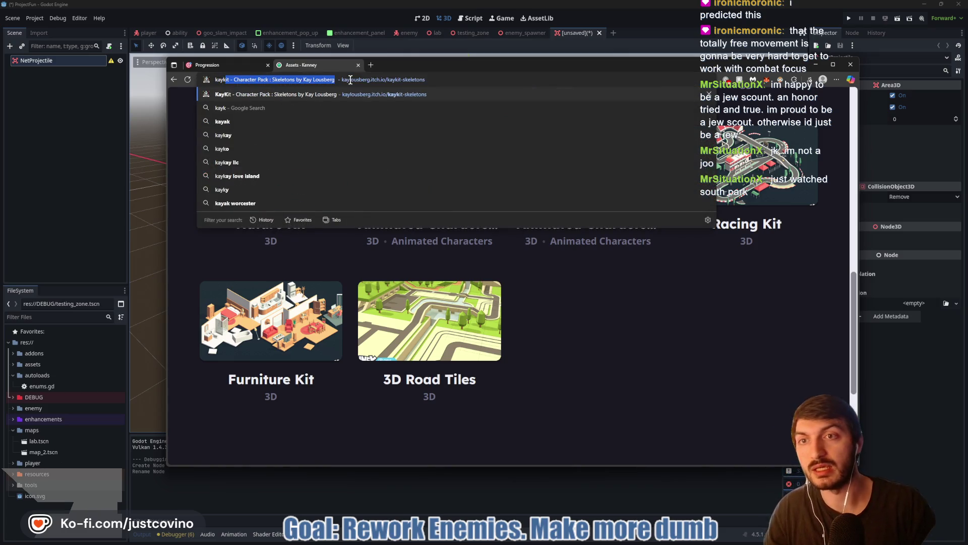
key(Return)
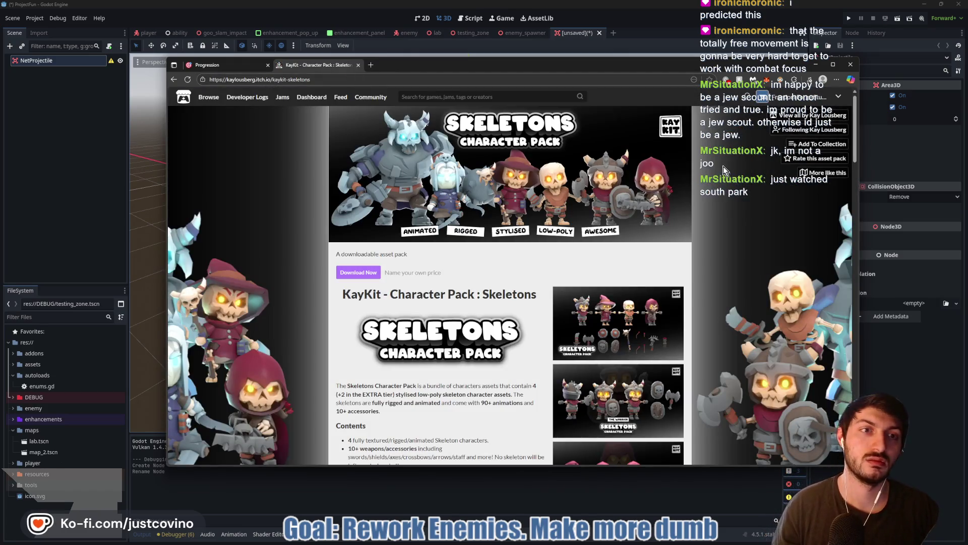
click(522, 199)
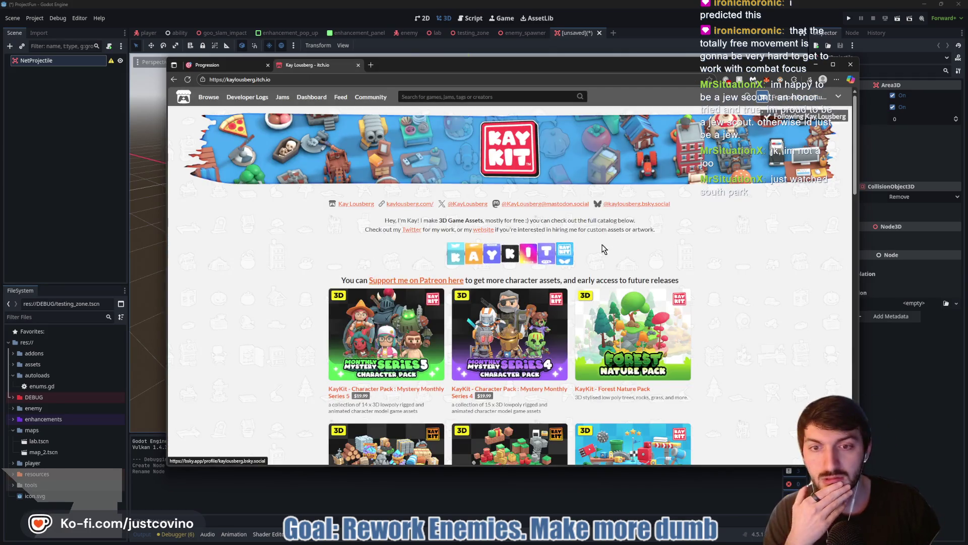
scroll(694, 236, down, 3)
scroll(694, 236, down, 2)
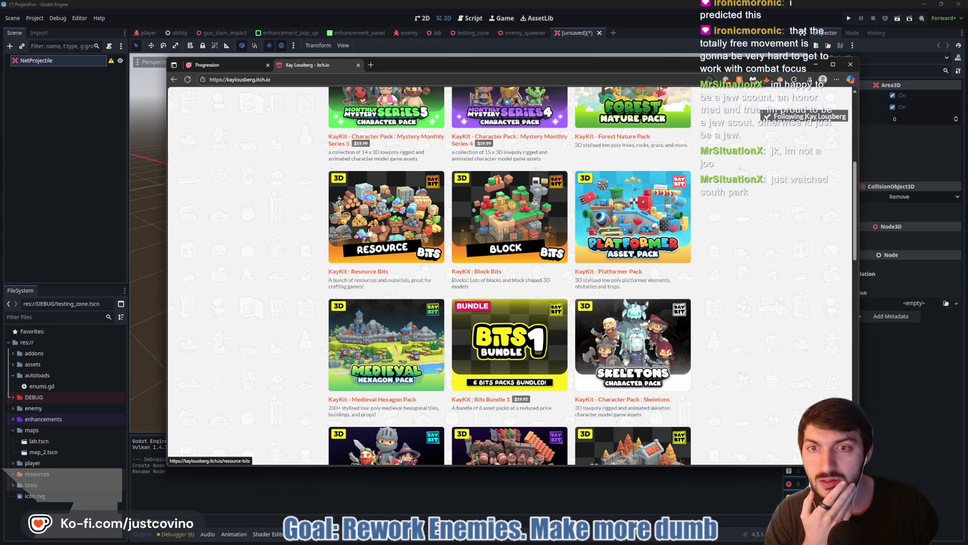
scroll(696, 271, down, 2)
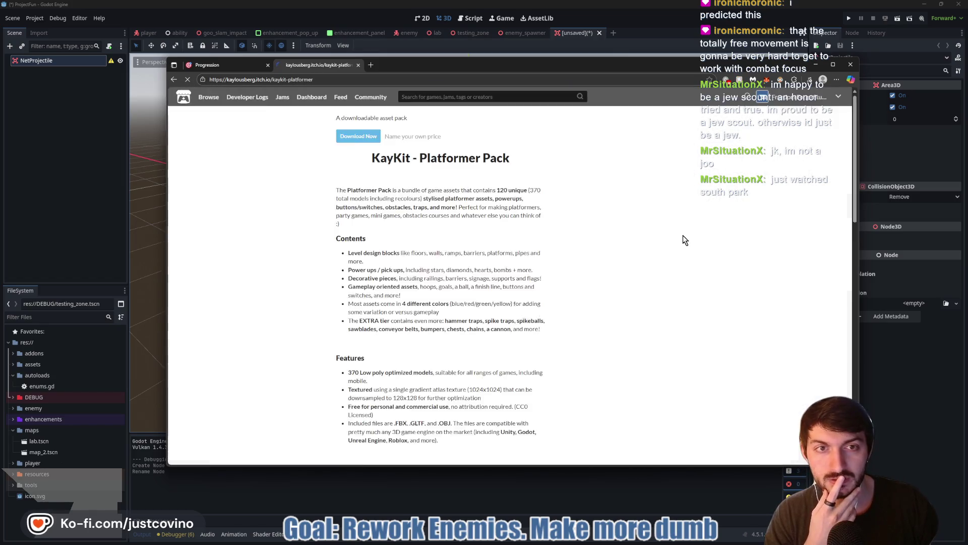
scroll(618, 272, down, 3)
scroll(628, 291, down, 4)
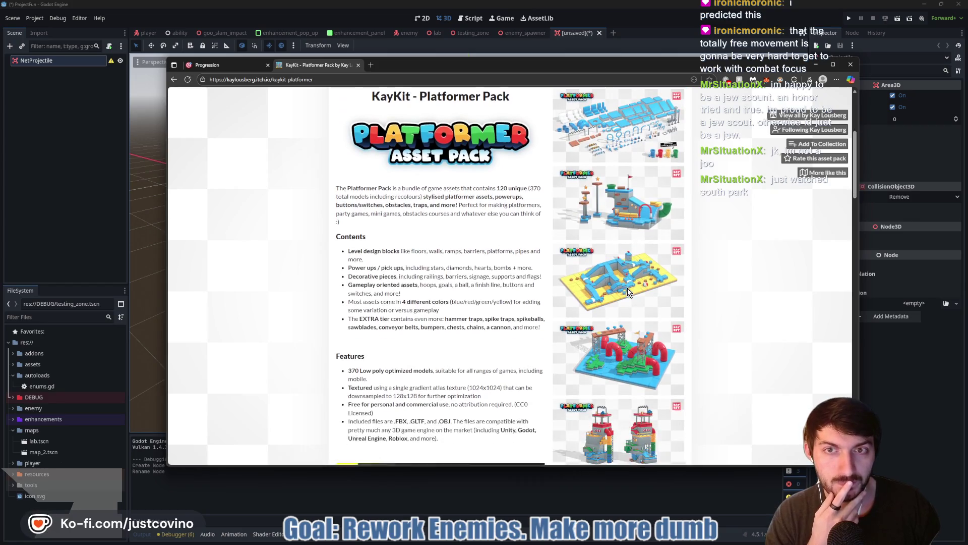
scroll(628, 291, down, 1)
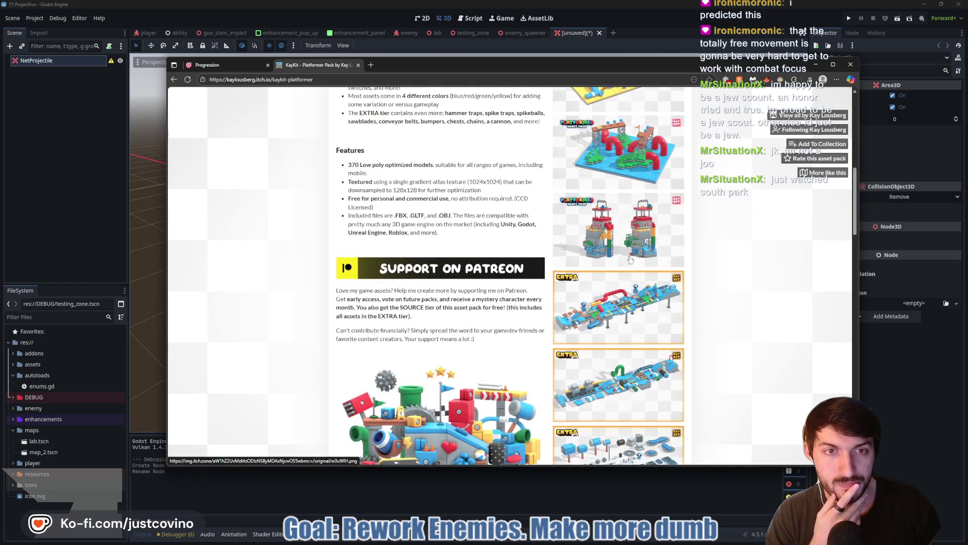
scroll(637, 303, down, 3)
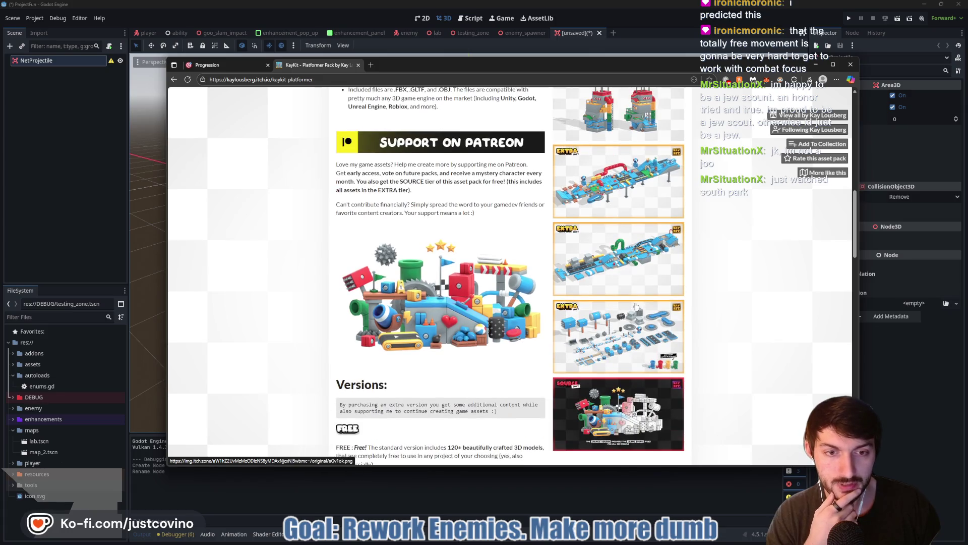
scroll(620, 339, down, 1)
scroll(606, 329, down, 1)
scroll(570, 302, up, 1)
Return to the catalogue and open the Mini Game Variety Pack page
key(alt+Left)
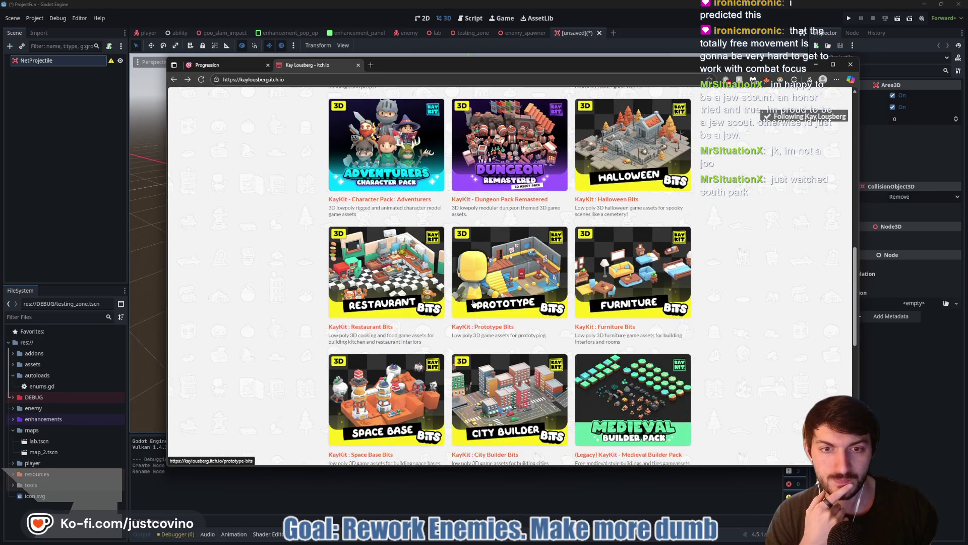
scroll(474, 302, down, 5)
scroll(706, 283, down, 2)
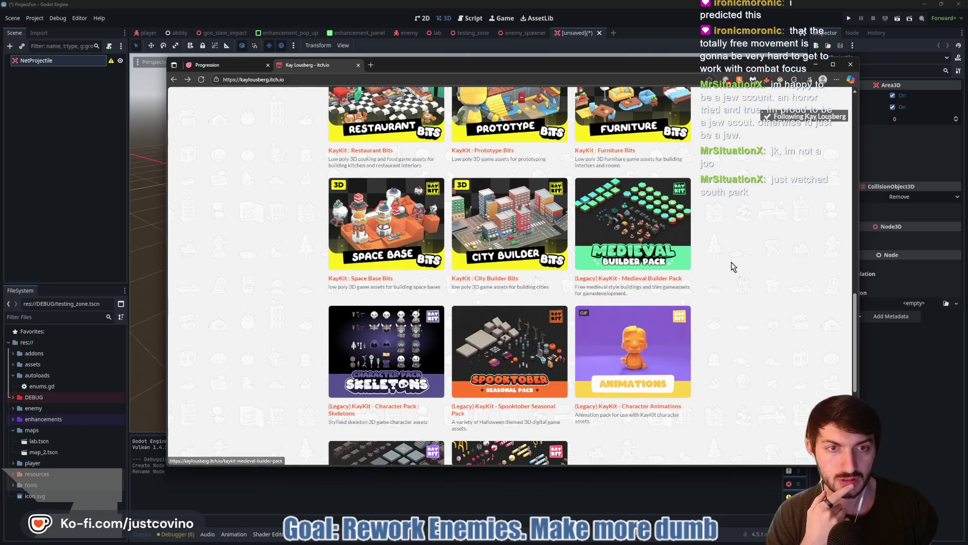
scroll(677, 272, down, 3)
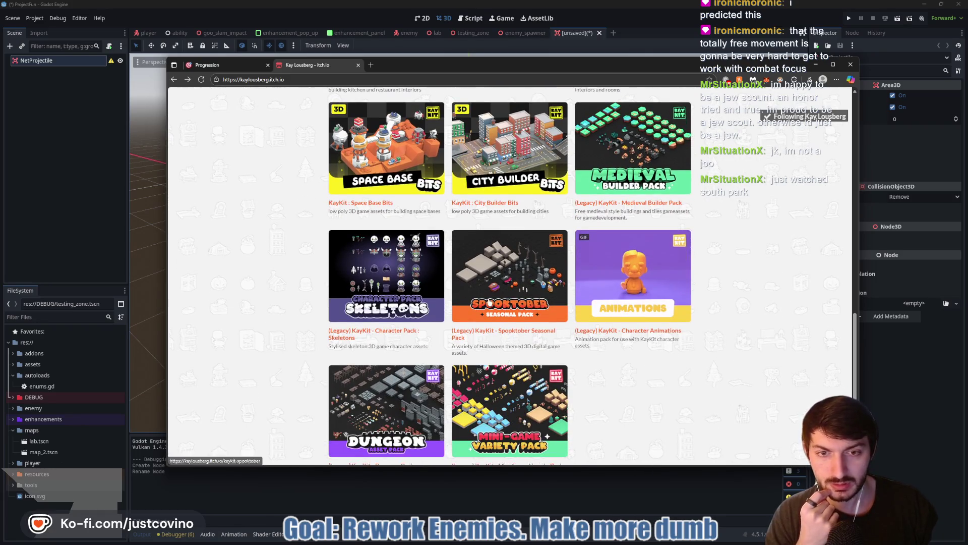
scroll(476, 311, down, 2)
scroll(362, 277, down, 4)
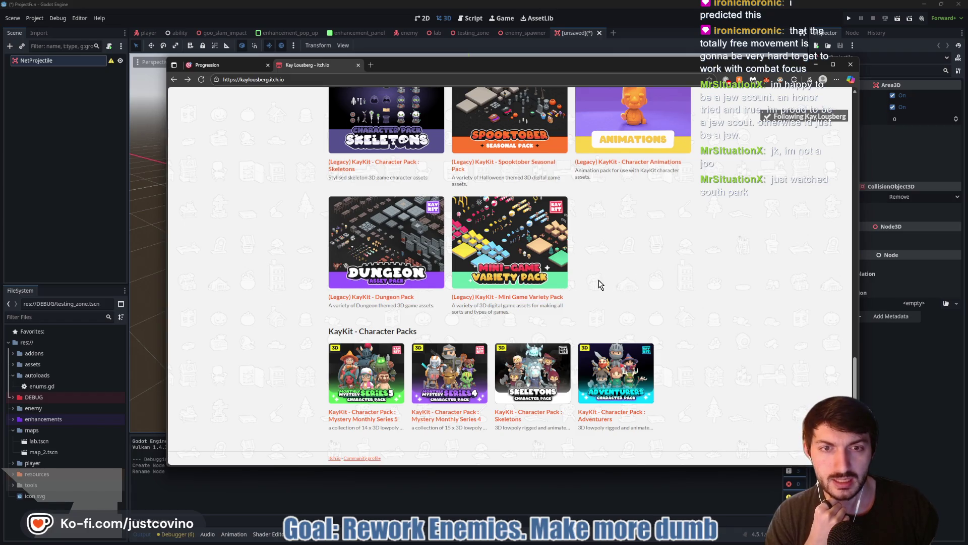
click(519, 299)
Enlarge the pack's screenshots and step through the gallery images
scroll(523, 309, down, 3)
click(580, 262)
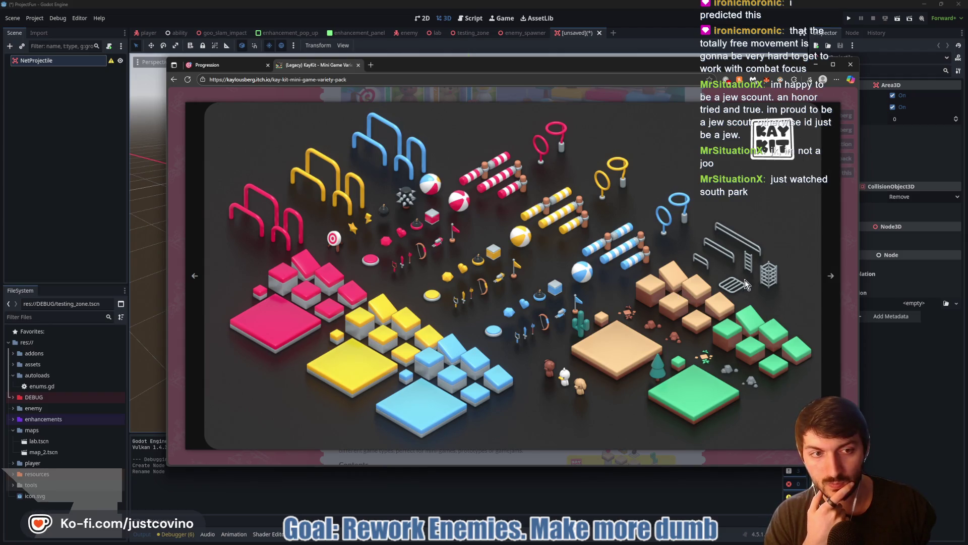
click(833, 335)
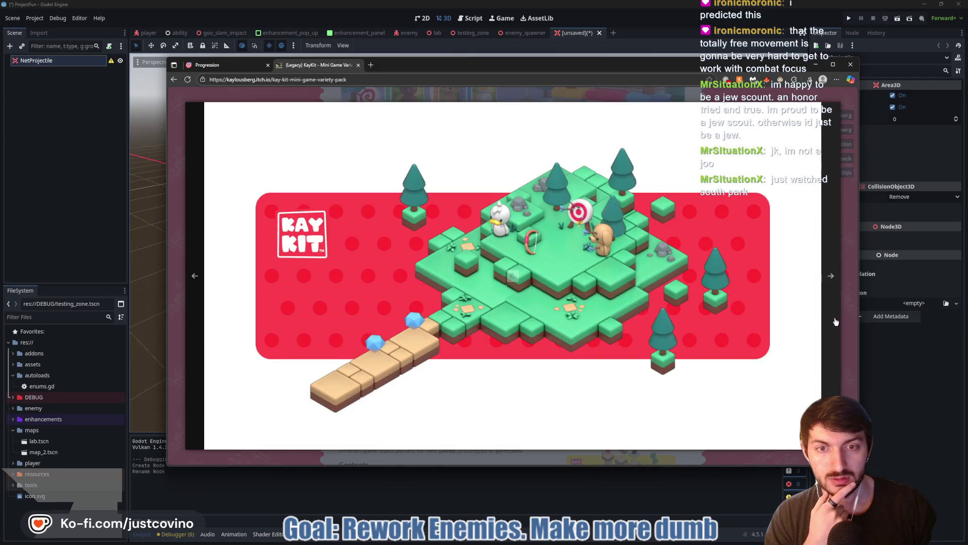
click(836, 321)
click(387, 81)
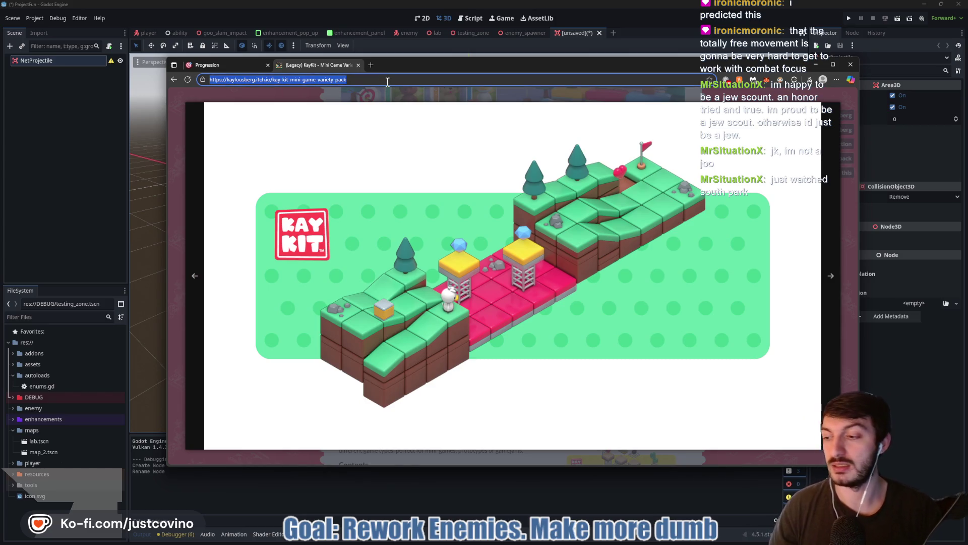
Go to the Fab marketplace and search for 'fishing net'
text(fa)
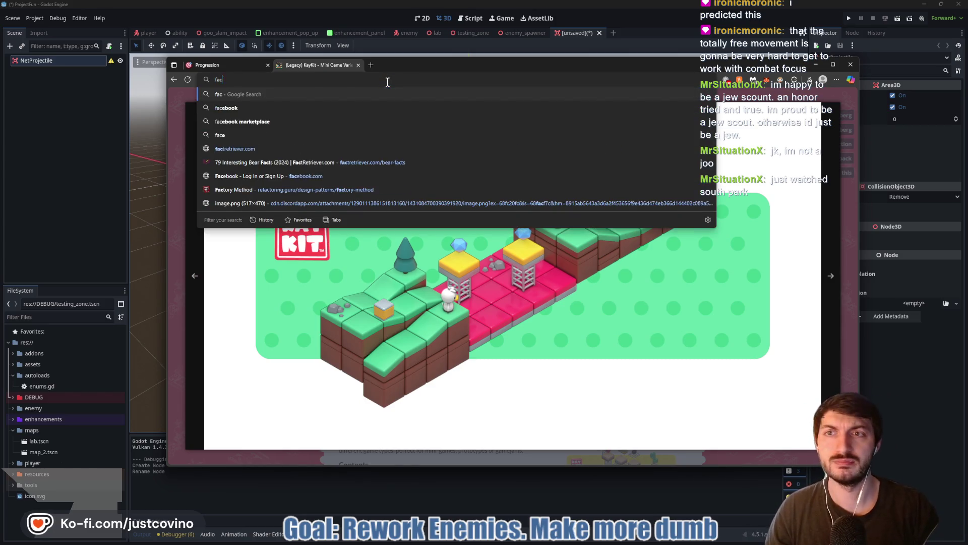
text(b)
key(Return)
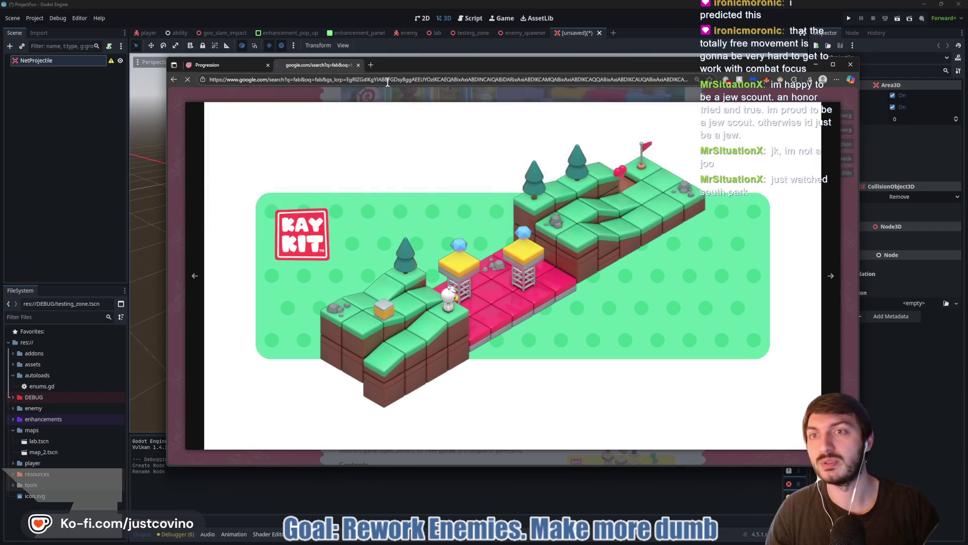
click(250, 162)
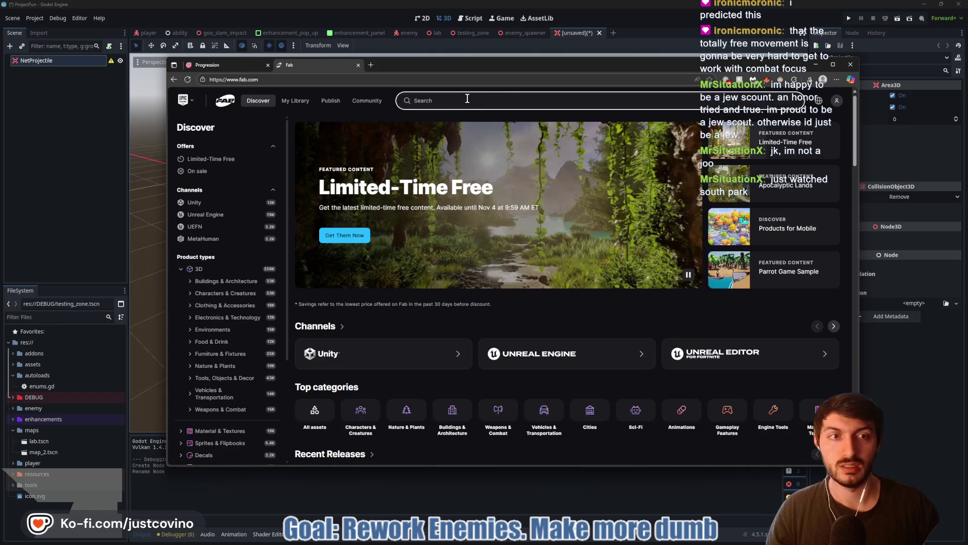
click(468, 99)
text(fishing net)
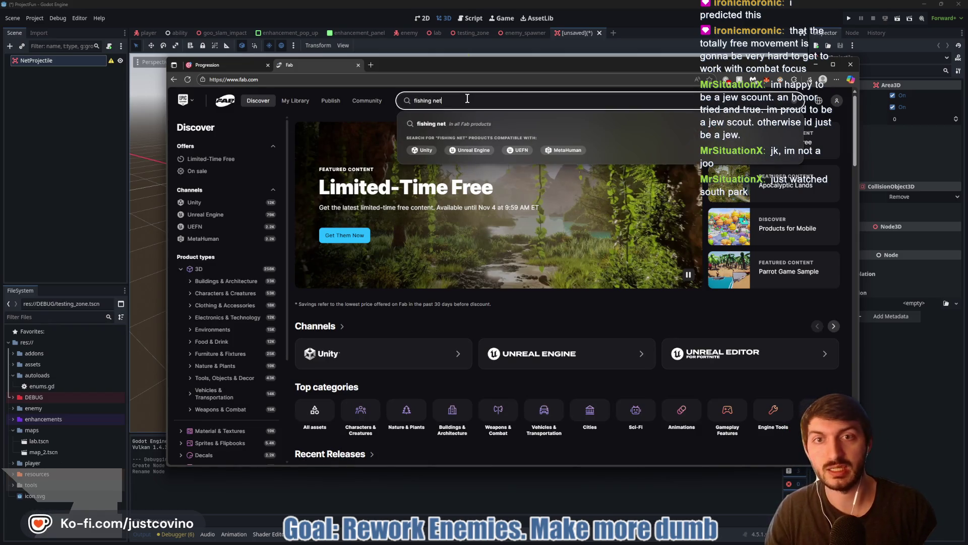
key(Return)
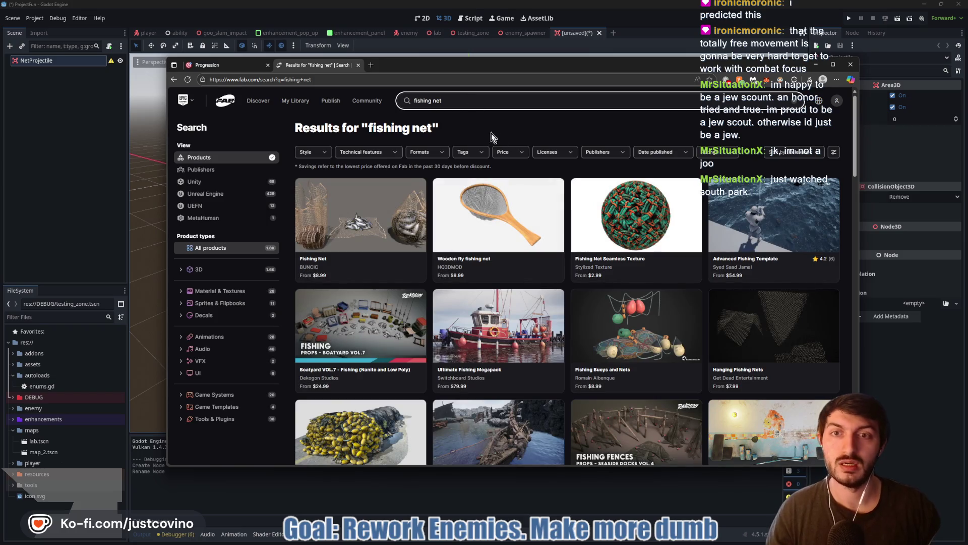
Filter the results to Free price and CC-BY licence, then scroll through them
click(524, 154)
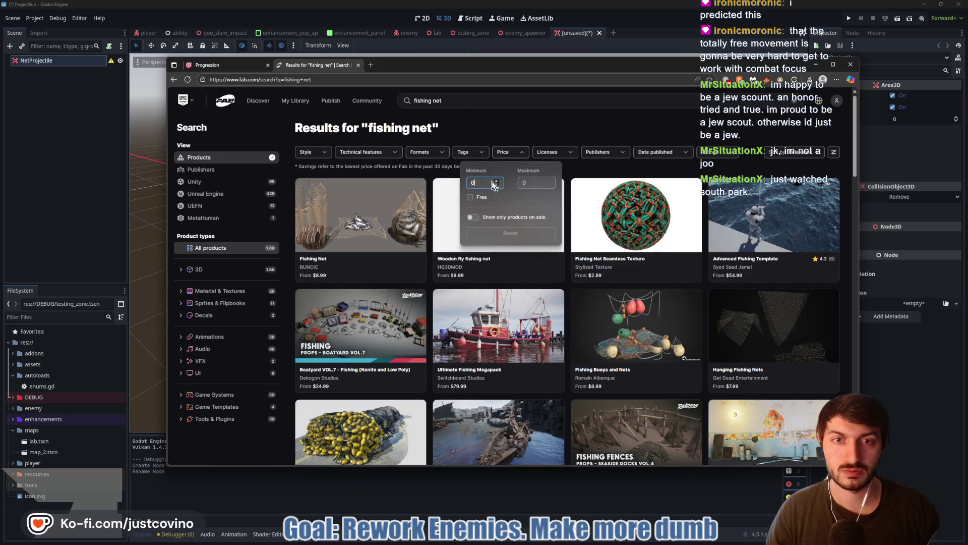
click(471, 198)
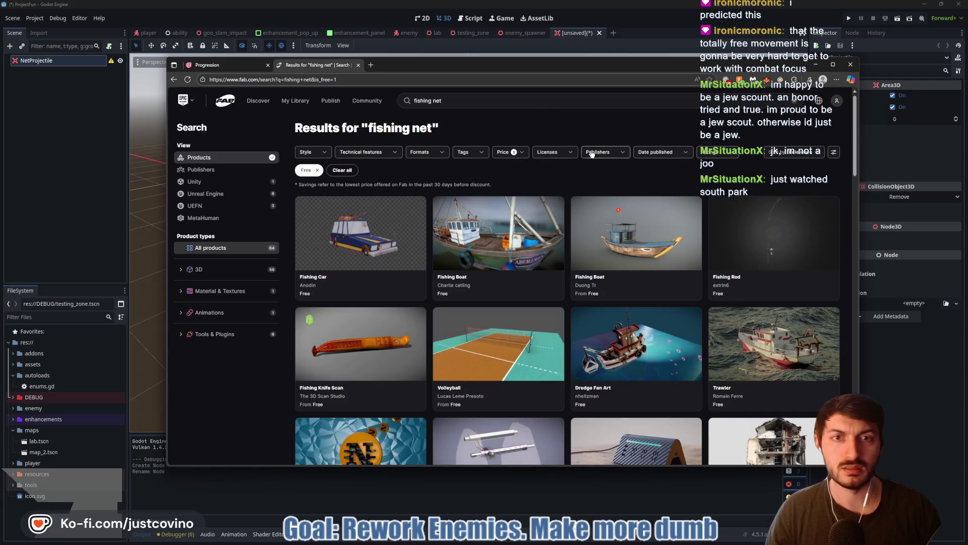
click(555, 152)
click(515, 181)
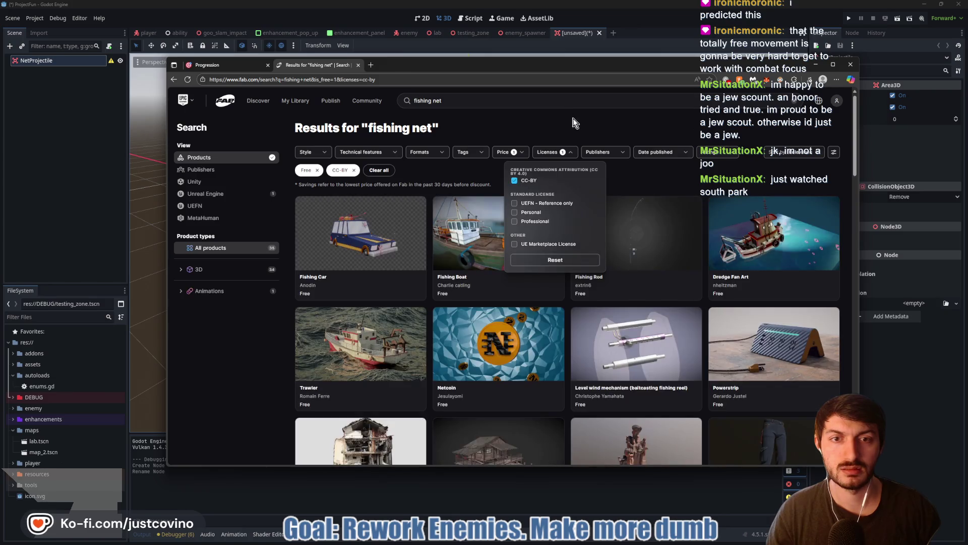
click(574, 118)
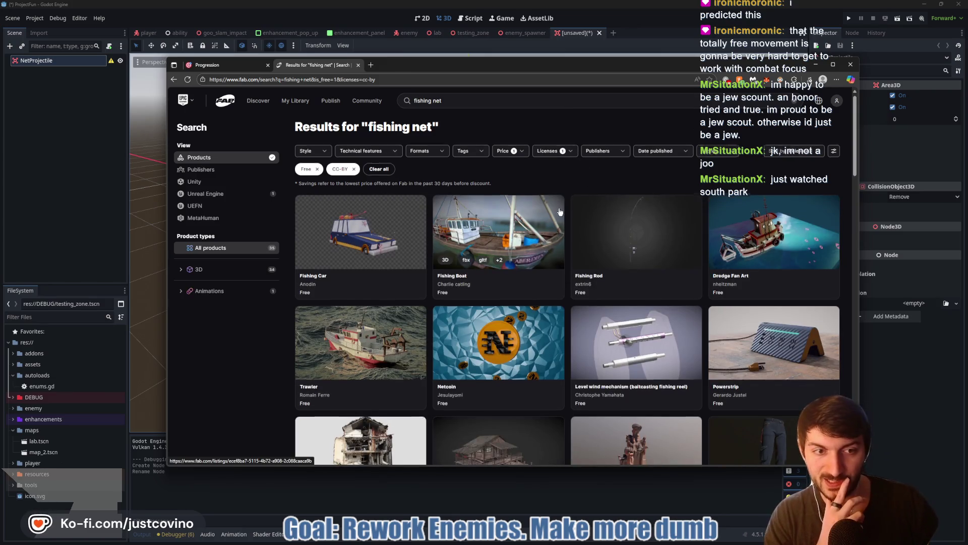
scroll(561, 207, down, 2)
scroll(560, 212, down, 5)
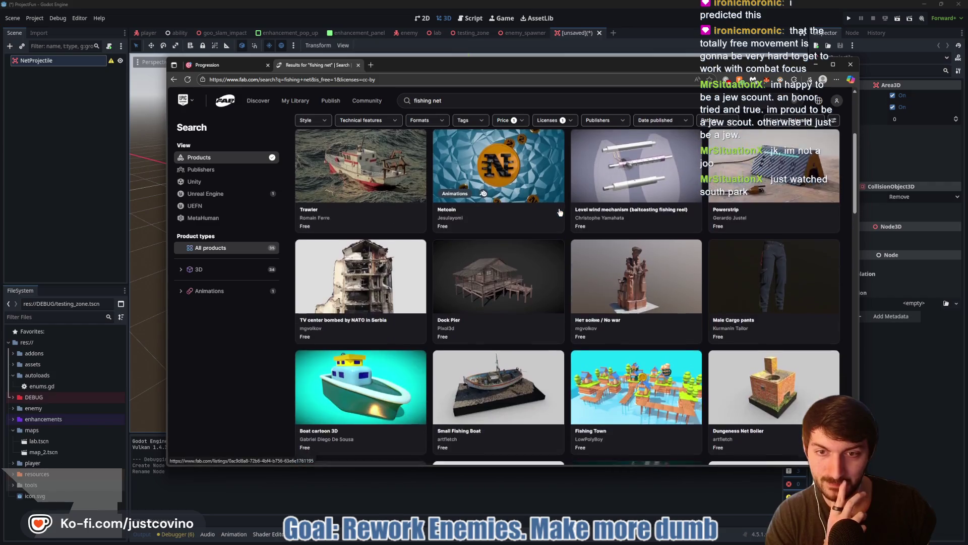
scroll(557, 213, down, 5)
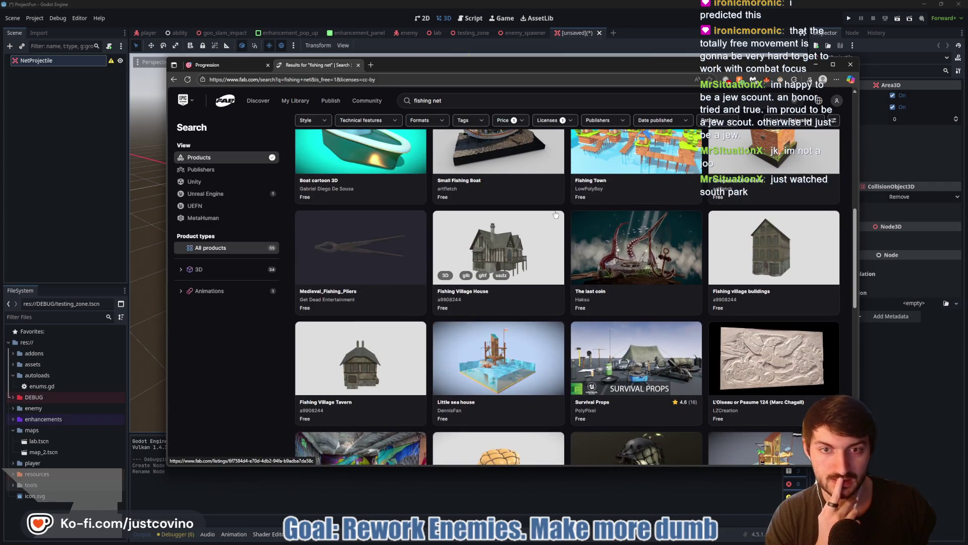
scroll(552, 214, down, 4)
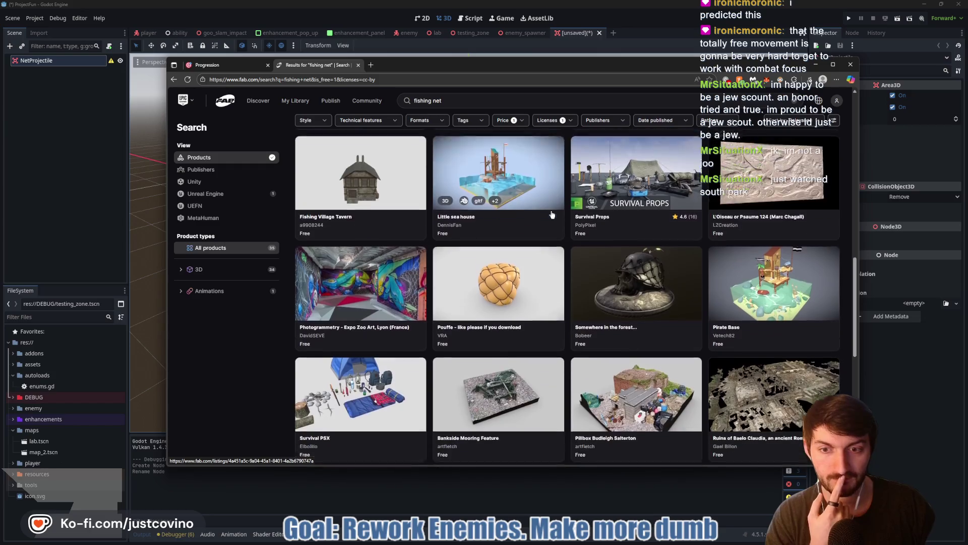
scroll(546, 213, up, 8)
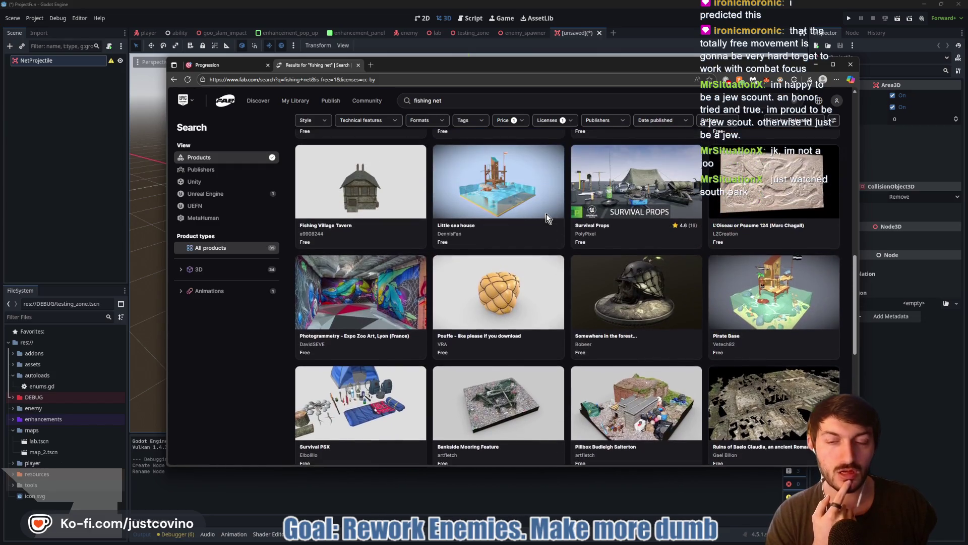
scroll(541, 217, up, 6)
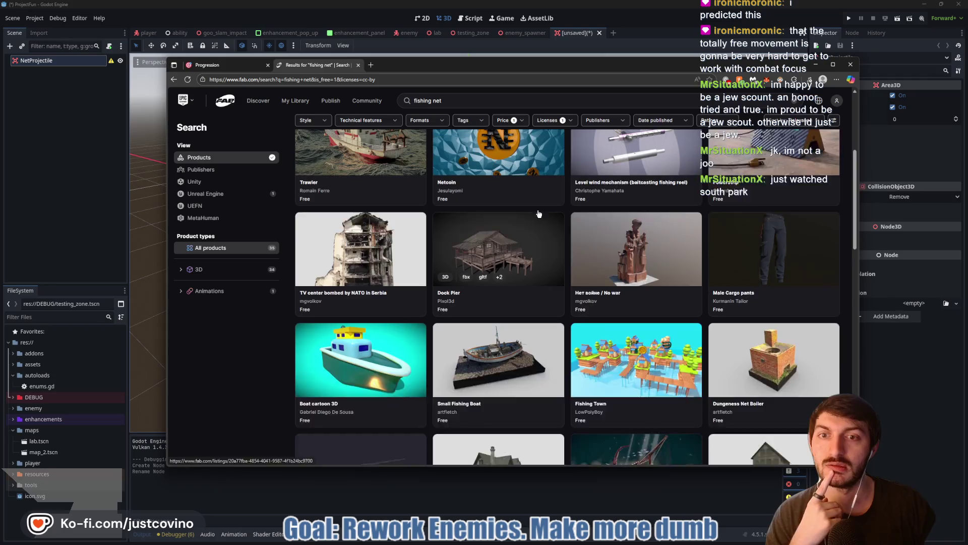
click(372, 80)
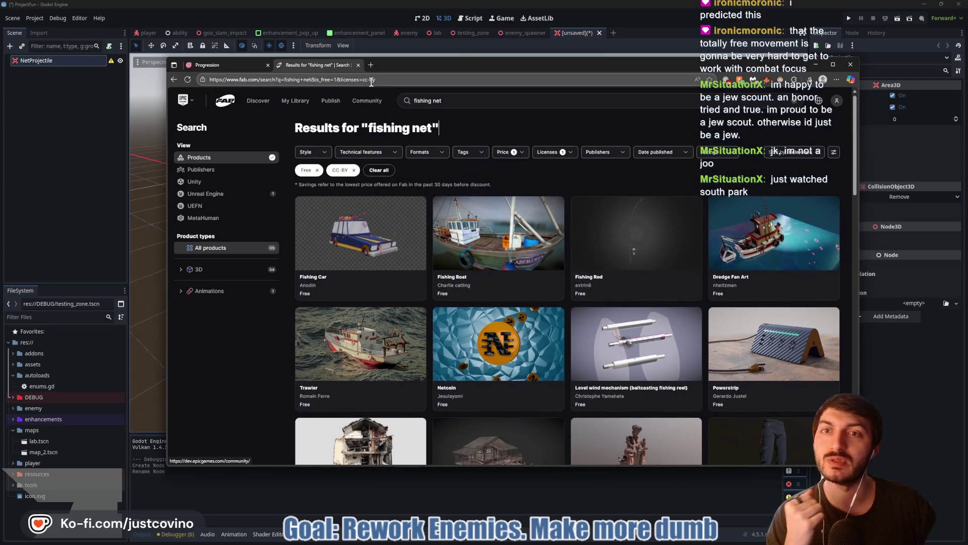
On itch.io, search 'fishing net' and limit results to Game assets
text(itch)
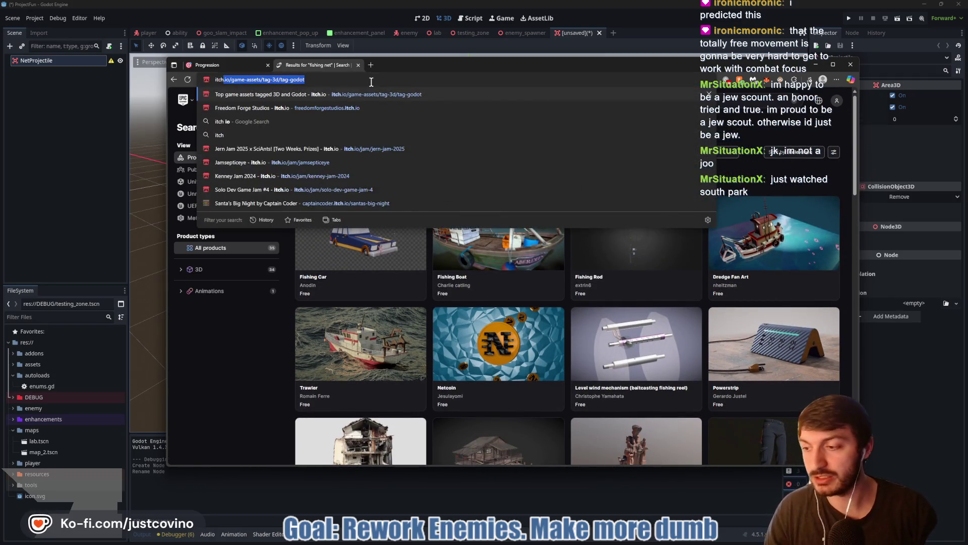
key(Return)
click(438, 97)
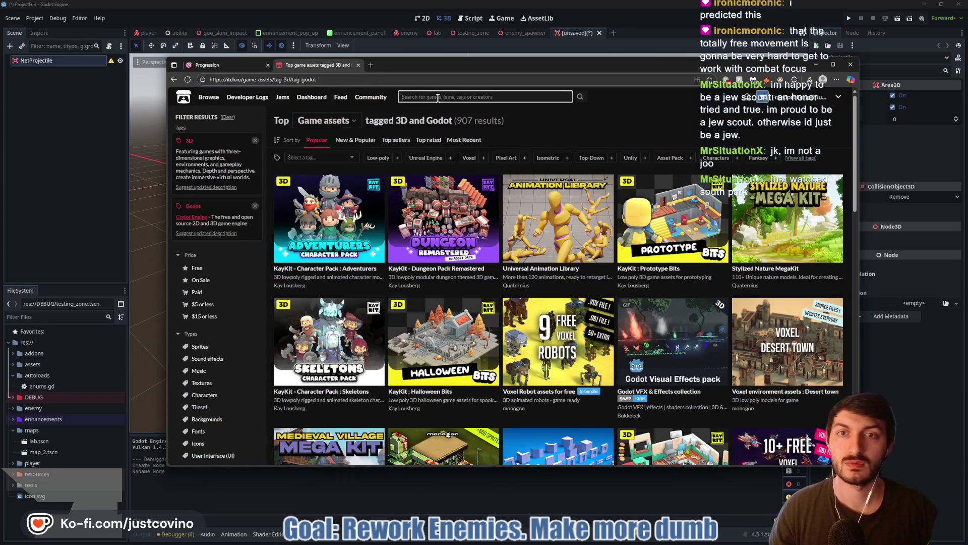
text(fishing n)
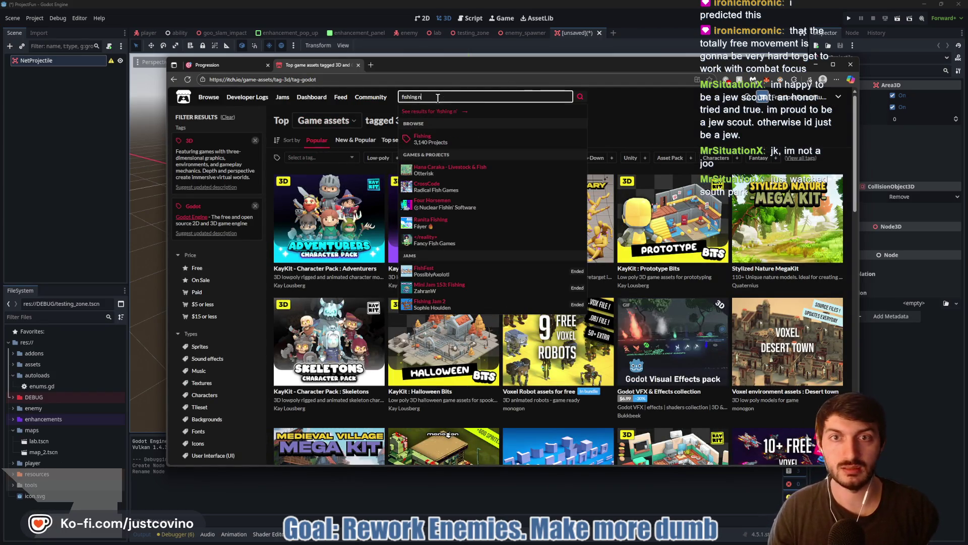
text(et)
key(Return)
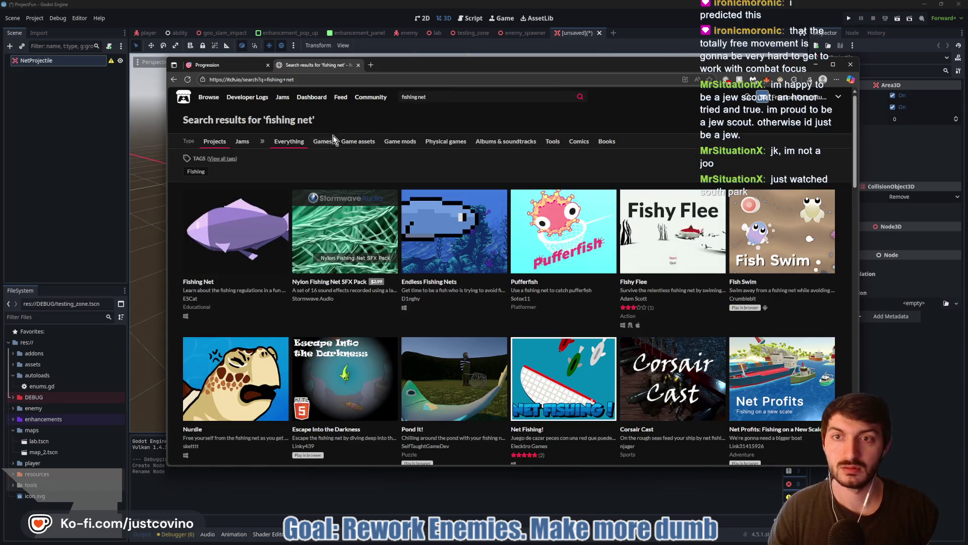
click(357, 143)
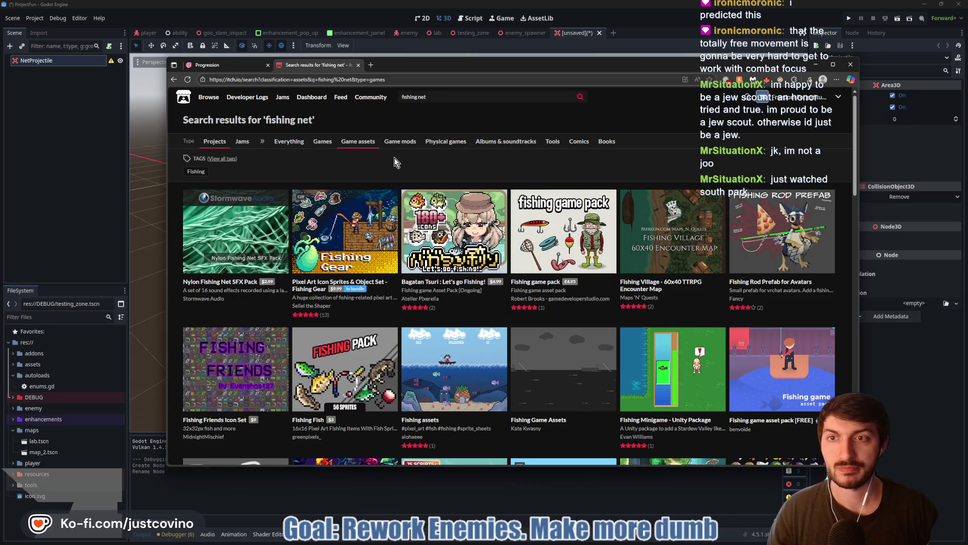
Scroll the results, close the tab, and select NetProjectile back in Godot
scroll(398, 161, down, 2)
scroll(593, 139, down, 8)
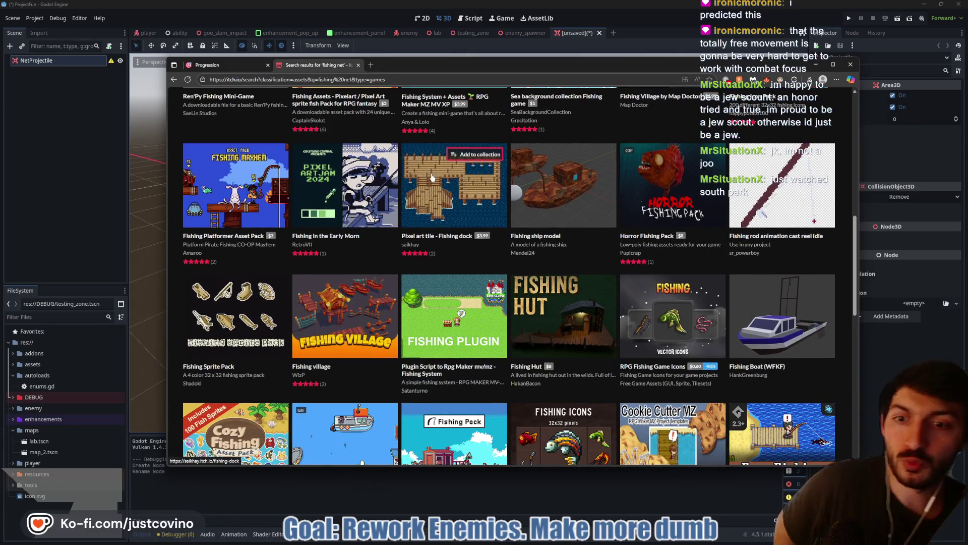
mouse_move(369, 305)
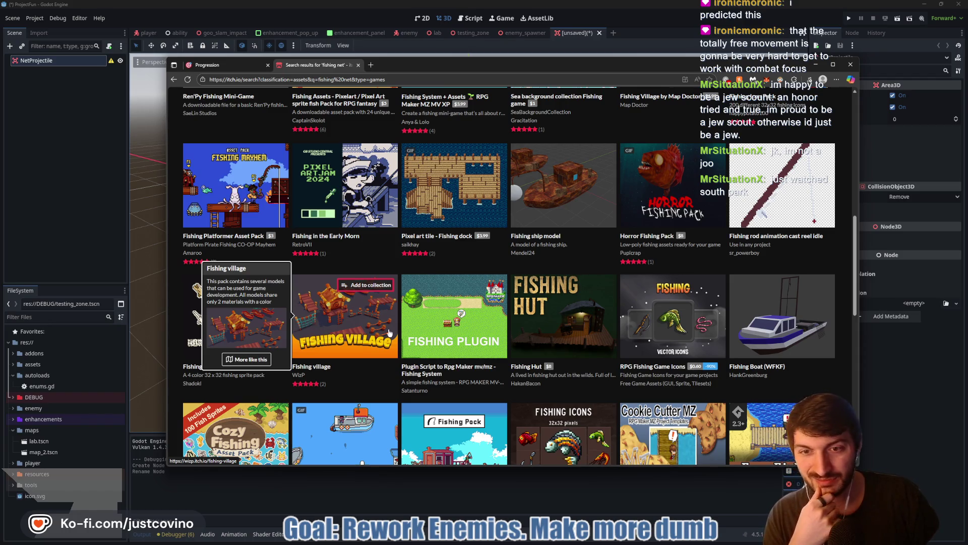
scroll(378, 378, down, 5)
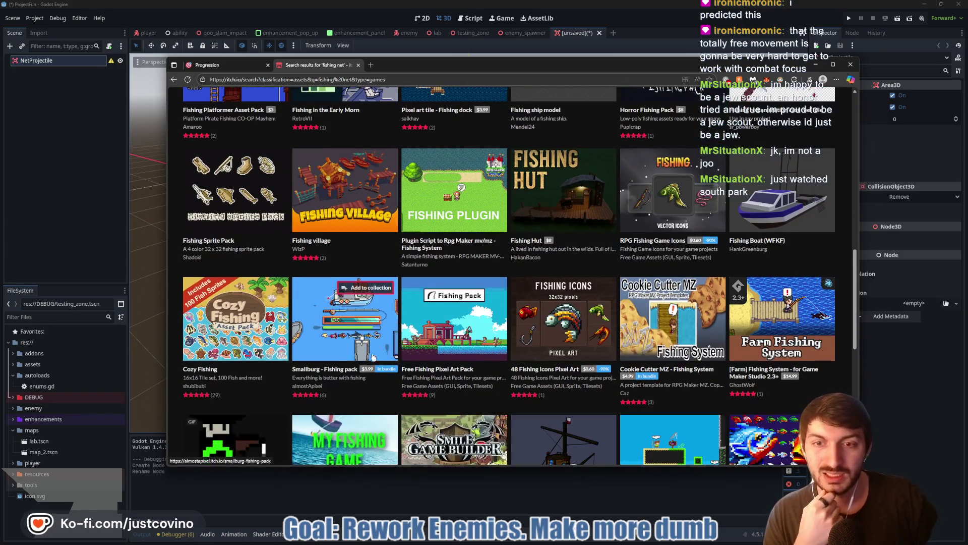
scroll(412, 347, down, 2)
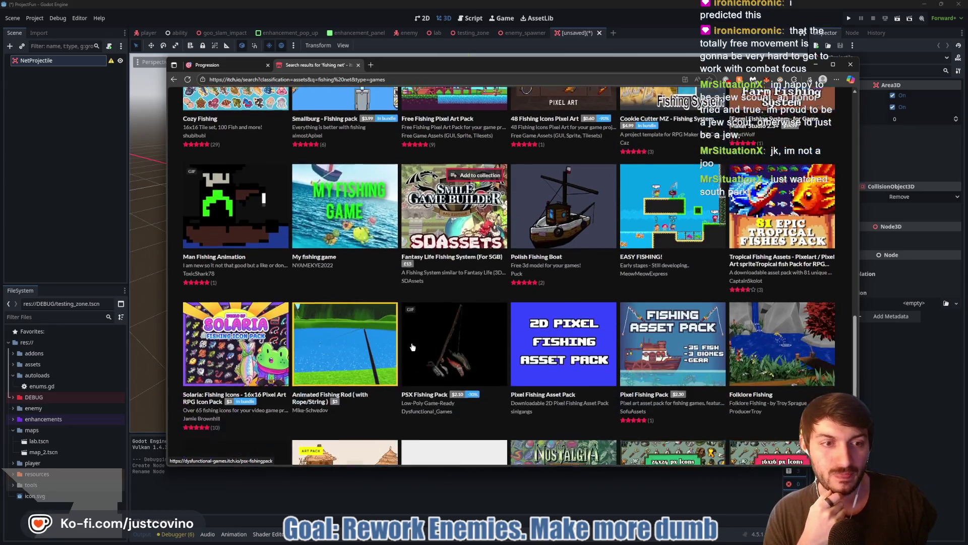
scroll(410, 346, down, 2)
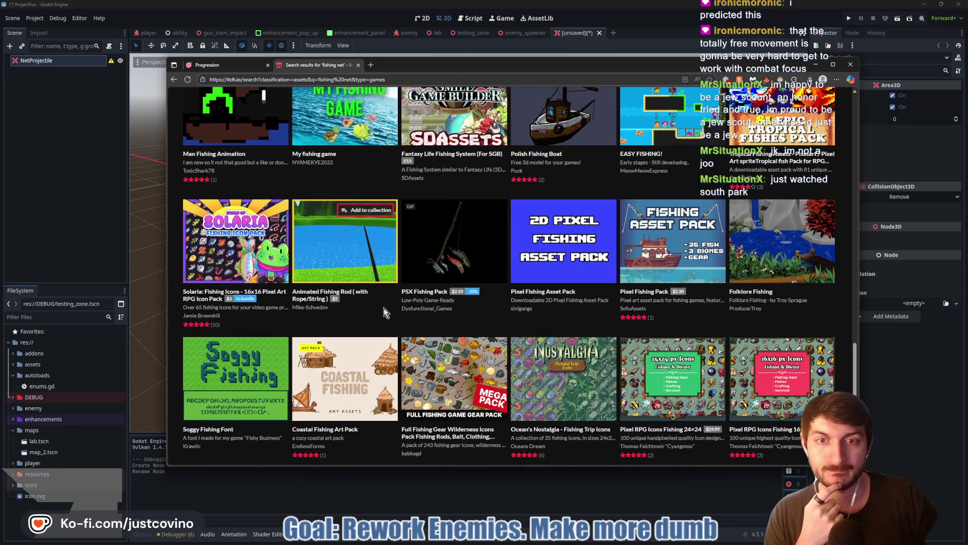
scroll(392, 319, down, 1)
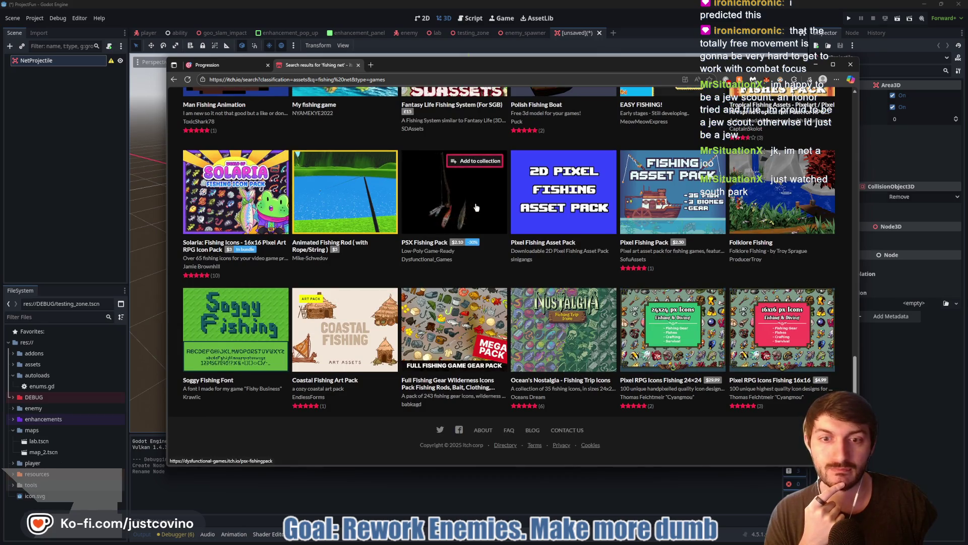
click(359, 66)
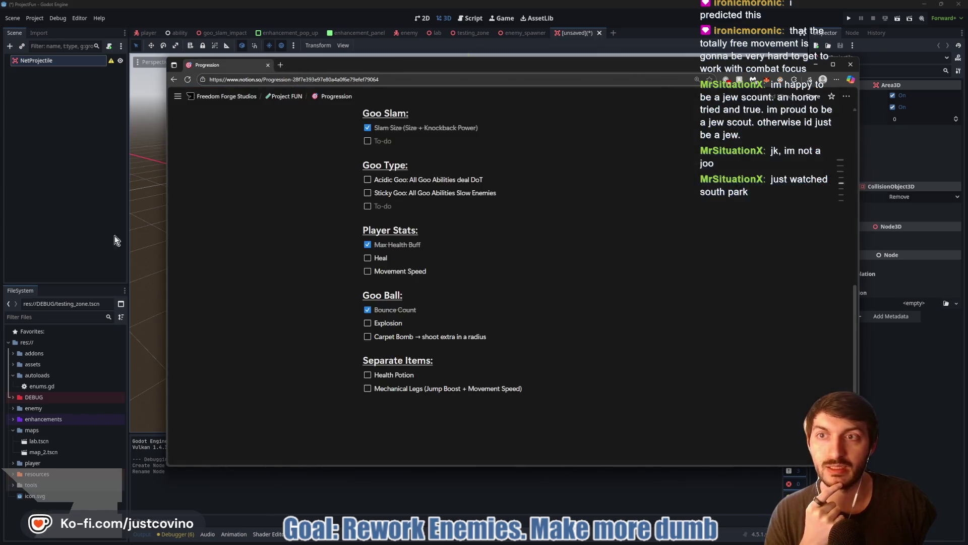
click(93, 179)
click(53, 65)
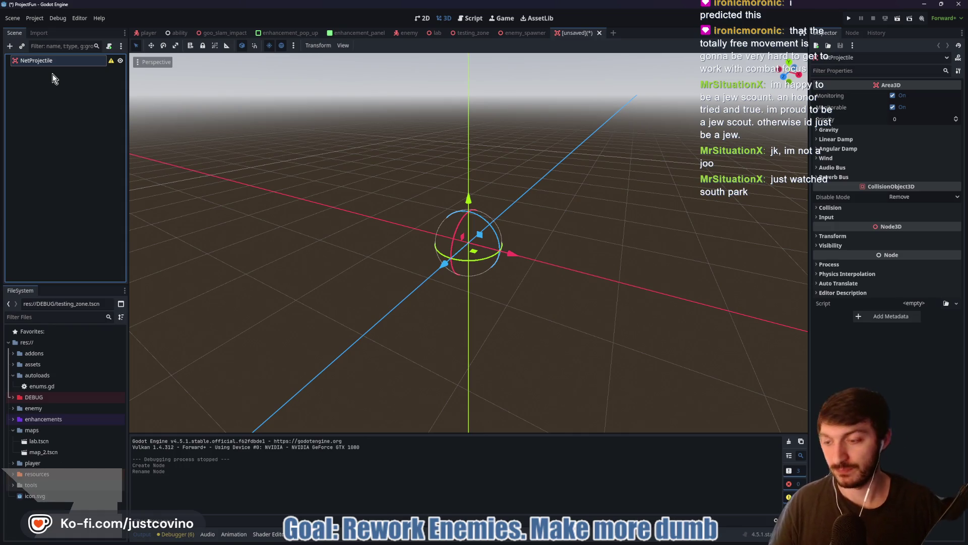
Add a MeshInstance3D child to NetProjectile and give it a cylinder mesh
key(ctrl+a)
text(meshi)
key(Return)
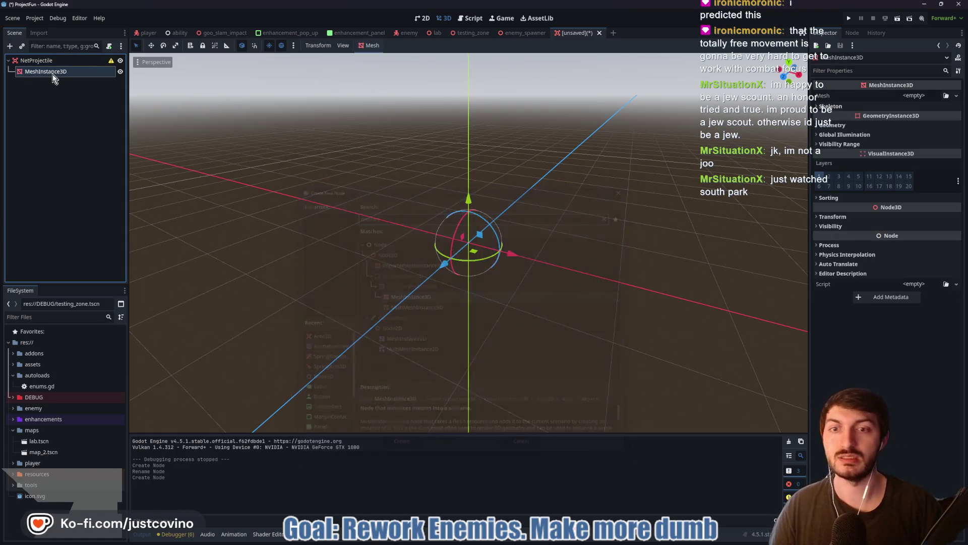
click(913, 96)
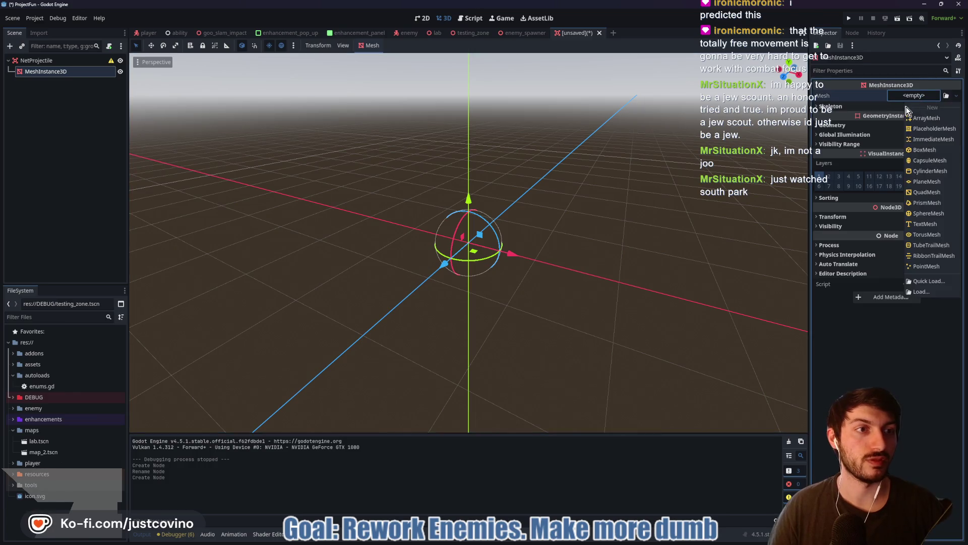
click(942, 171)
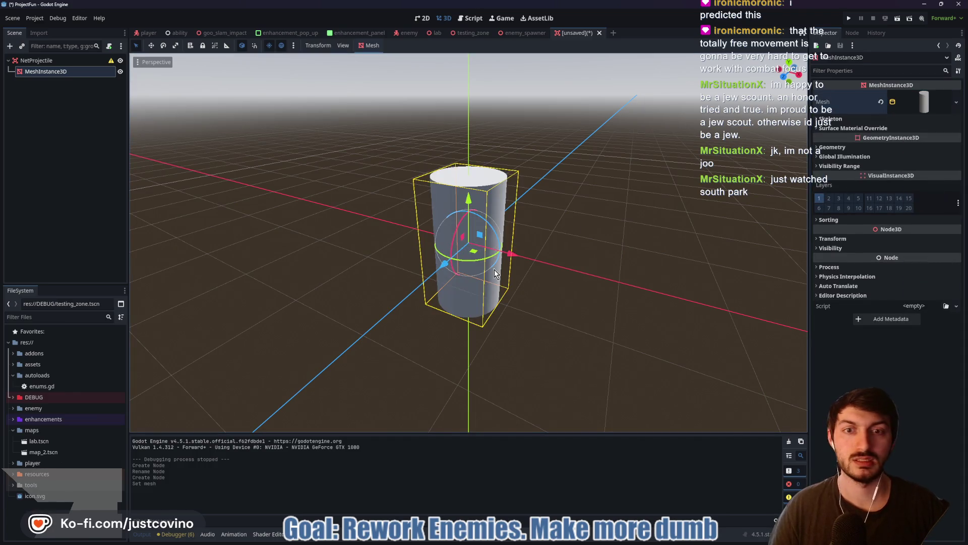
Set the cylinder's height to 0.125
click(923, 106)
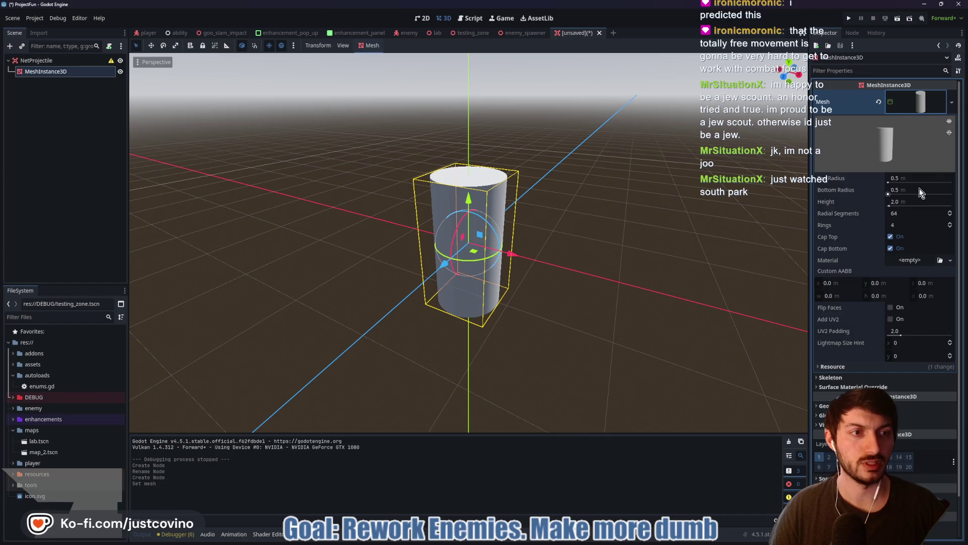
click(914, 201)
text(0.25)
key(Return)
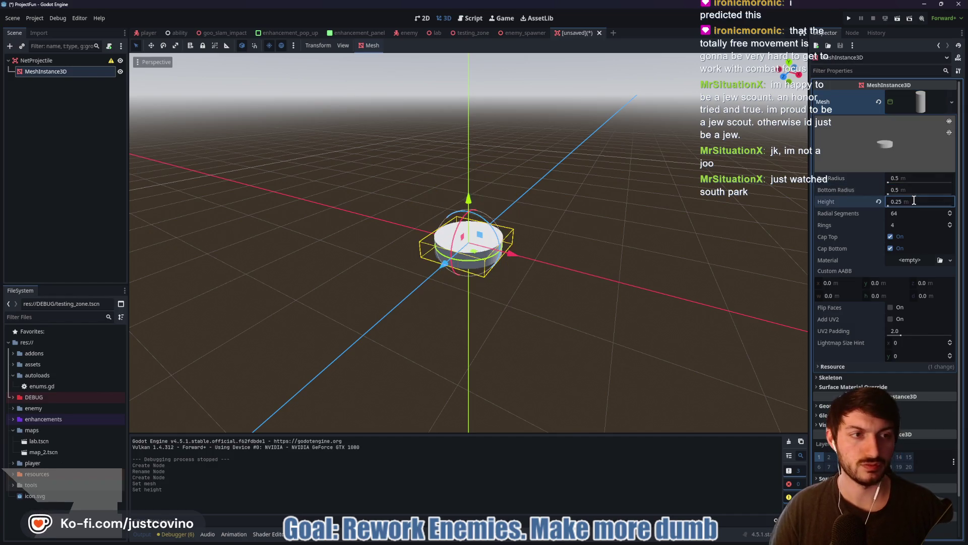
click(920, 202)
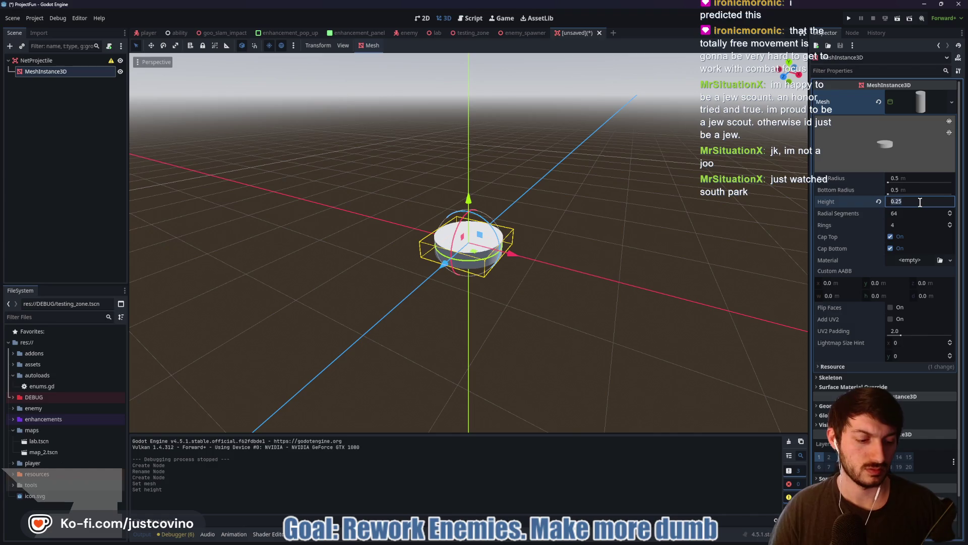
text(0.125)
key(Return)
Turn off Cap Top and Cap Bottom to leave an open ring
mouse_move(596, 283)
mouse_down()
mouse_move(619, 253)
mouse_move(627, 267)
mouse_move(664, 248)
mouse_up()
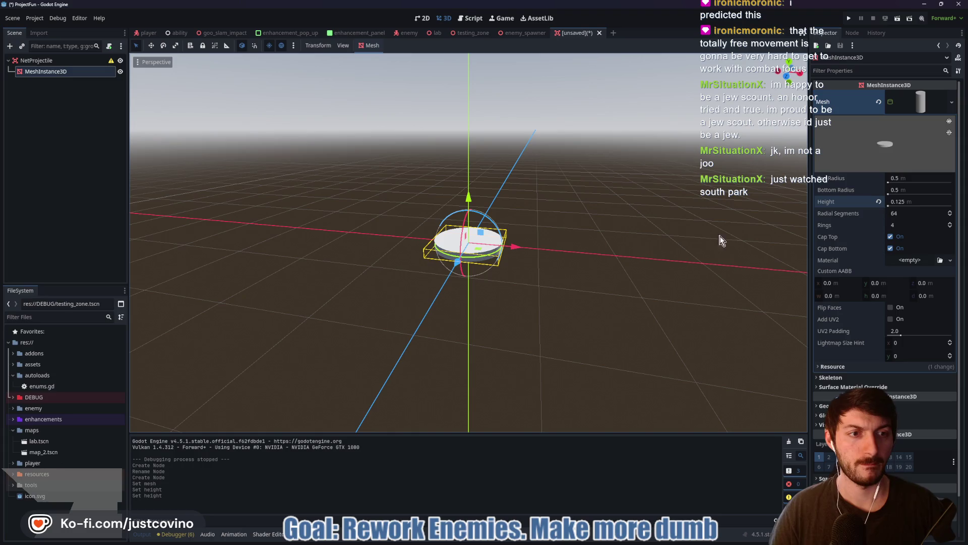
click(891, 236)
click(890, 248)
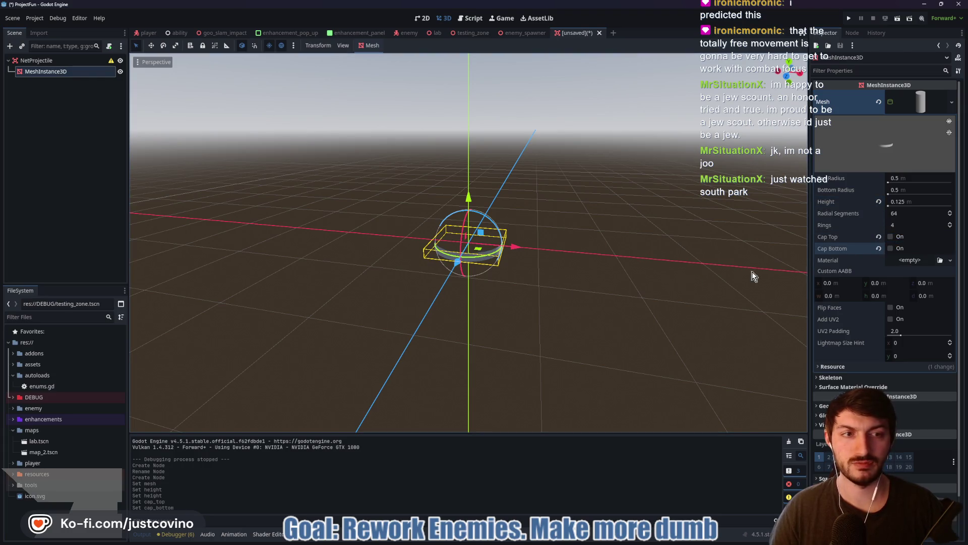
mouse_move(597, 329)
mouse_down()
mouse_move(564, 348)
mouse_move(597, 331)
mouse_up()
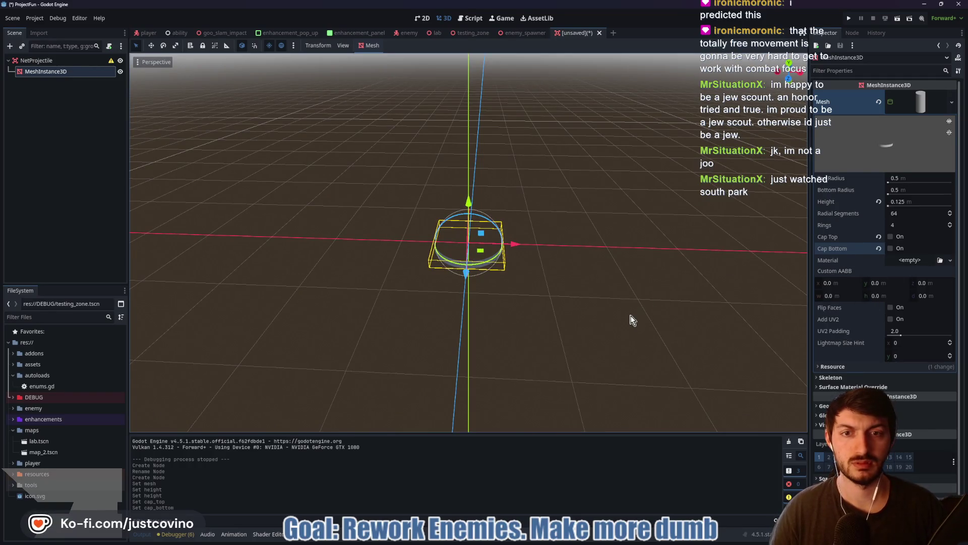
scroll(631, 321, up, 3)
mouse_move(642, 323)
mouse_down()
mouse_move(608, 267)
mouse_move(547, 308)
mouse_move(665, 295)
mouse_up()
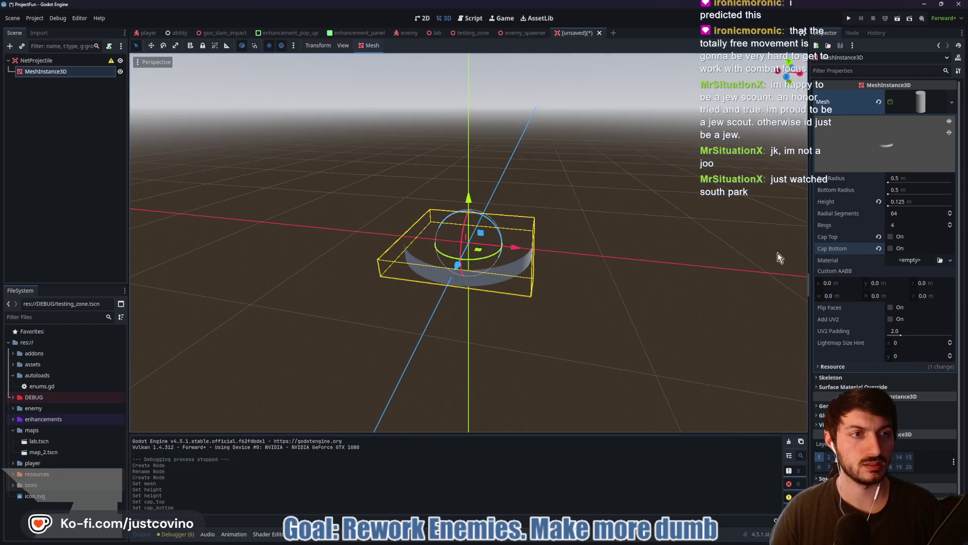
key(ctrl+a)
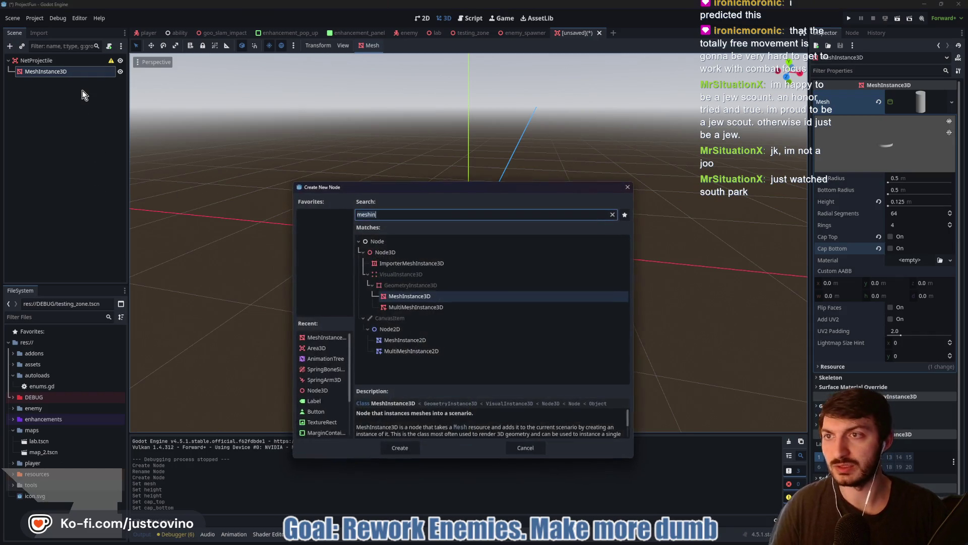
Add a MeshInstance3D child with a New CylinderMesh, height and both radii 0.063
key(Return)
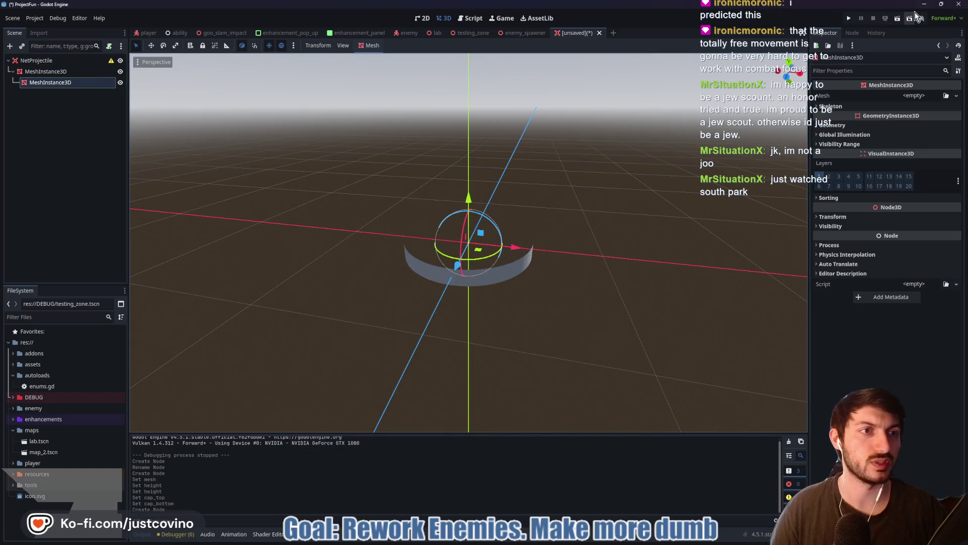
click(914, 96)
click(947, 171)
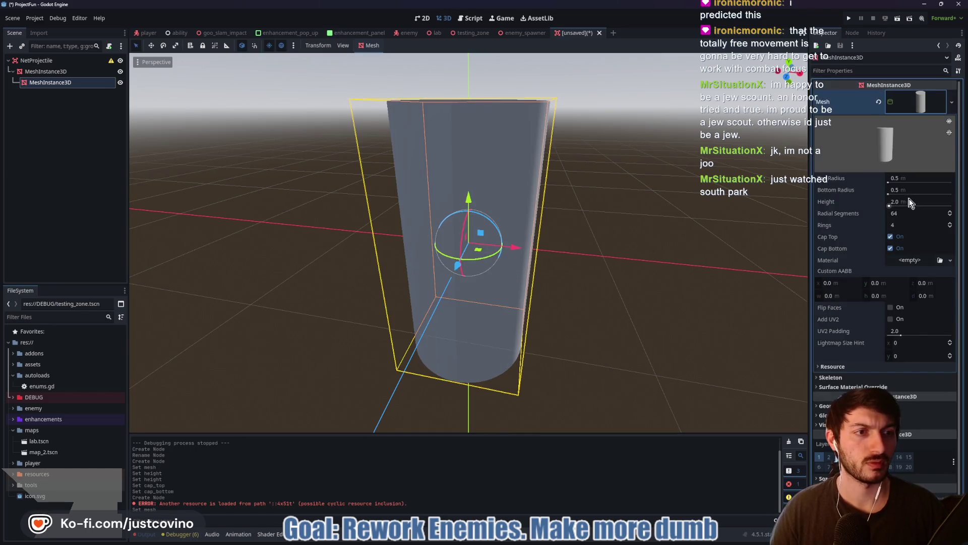
click(909, 200)
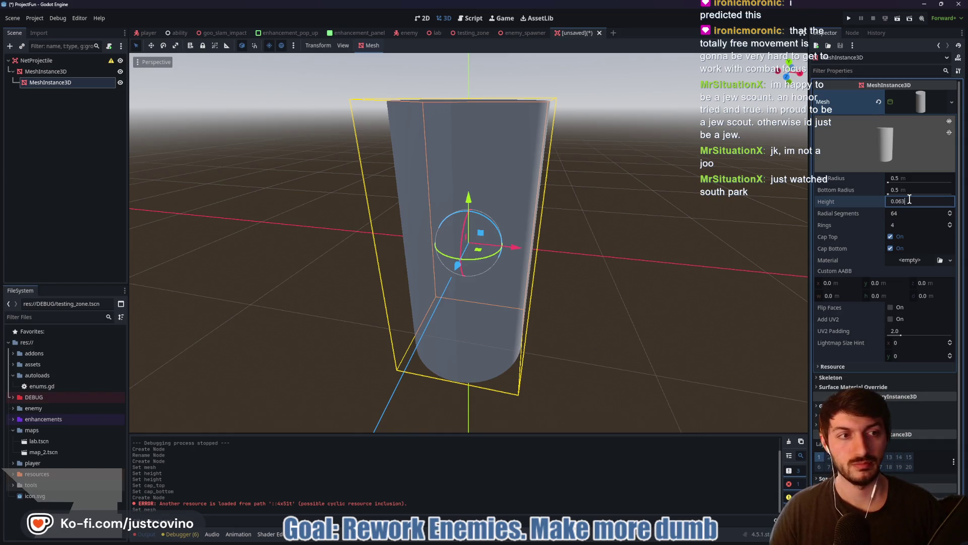
key(Return)
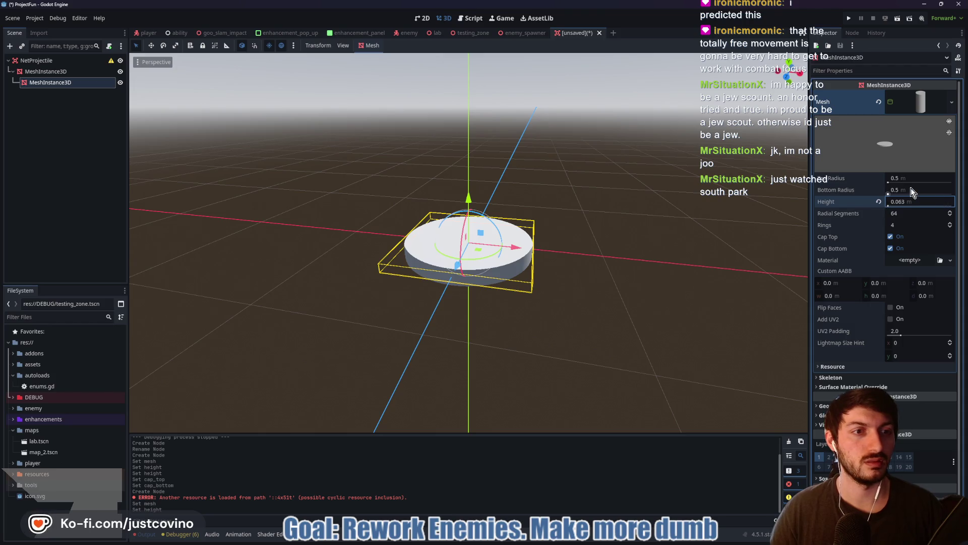
click(921, 189)
text(0.063)
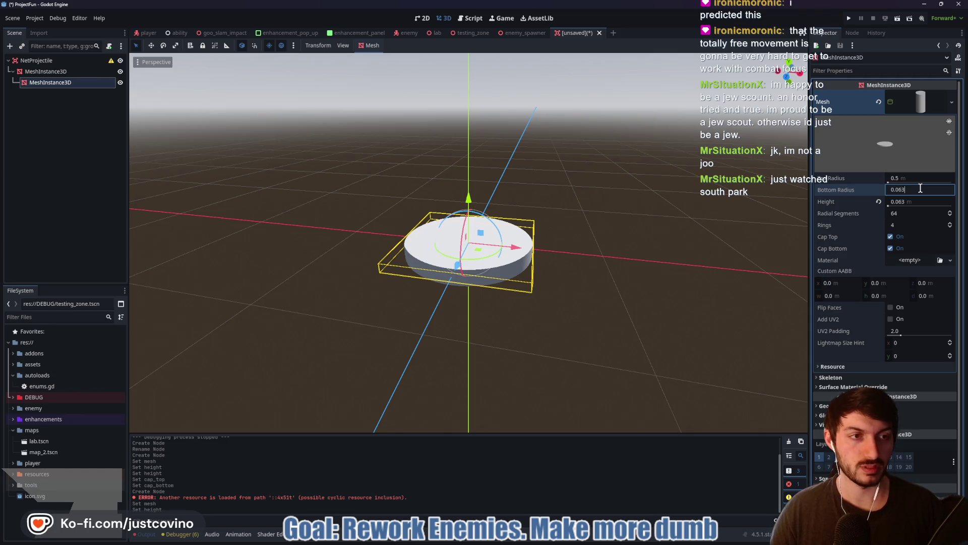
key(Return)
click(915, 177)
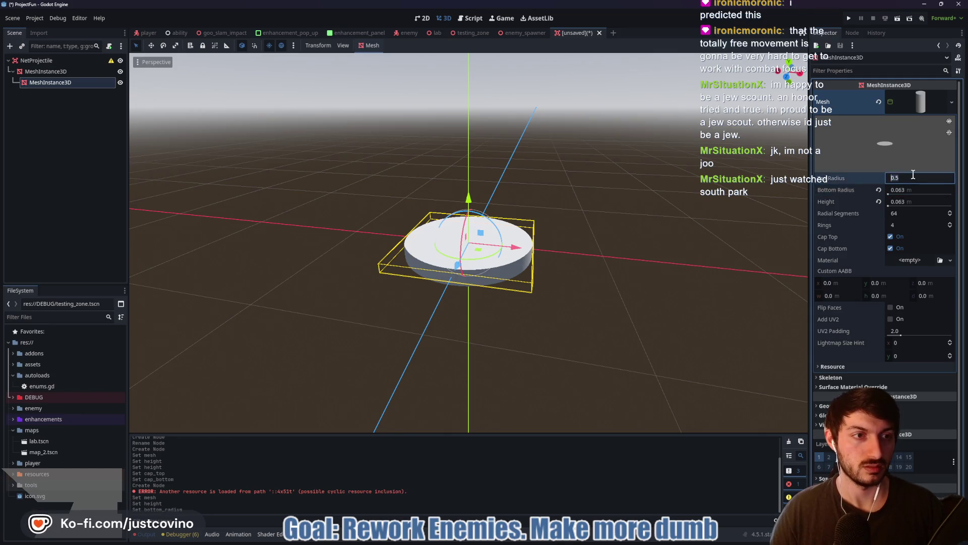
text(0.063)
key(Return)
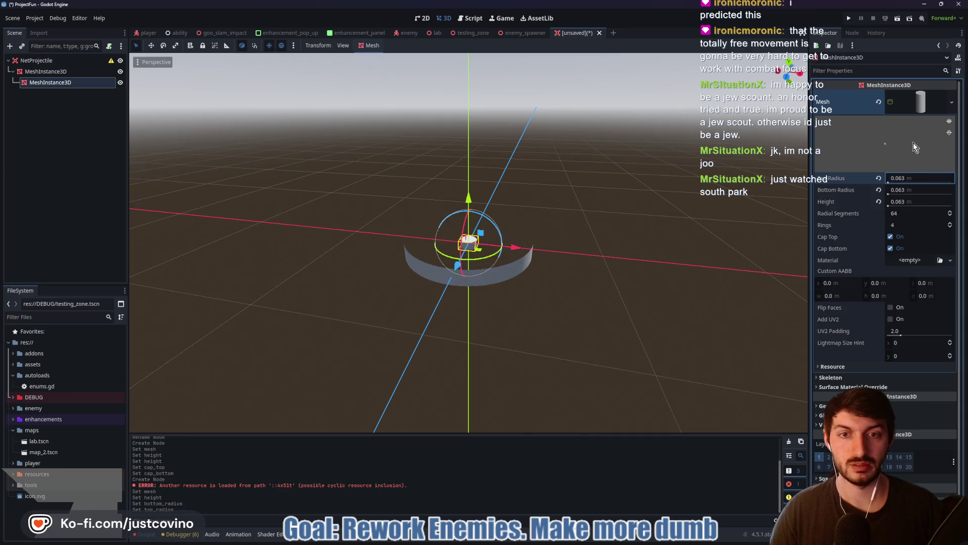
Halve both radii to 0.032, rotate the cylinder 90°, and stretch it to about 1 m
scroll(561, 267, up, 5)
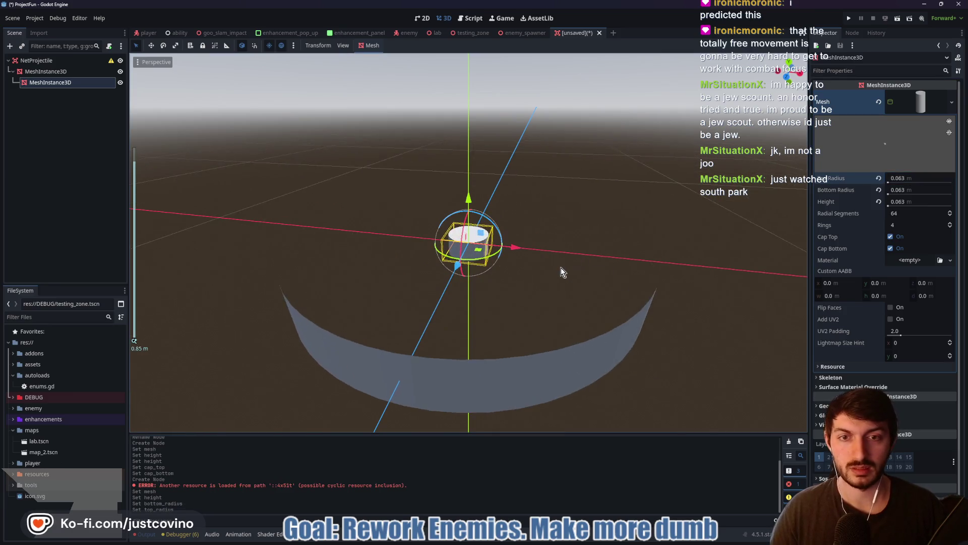
click(924, 189)
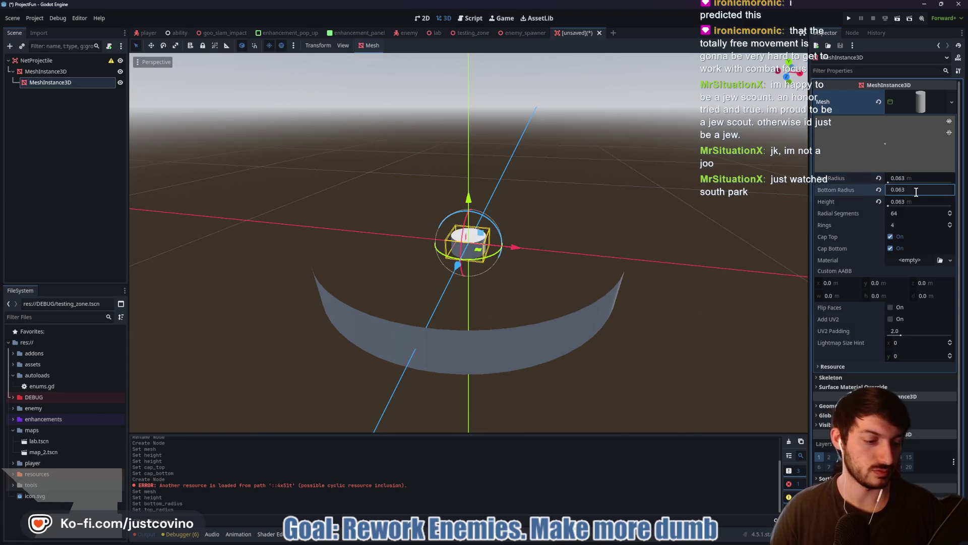
text(2)
key(Return)
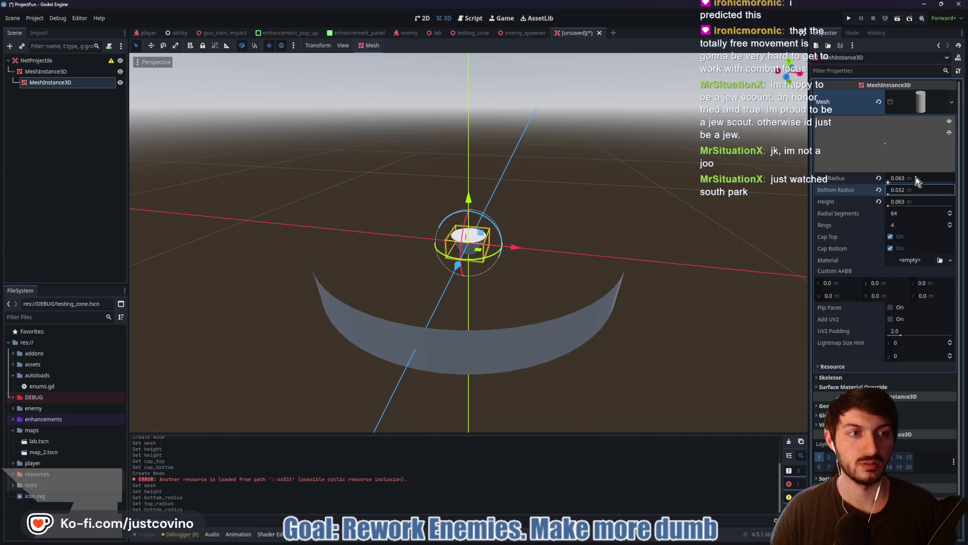
click(916, 177)
text(/2)
key(Return)
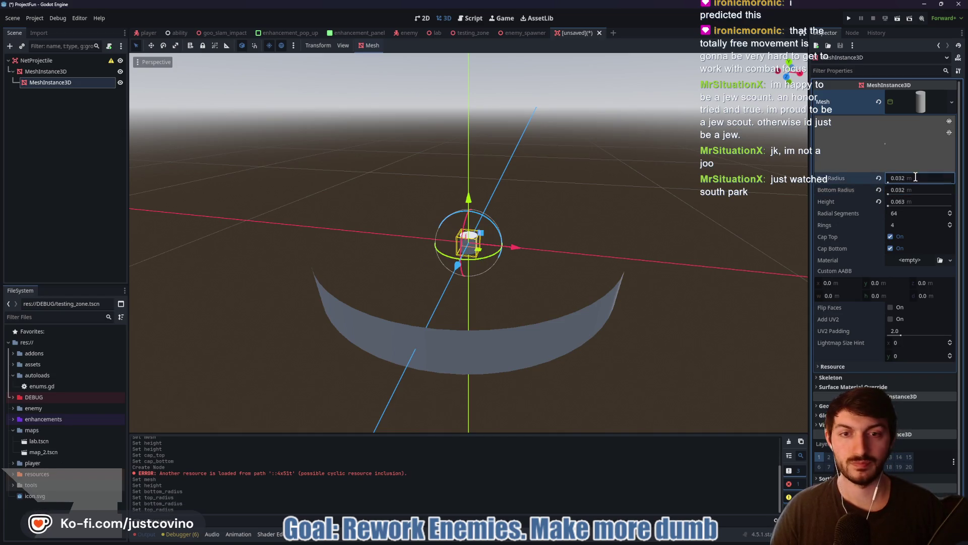
mouse_move(494, 224)
mouse_down()
mouse_move(463, 217)
mouse_move(448, 230)
mouse_up()
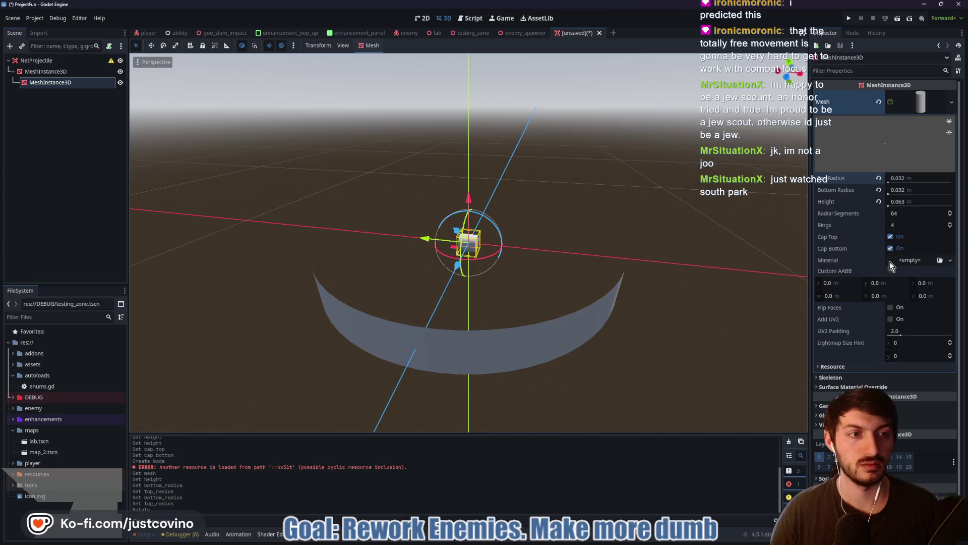
drag(908, 201, 959, 201)
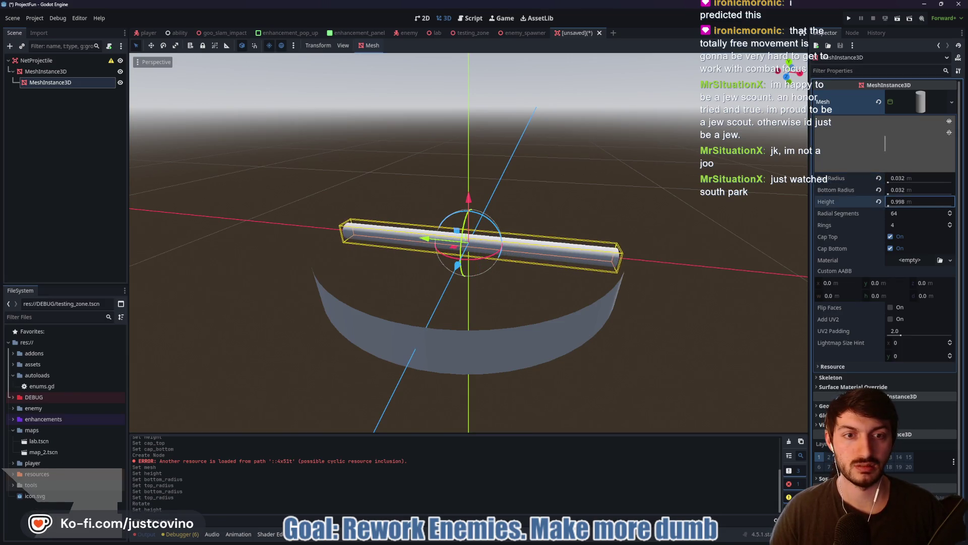
Select the open ring node and bring up its Material choices
click(537, 283)
scroll(538, 286, down, 3)
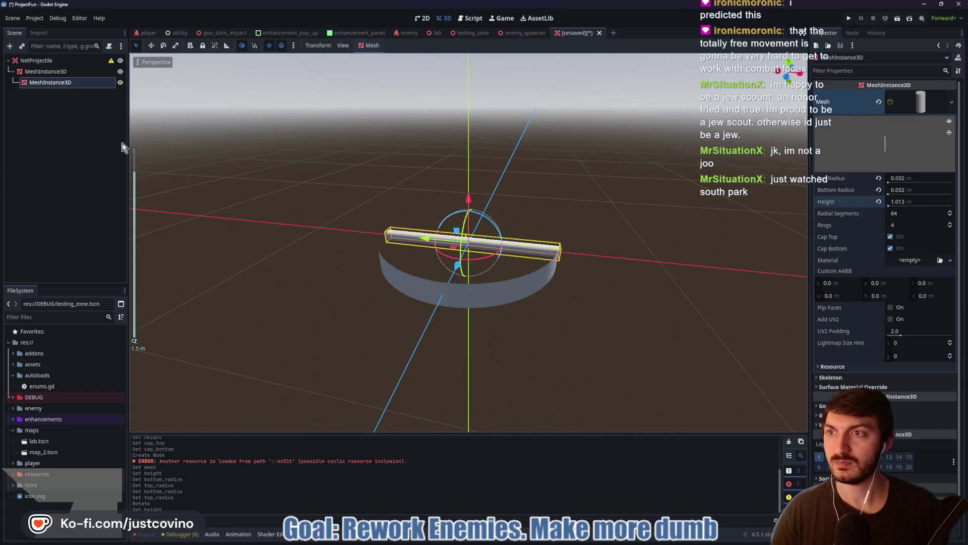
click(915, 262)
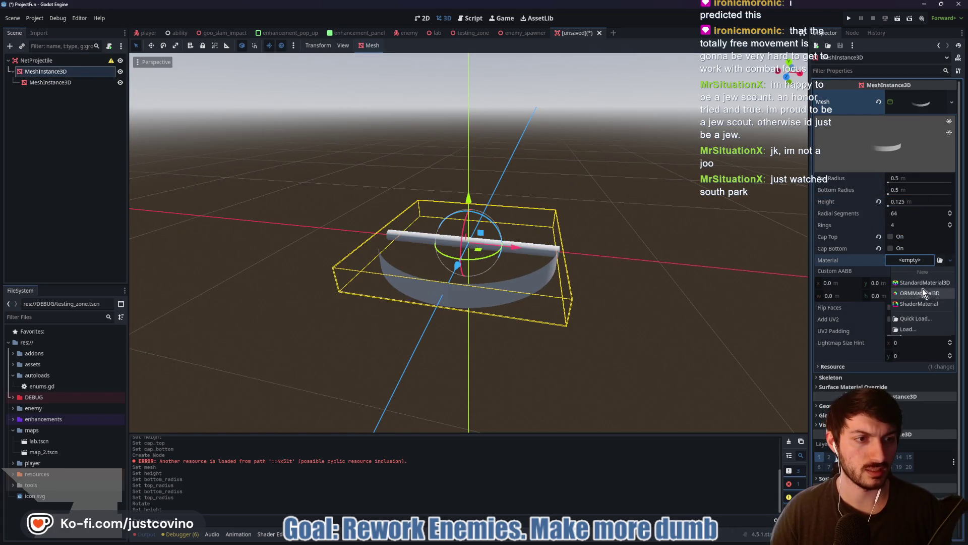
Give the ring a New StandardMaterial3D and choose Disabled for its Cull Mode
click(924, 290)
click(917, 261)
scroll(878, 313, down, 3)
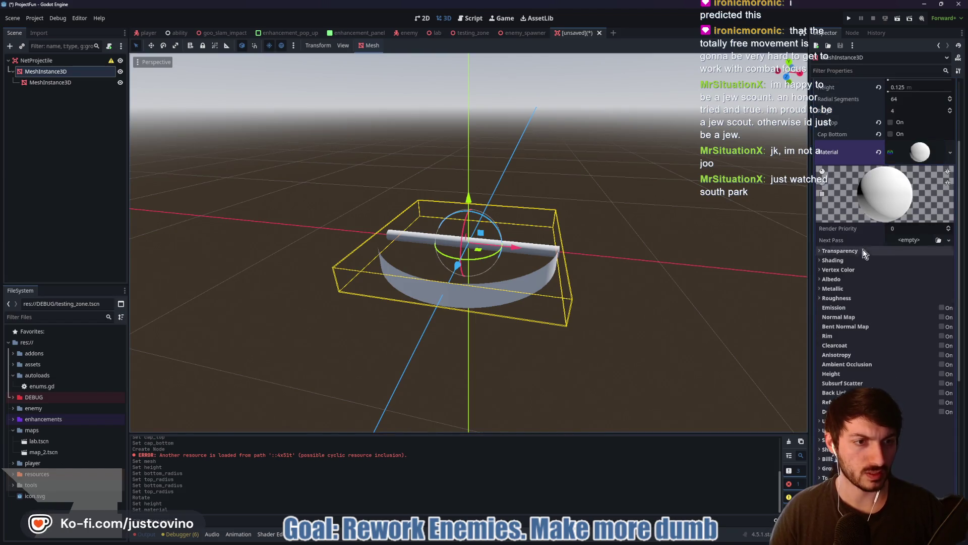
click(846, 259)
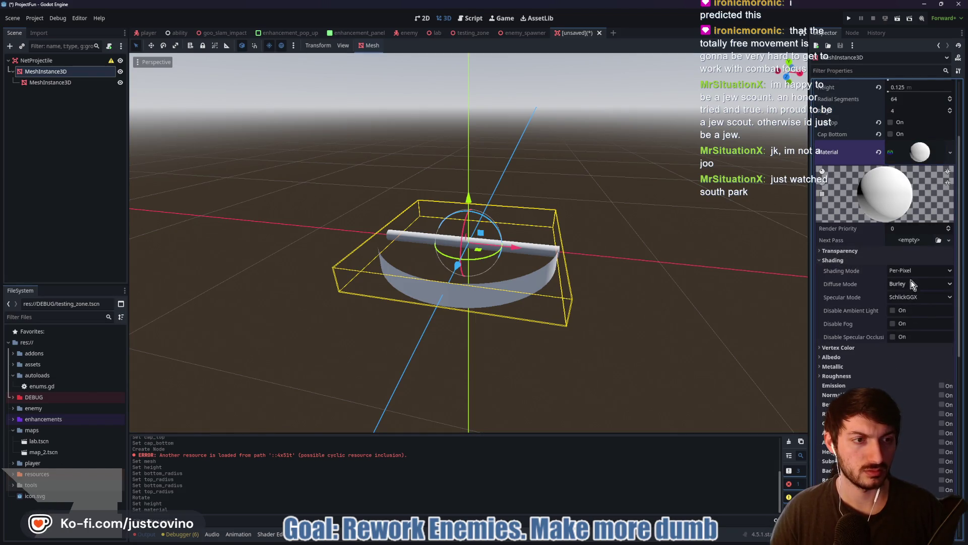
click(839, 251)
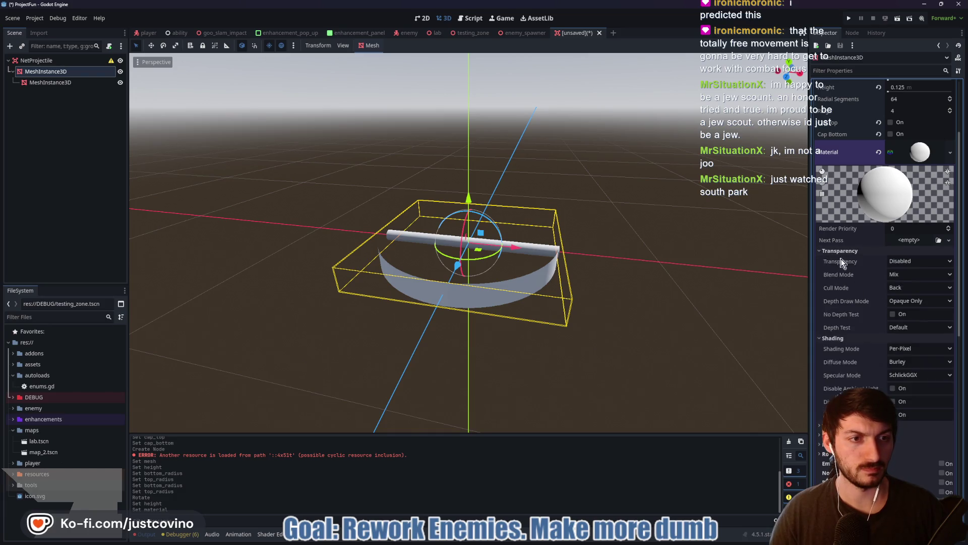
click(918, 288)
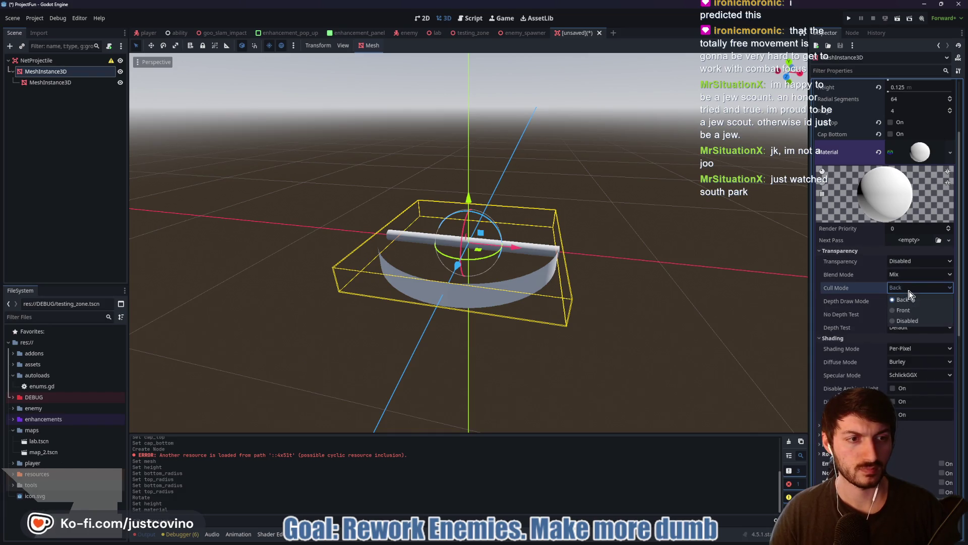
click(913, 321)
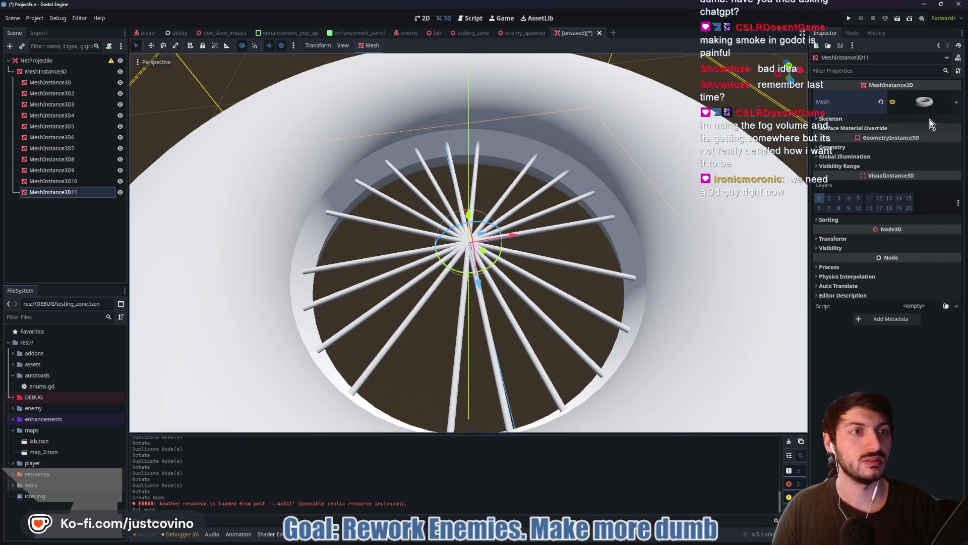
Drag the TorusMesh radii to outer 0.455 and inner 0.445, viewing the wheel from top
click(924, 102)
mouse_move(919, 192)
mouse_down()
mouse_move(906, 195)
mouse_move(904, 178)
mouse_move(905, 193)
mouse_move(918, 195)
mouse_up()
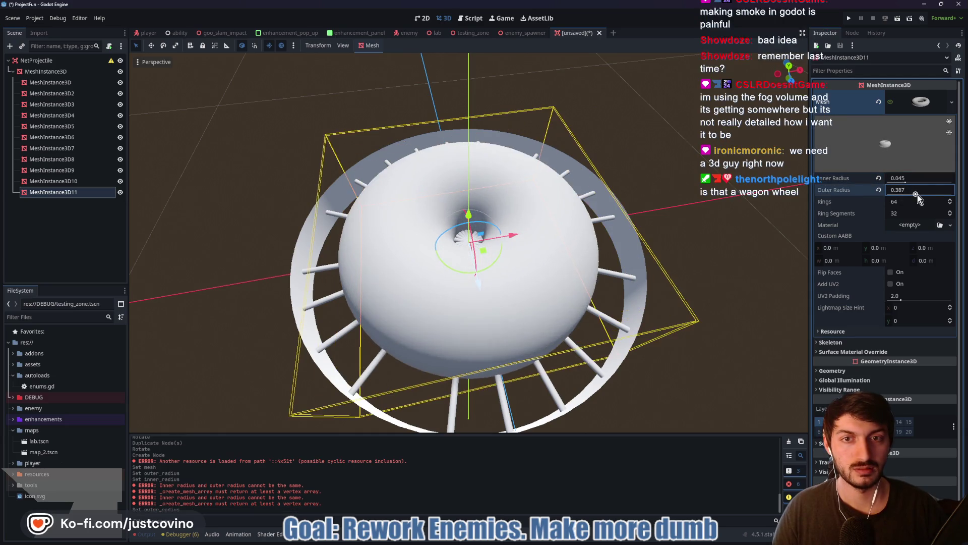
click(789, 66)
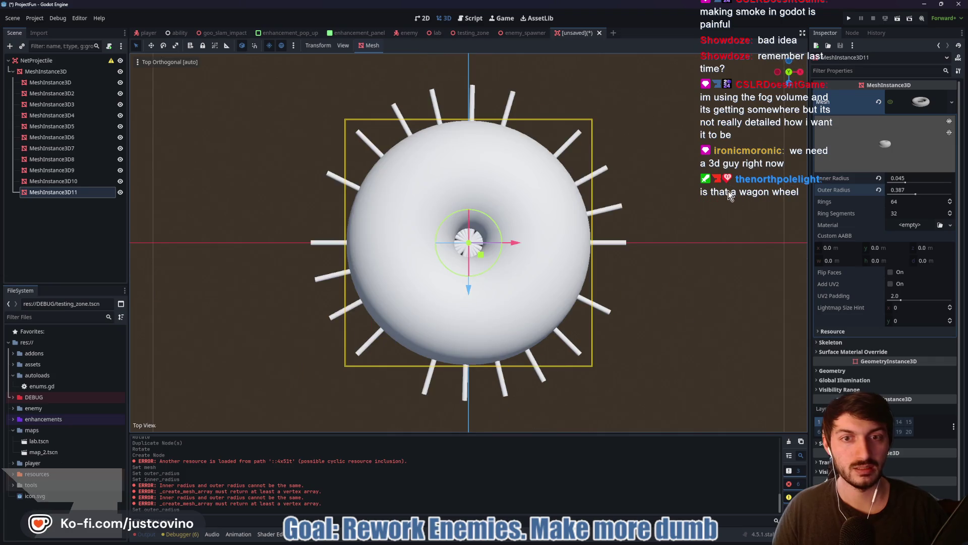
mouse_move(915, 194)
mouse_down()
mouse_move(910, 177)
mouse_move(930, 177)
mouse_up()
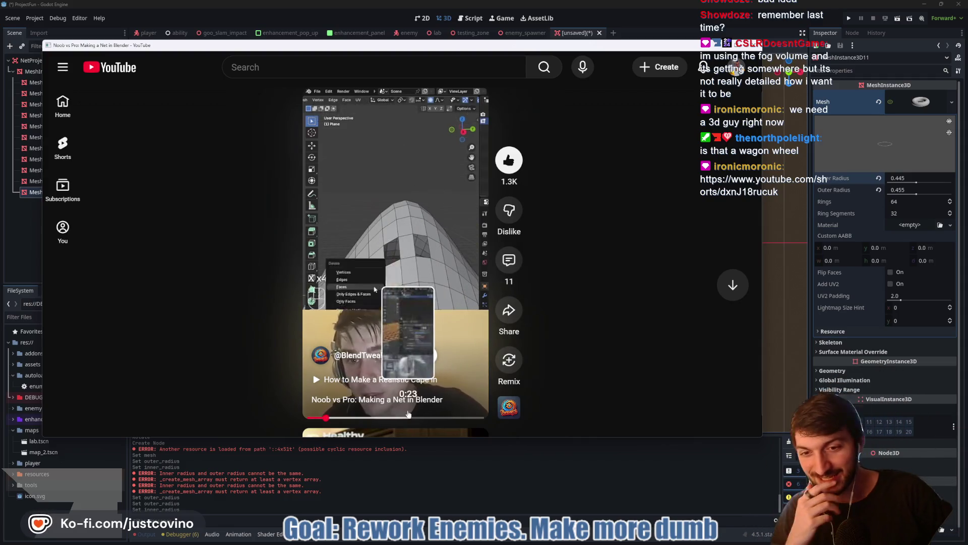
Step through the net Short, pausing on the modifier search and Wireframe thickness settings
click(361, 417)
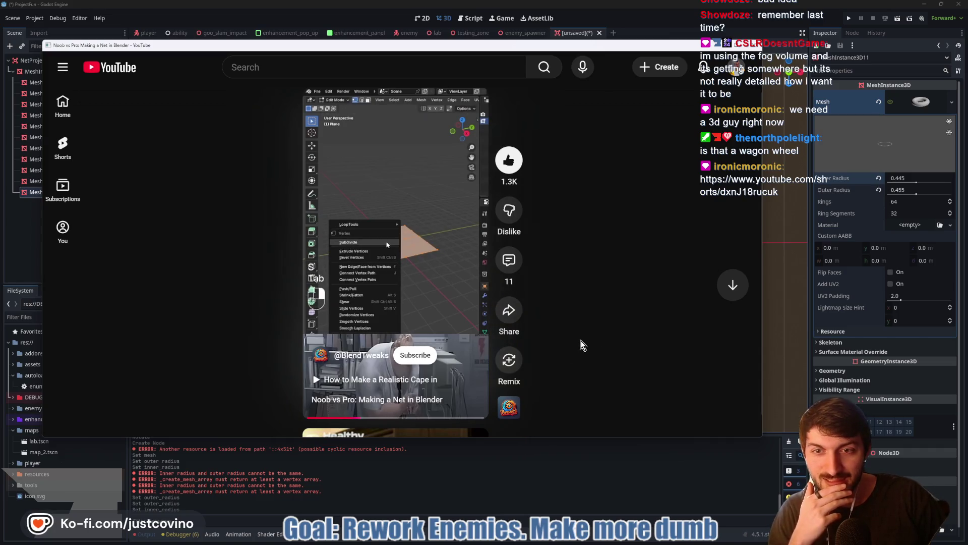
click(459, 321)
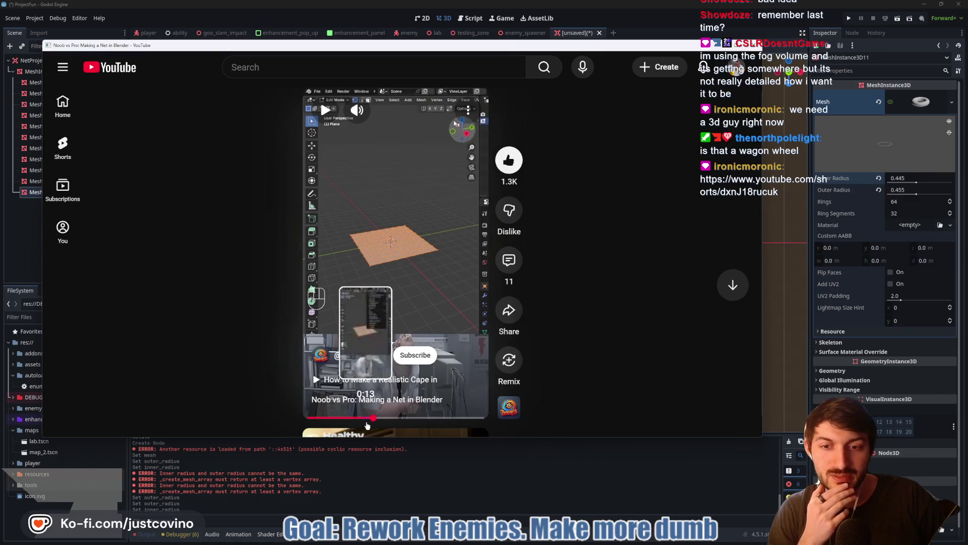
click(367, 425)
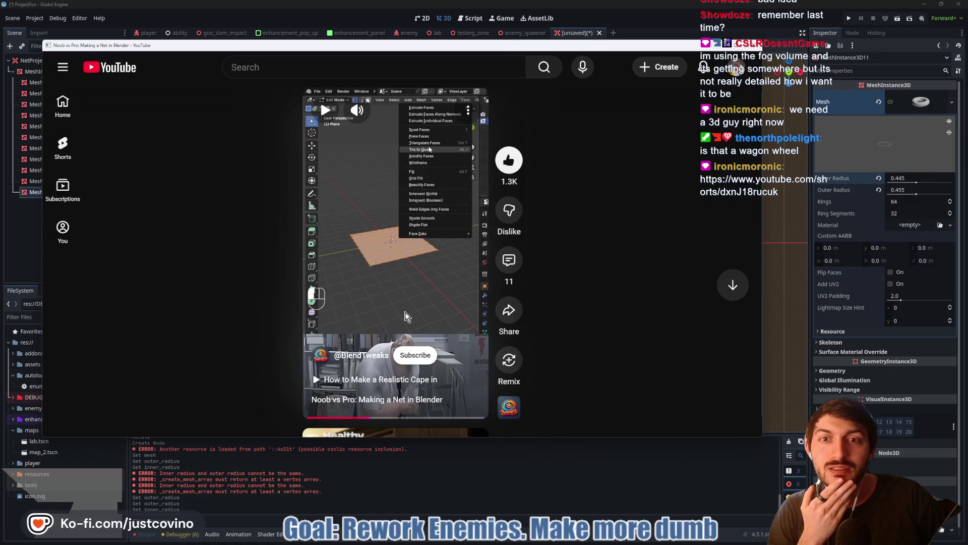
click(404, 291)
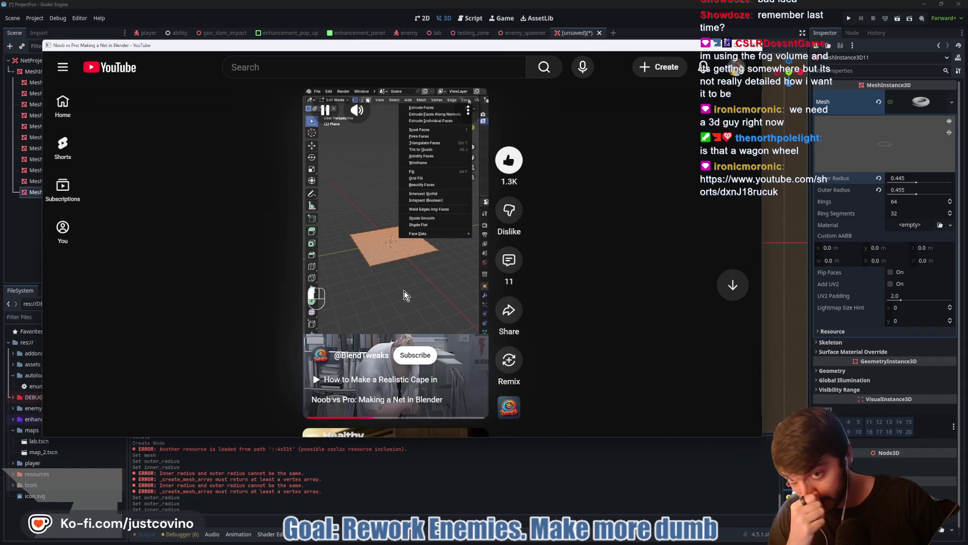
click(404, 291)
click(404, 290)
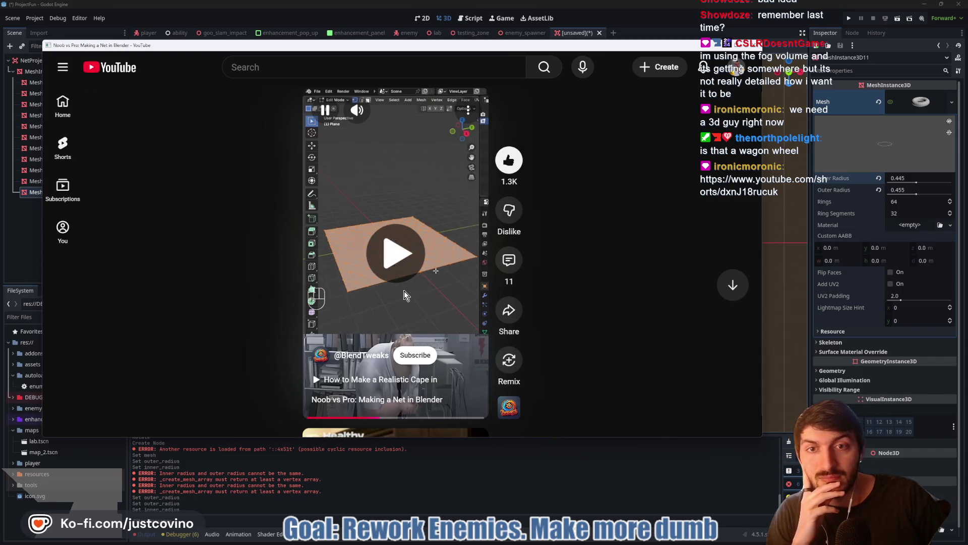
click(404, 291)
click(404, 290)
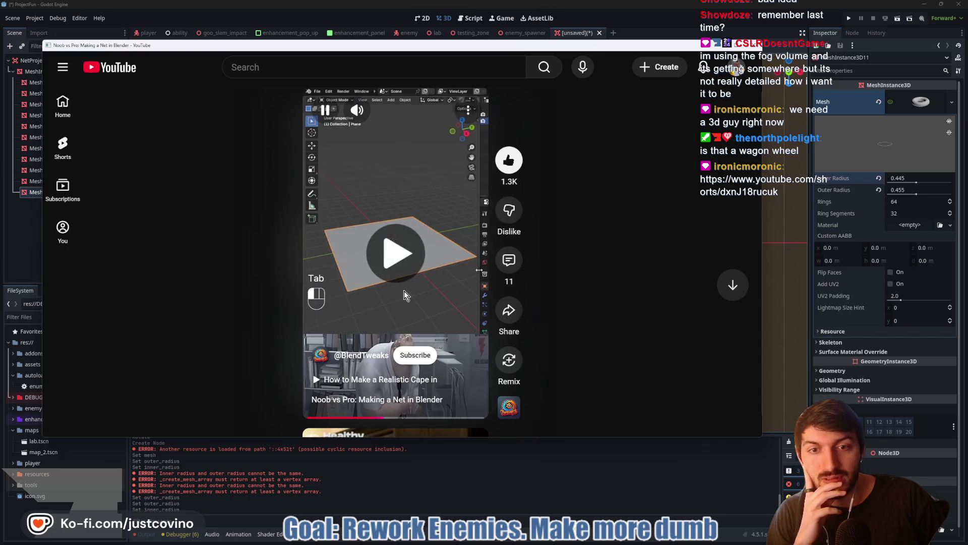
click(404, 290)
click(402, 293)
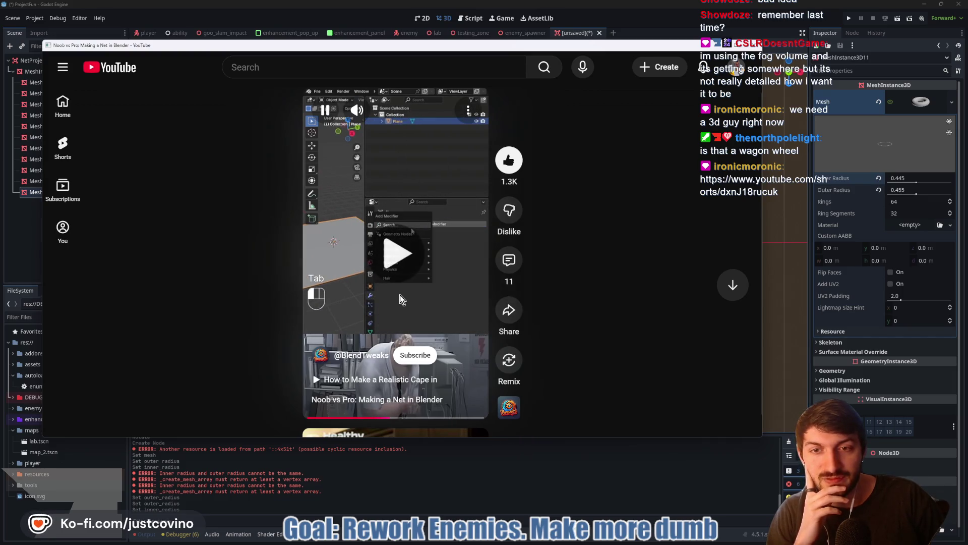
click(396, 301)
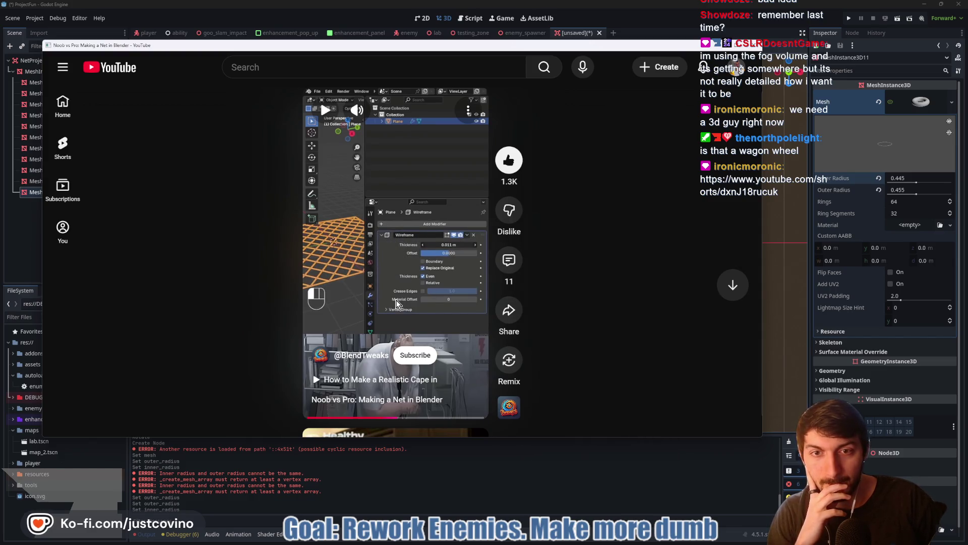
click(396, 302)
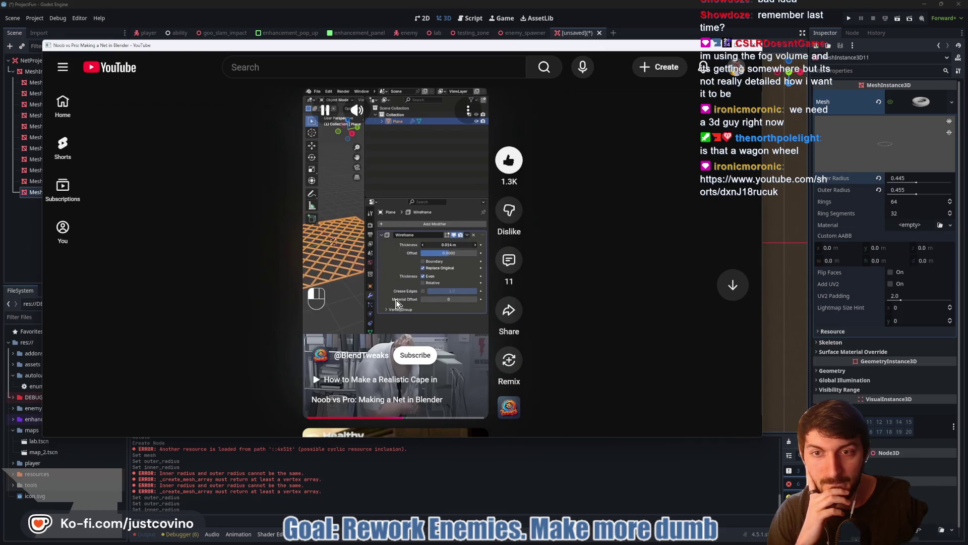
click(396, 302)
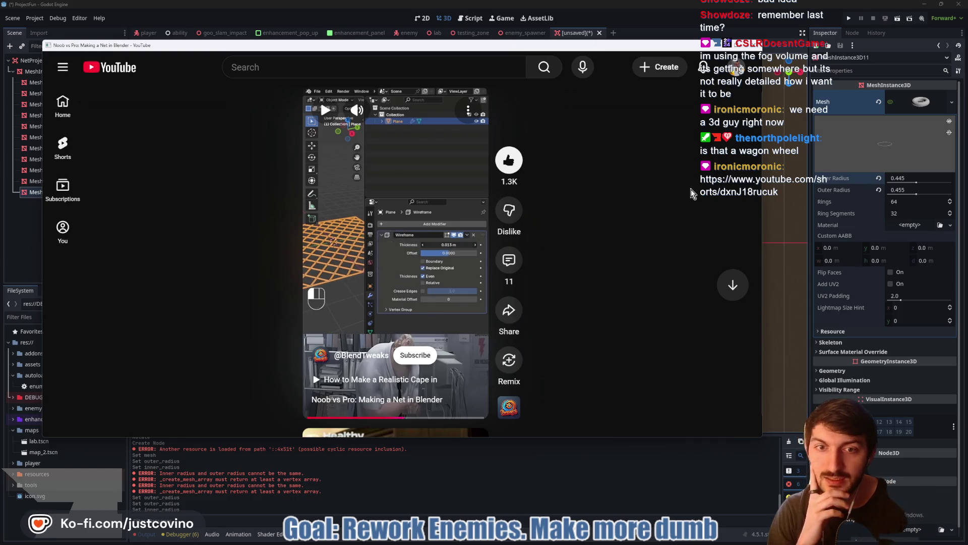
Minimize the browser and search the system for 'blender'
click(597, 480)
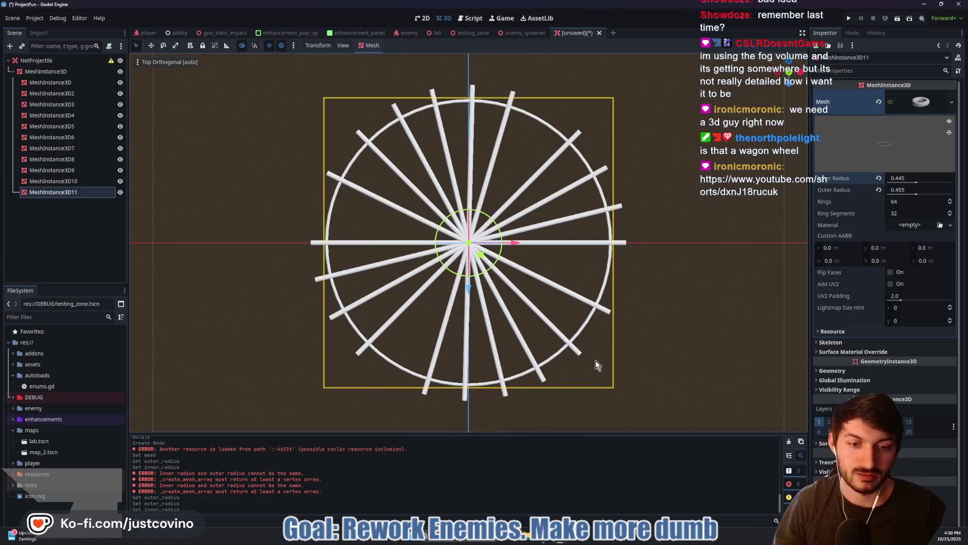
key(super)
text(blender)
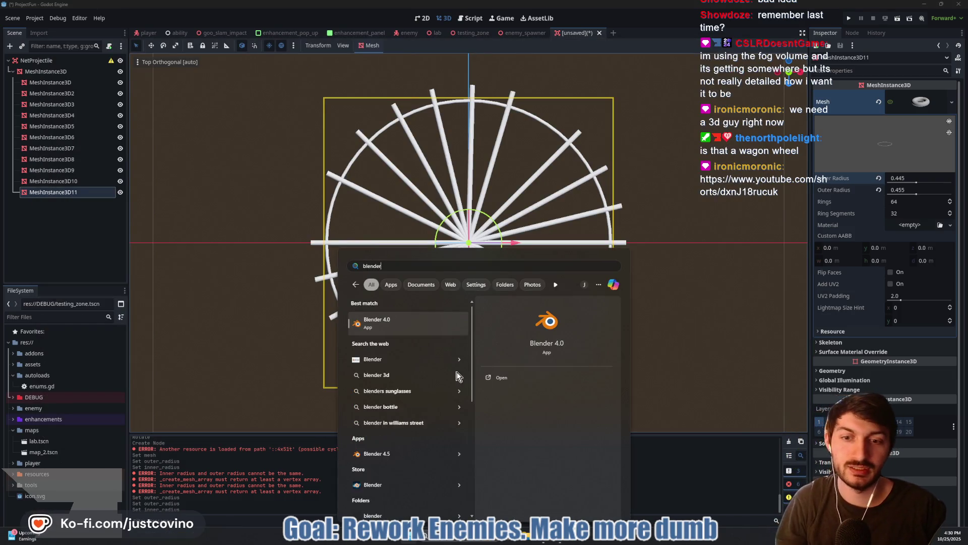
Launch Blender, close the splash, and delete the default cube, camera and light
click(414, 453)
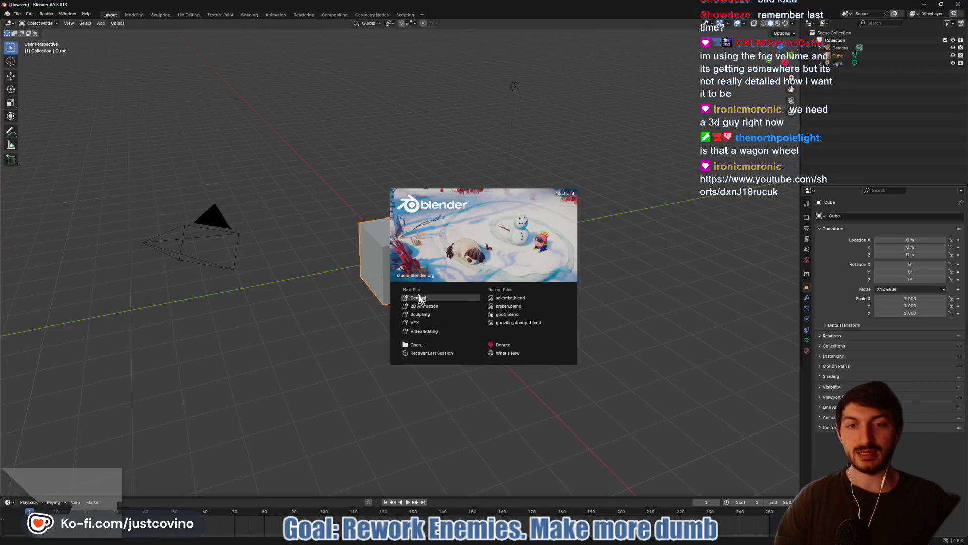
click(459, 303)
key(a)
key(x)
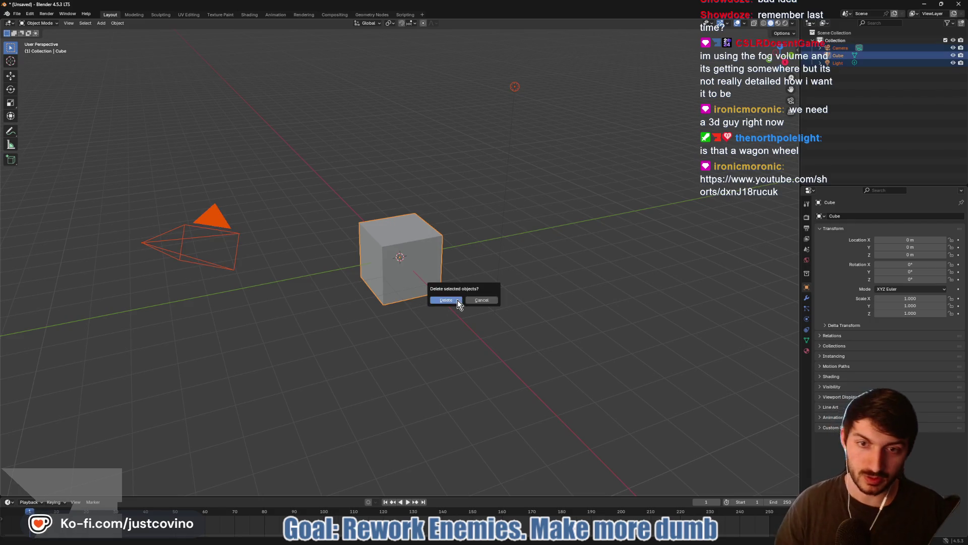
click(458, 299)
Add a mesh Plane at the origin with Shift+A
mouse_move(450, 288)
mouse_down()
mouse_move(639, 270)
mouse_move(600, 300)
mouse_move(401, 272)
mouse_up()
key(shift+a)
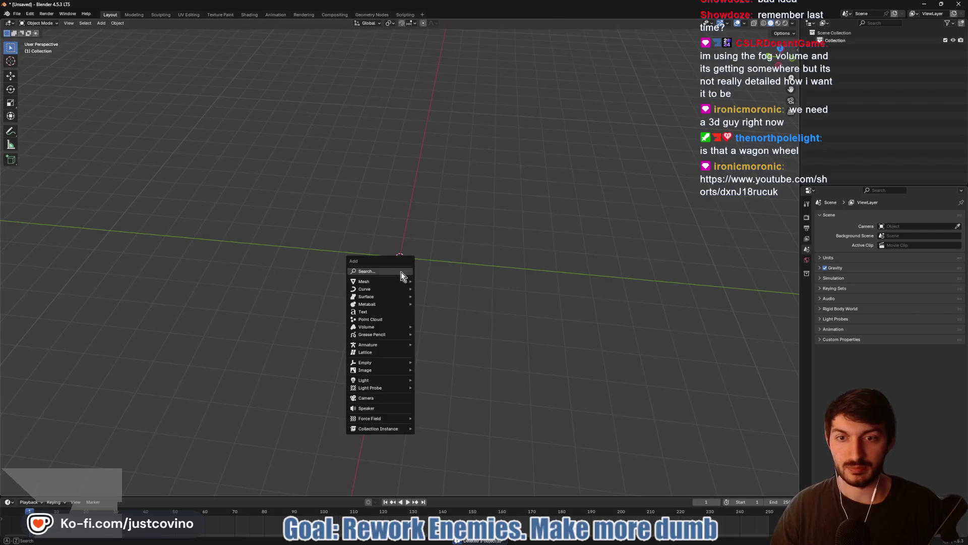
mouse_move(388, 281)
click(456, 284)
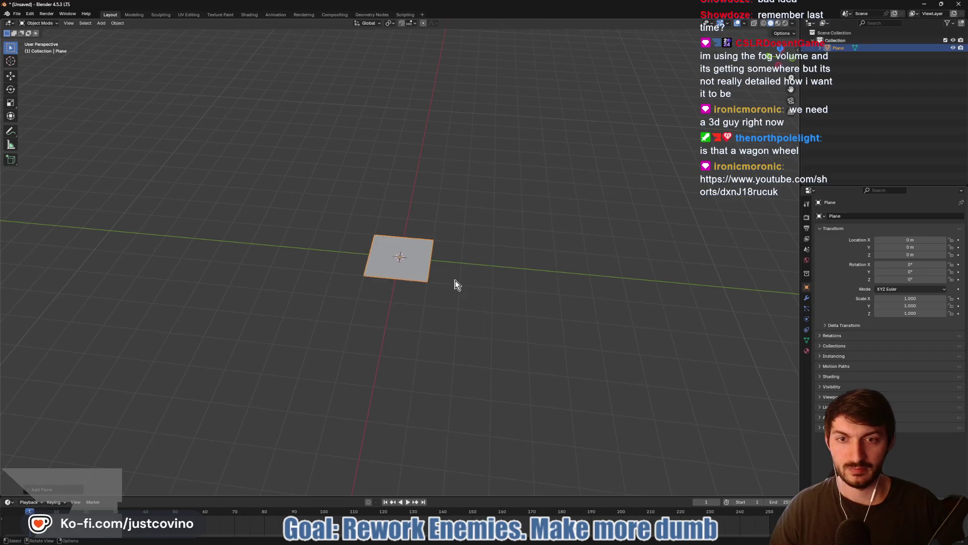
In Edit Mode, subdivide the plane with Number of Cuts set to 6
right_click(413, 276)
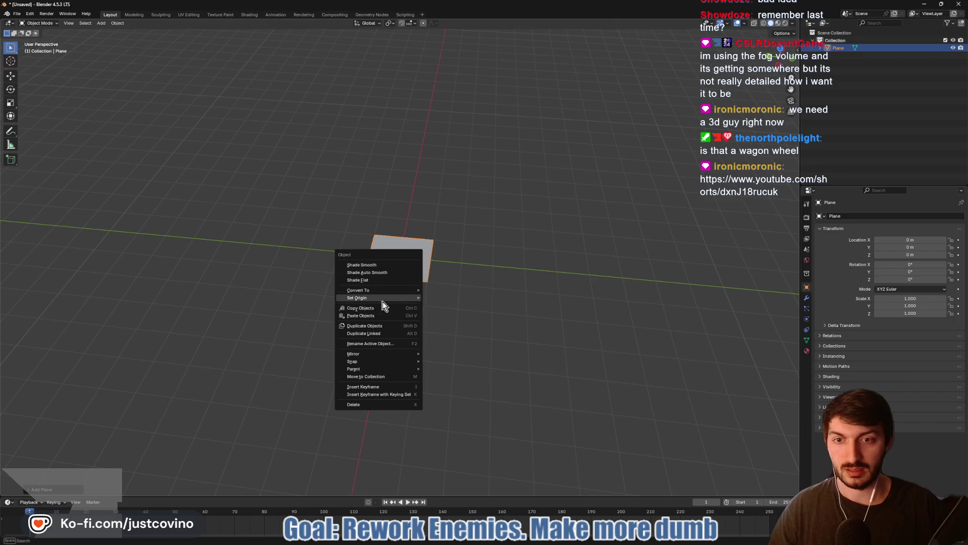
click(401, 265)
key(Tab)
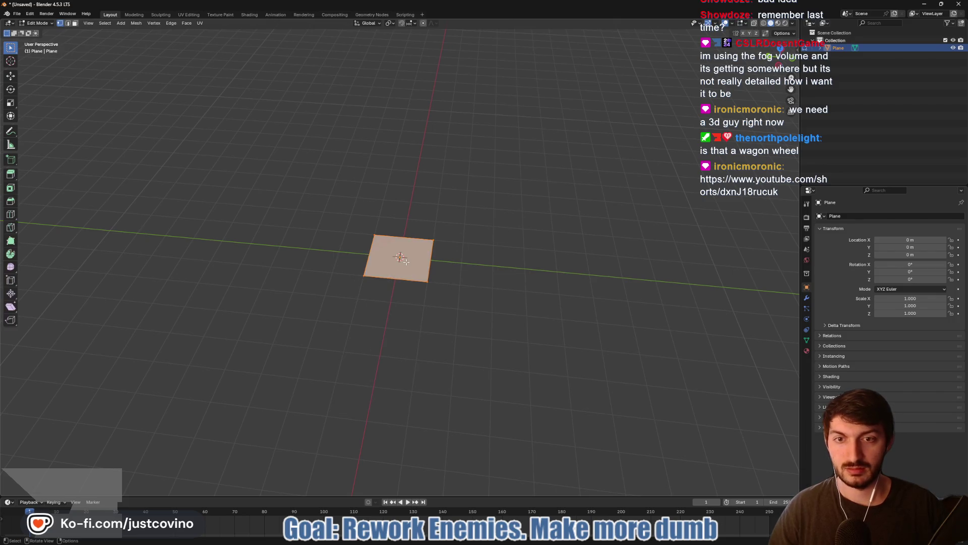
right_click(408, 264)
click(401, 262)
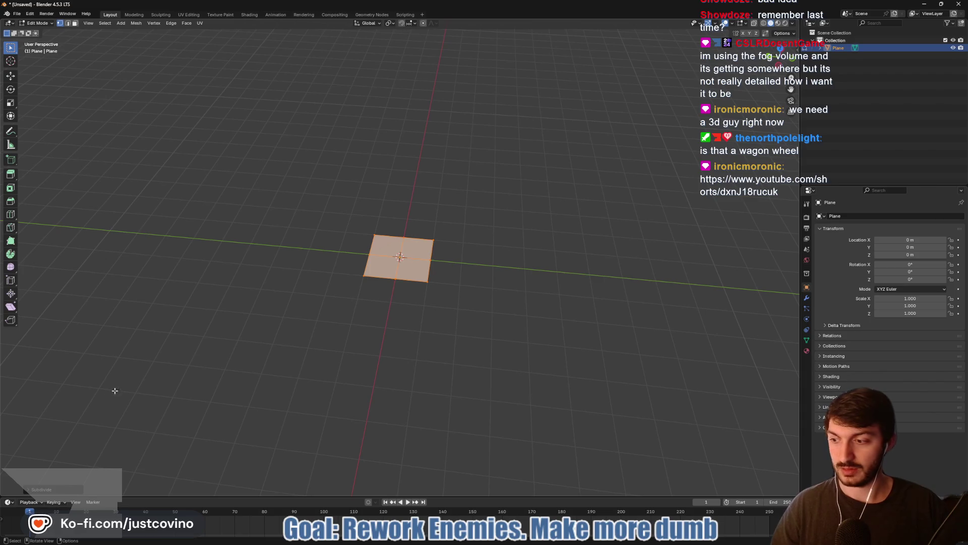
click(28, 490)
click(122, 438)
click(123, 437)
click(122, 437)
click(123, 437)
click(122, 438)
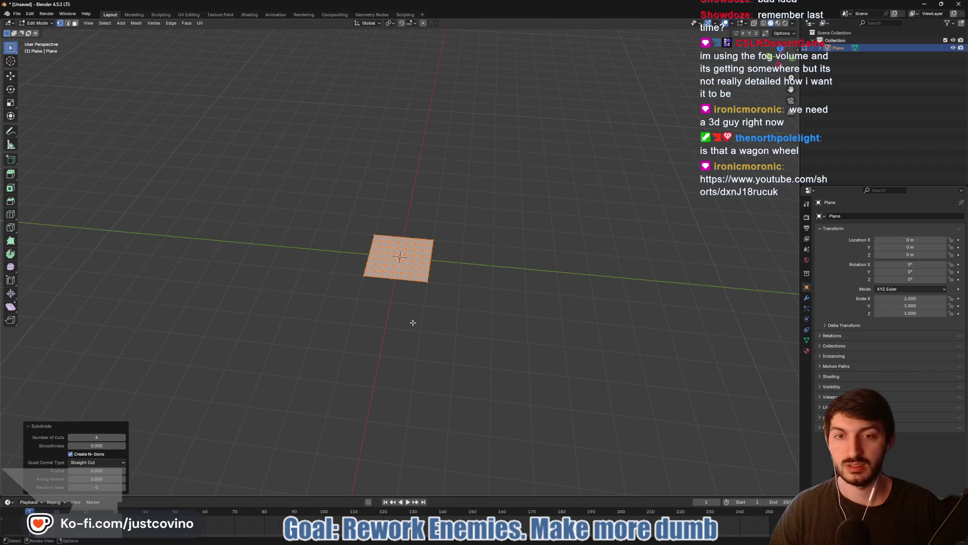
Zoom in on the grid, widen the side panels, and bring up the Notion Progression page
scroll(410, 325, up, 3)
drag(410, 327, 438, 322)
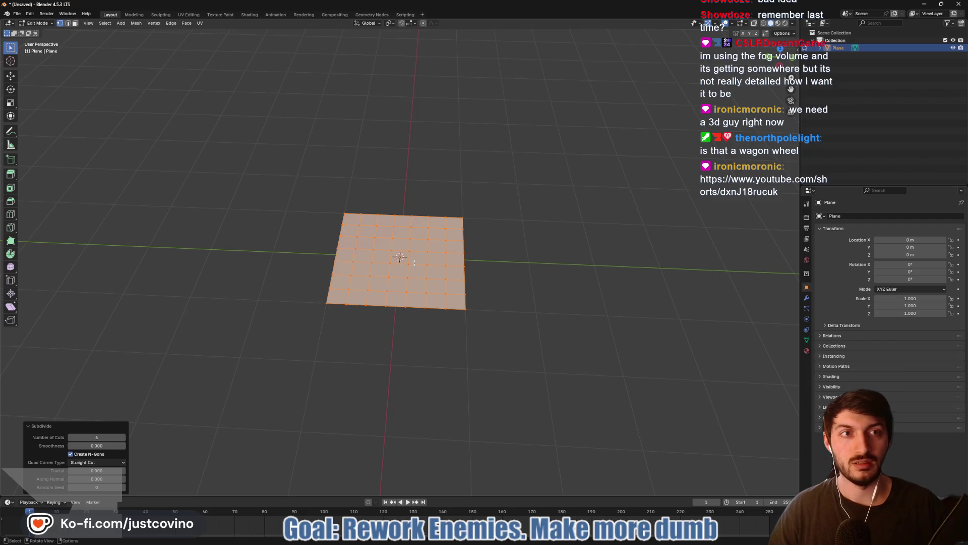
mouse_move(800, 221)
mouse_down()
mouse_move(697, 222)
mouse_move(699, 208)
mouse_up()
right_click(337, 276)
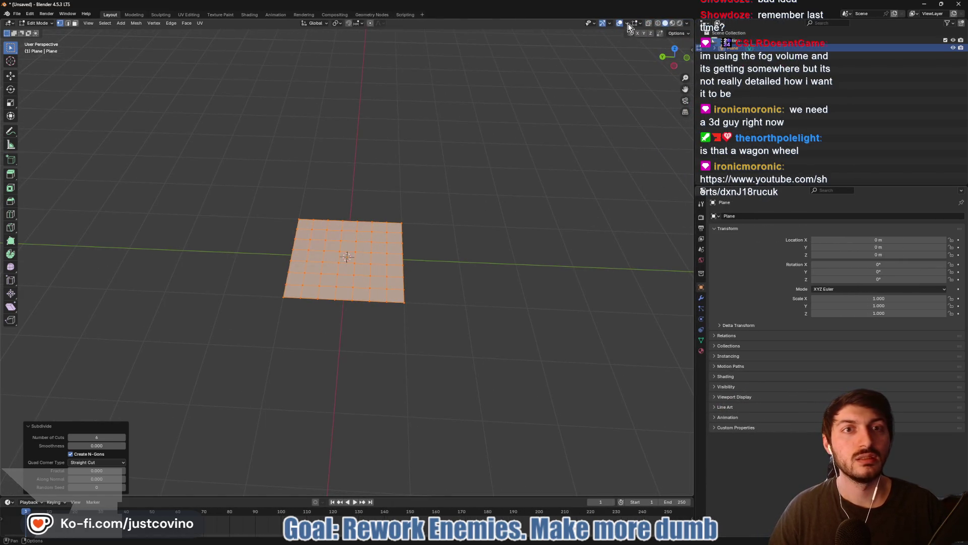
click(541, 541)
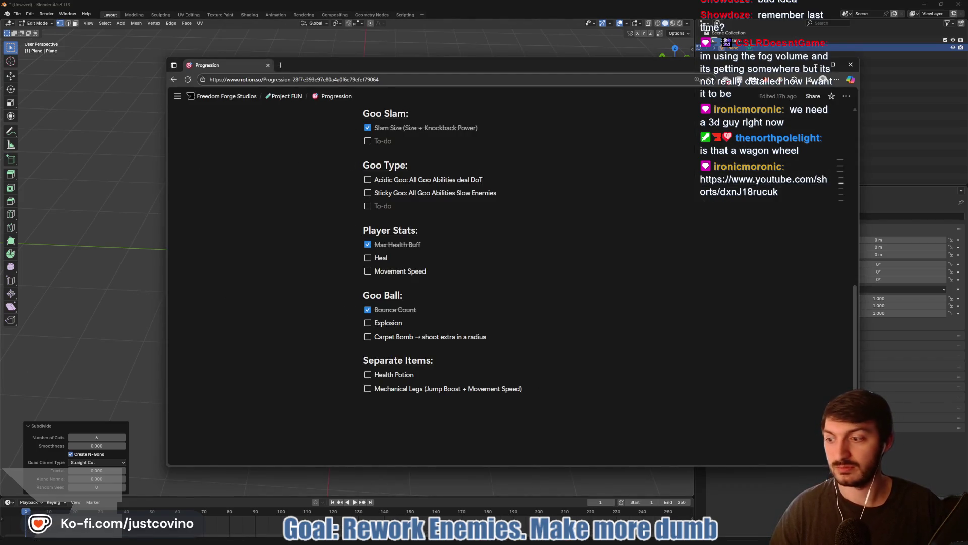
Replay the tutorial Short from its Add Modifier step, then return to Blender
key(alt+Tab)
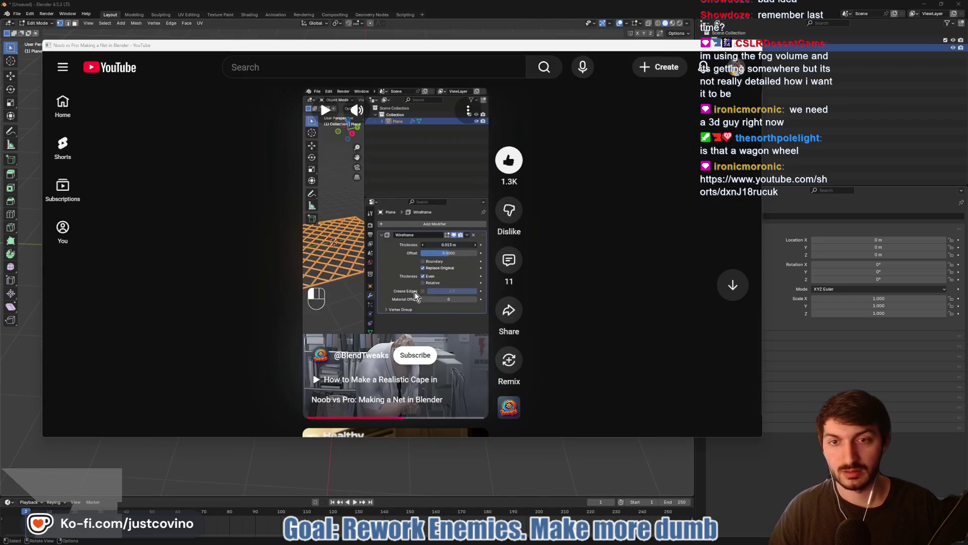
click(392, 419)
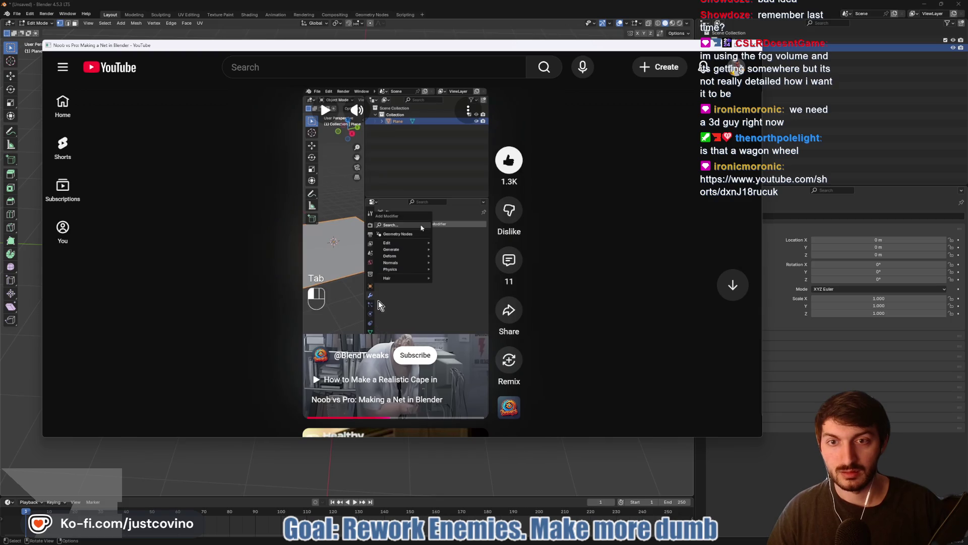
click(379, 305)
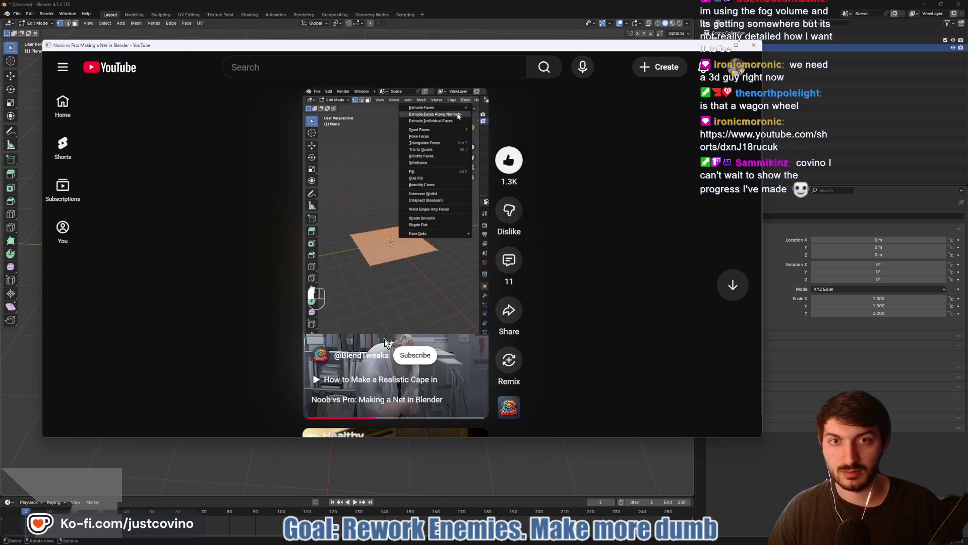
key(alt+Tab)
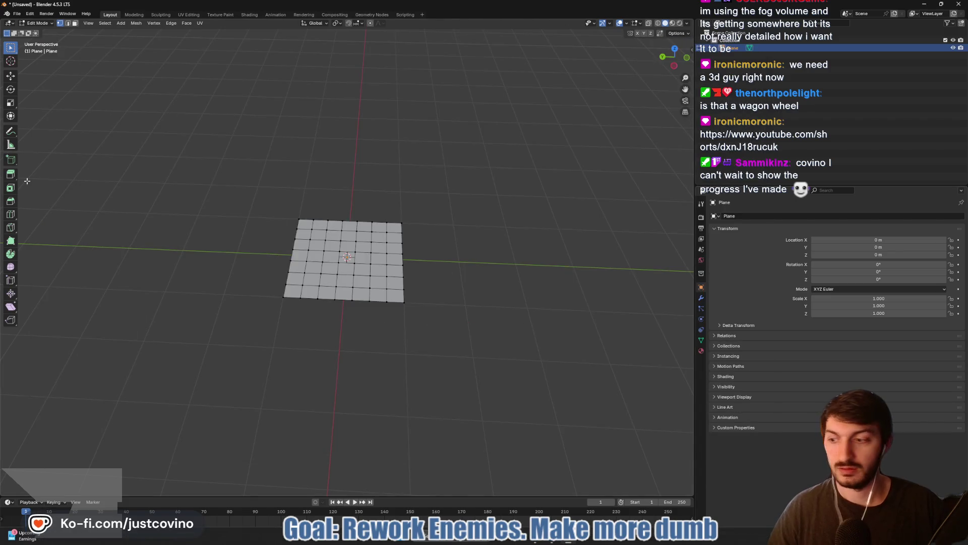
key(alt+Tab)
click(398, 241)
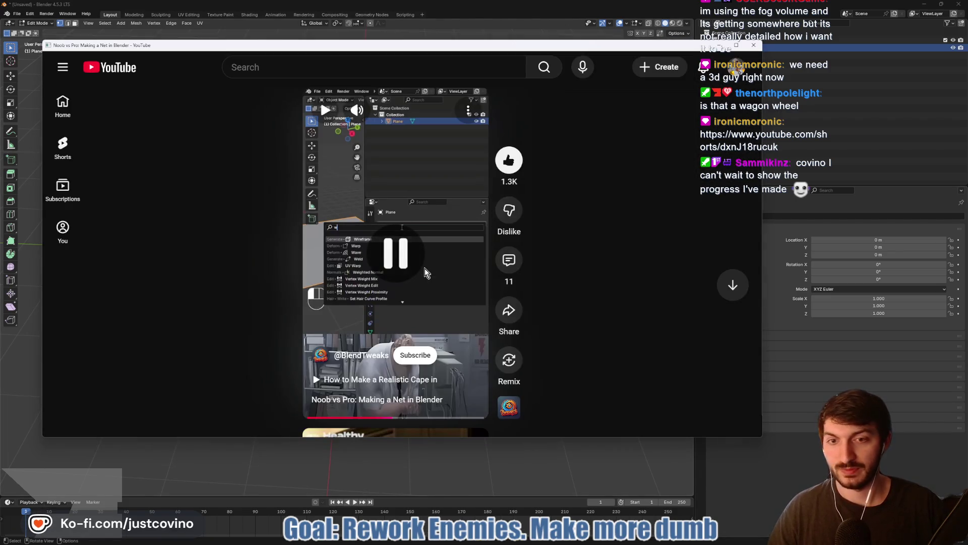
key(alt+Tab)
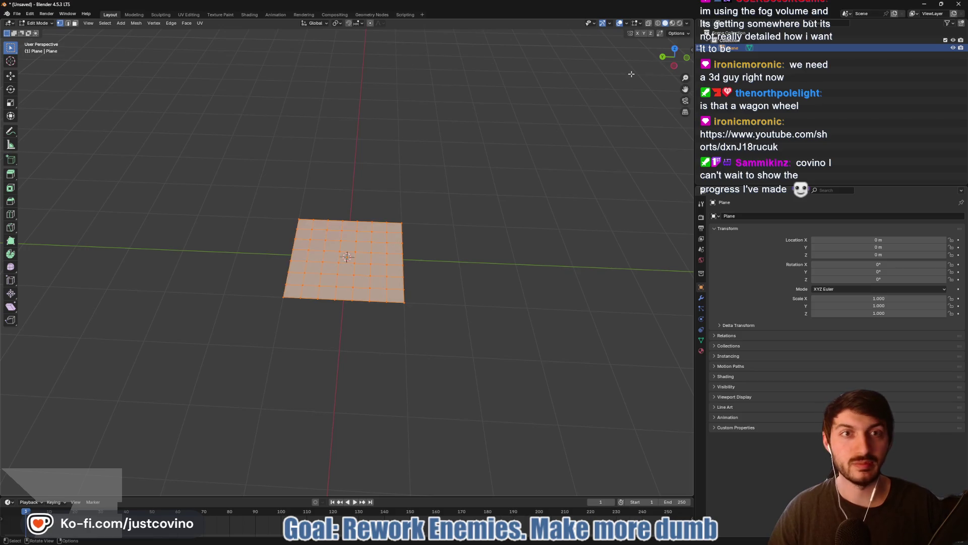
Check the viewport overlay, shading and mirror settings, toggling between Object and Edit Mode
click(639, 24)
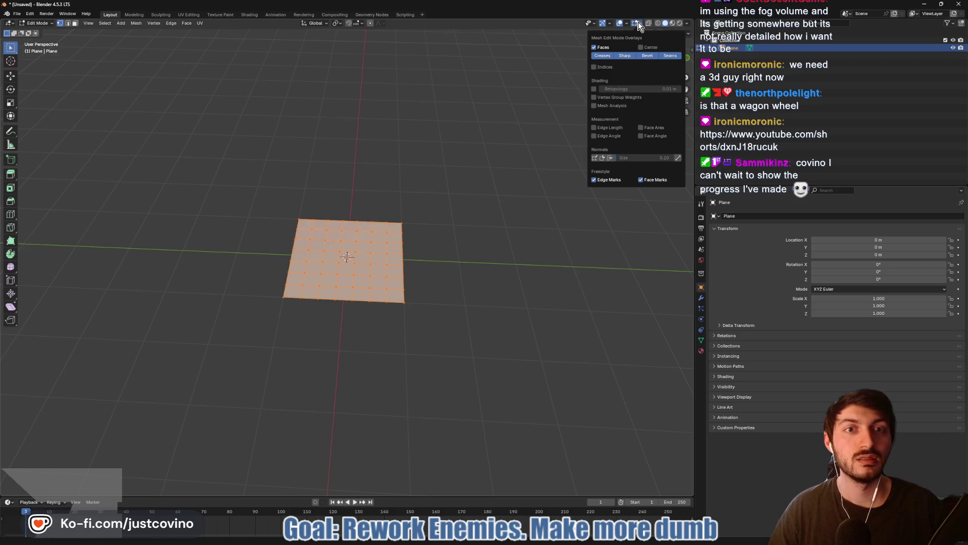
click(689, 23)
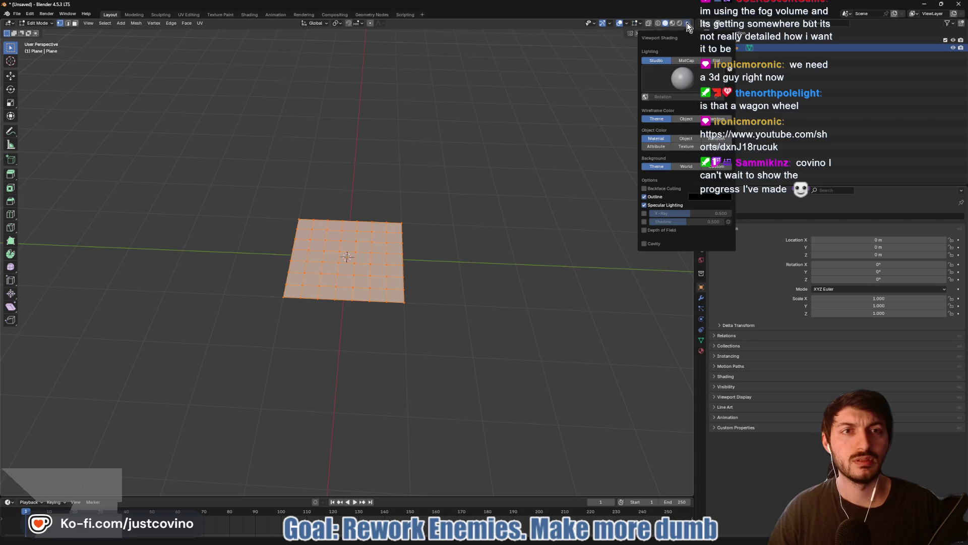
key(Tab)
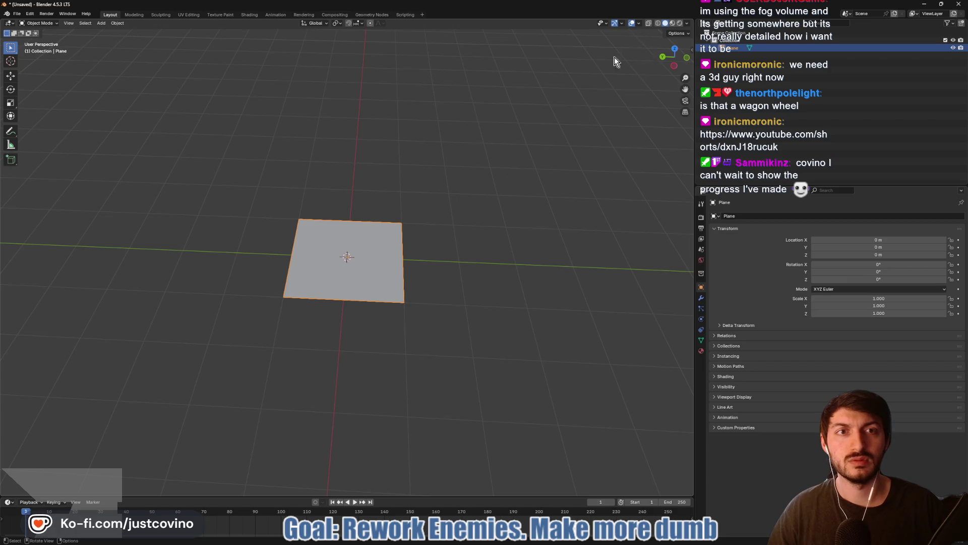
key(Tab)
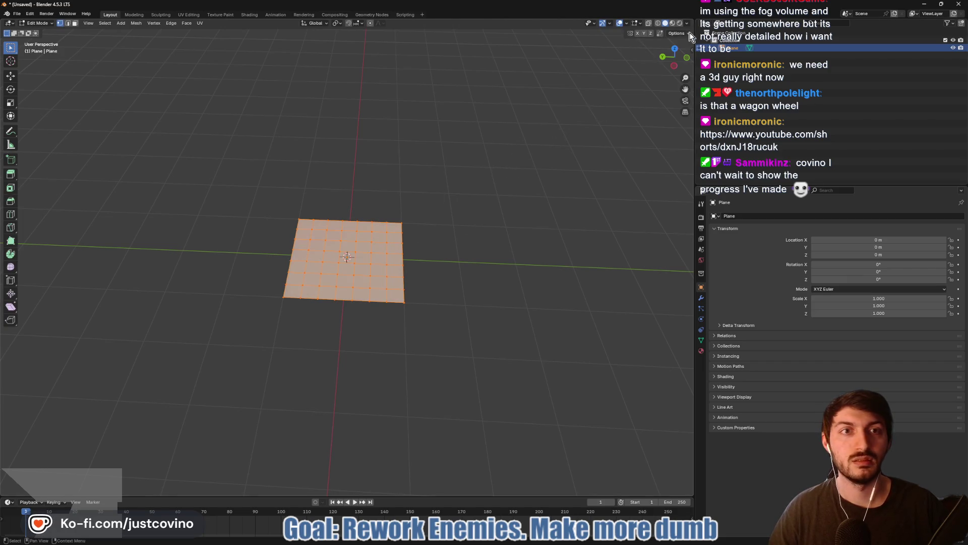
click(687, 33)
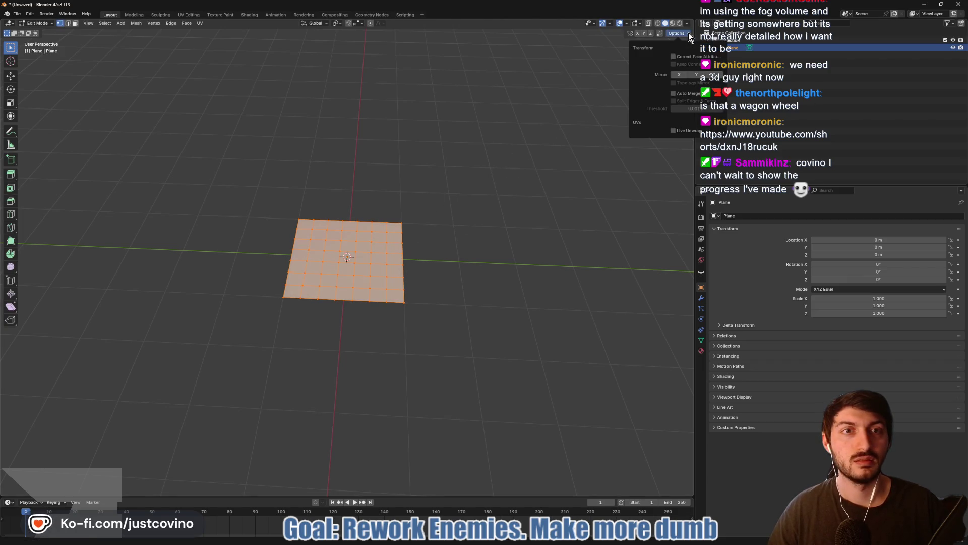
click(592, 23)
mouse_move(614, 21)
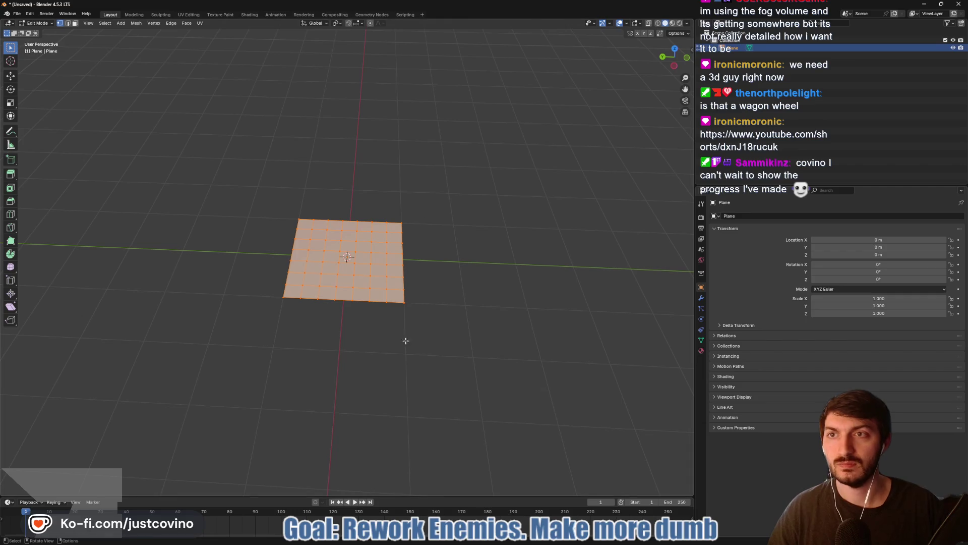
Apply Face > Triangles to Quads, reselect all, and show the empty modifier stack
click(187, 24)
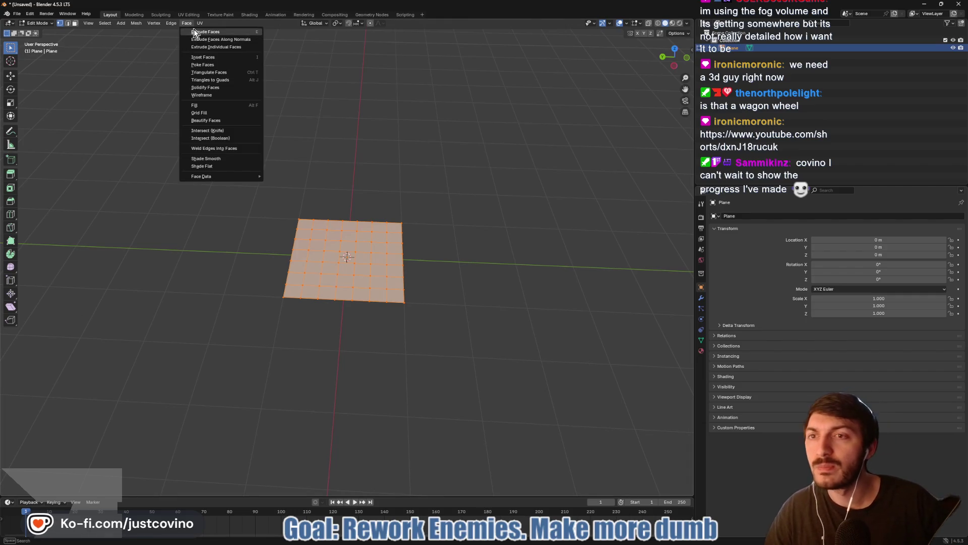
click(222, 80)
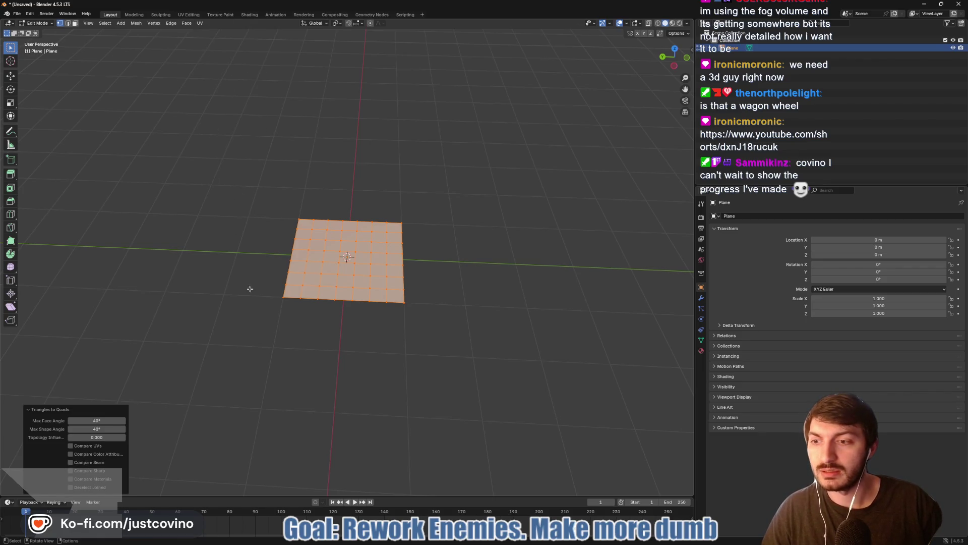
click(295, 337)
key(a)
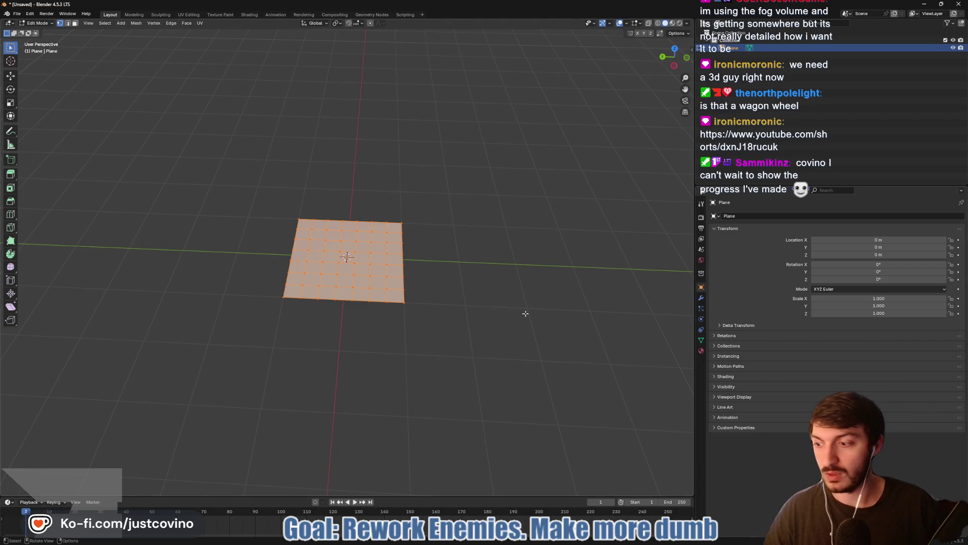
click(701, 299)
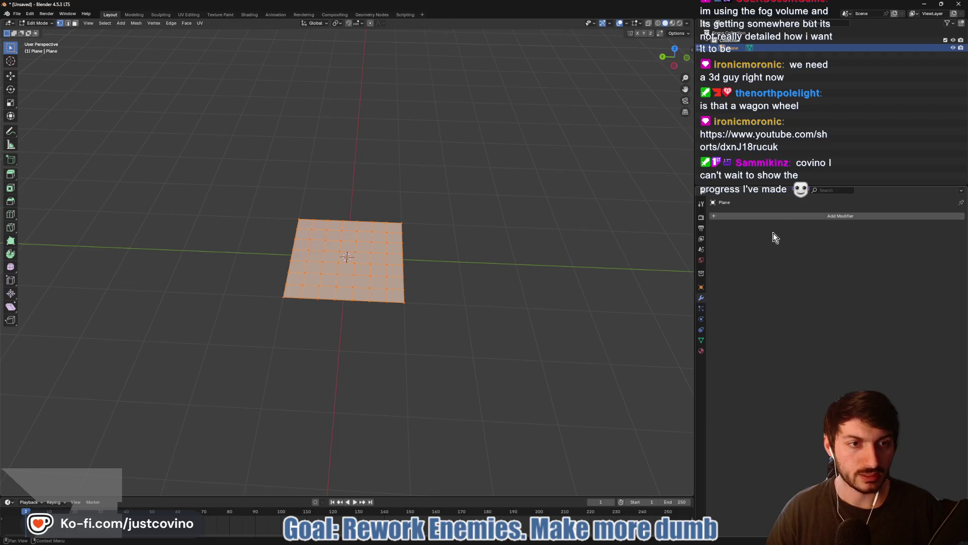
Add a Wireframe modifier to the plane by searching 'wire'
click(768, 217)
mouse_move(758, 240)
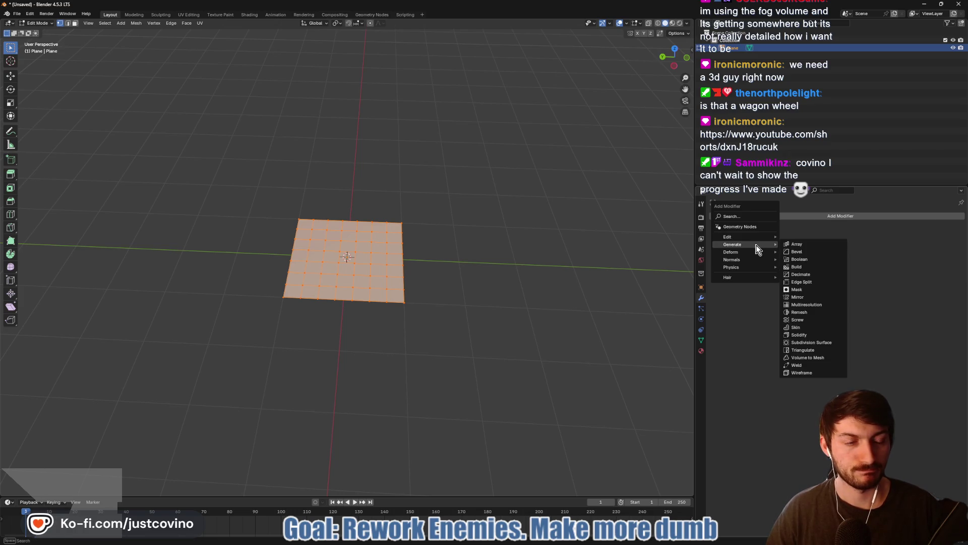
key(alt+Tab)
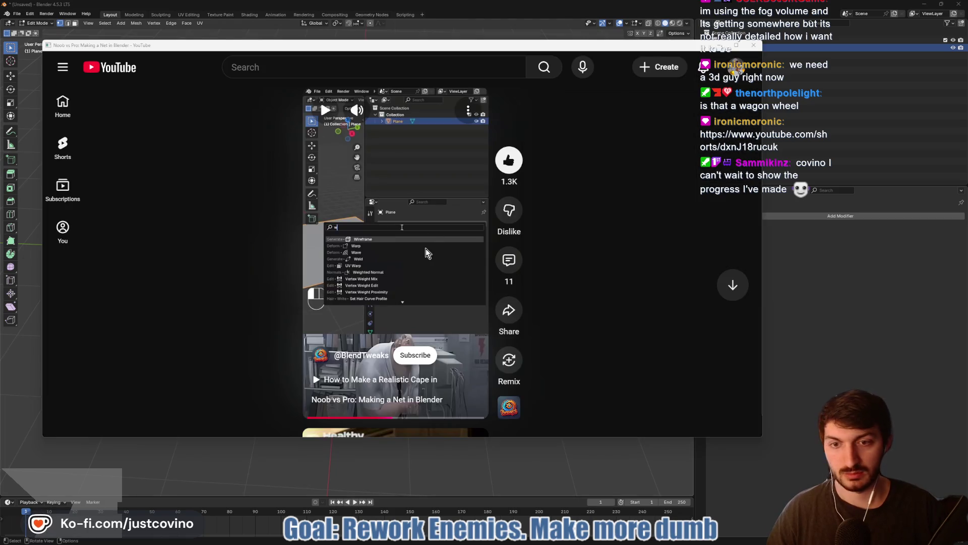
key(alt+Tab)
click(754, 217)
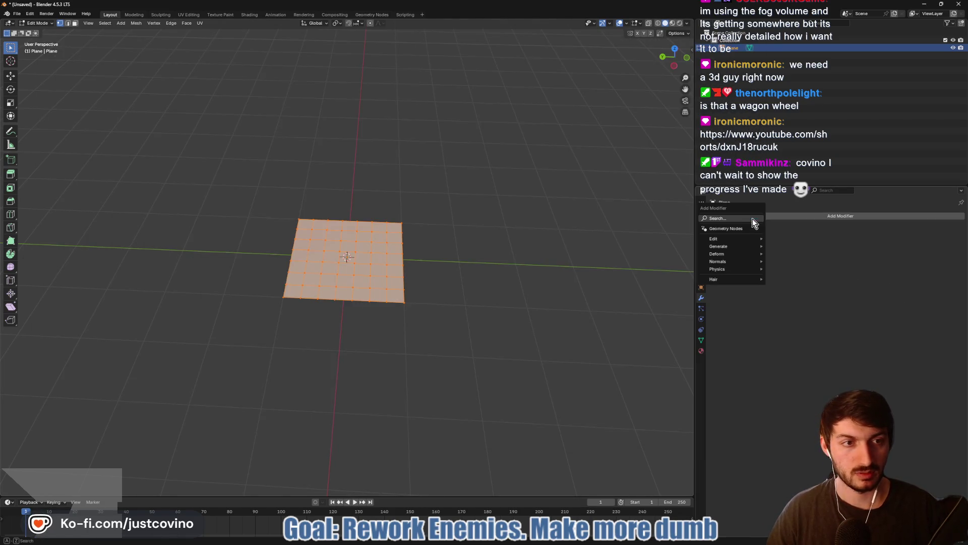
text(wire)
click(796, 235)
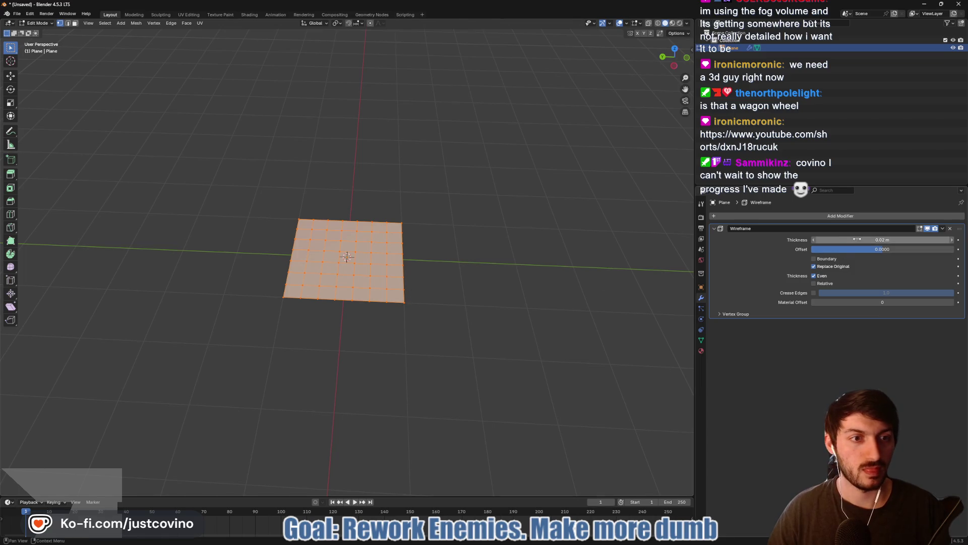
Compare against the tutorial video's Wireframe settings, then return to Blender
click(546, 543)
key(alt+Tab)
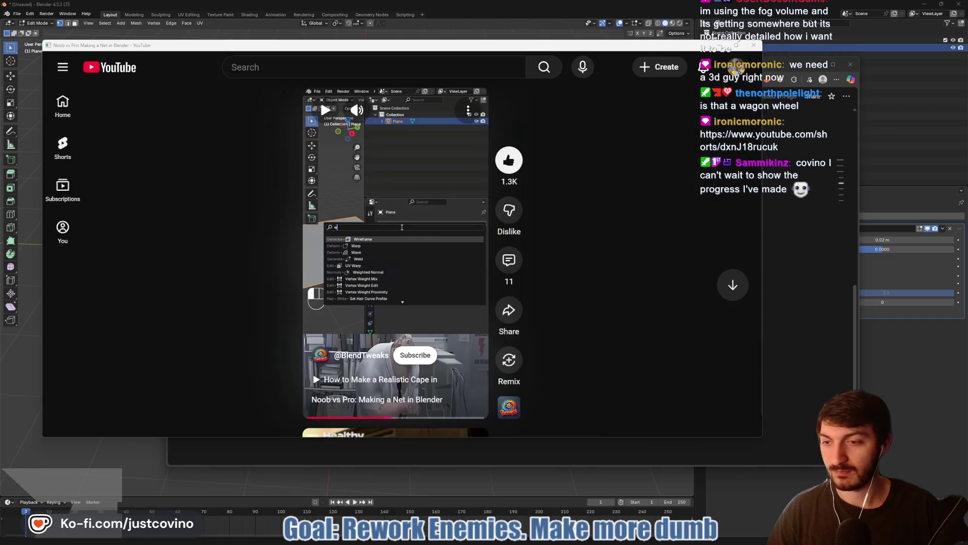
click(418, 243)
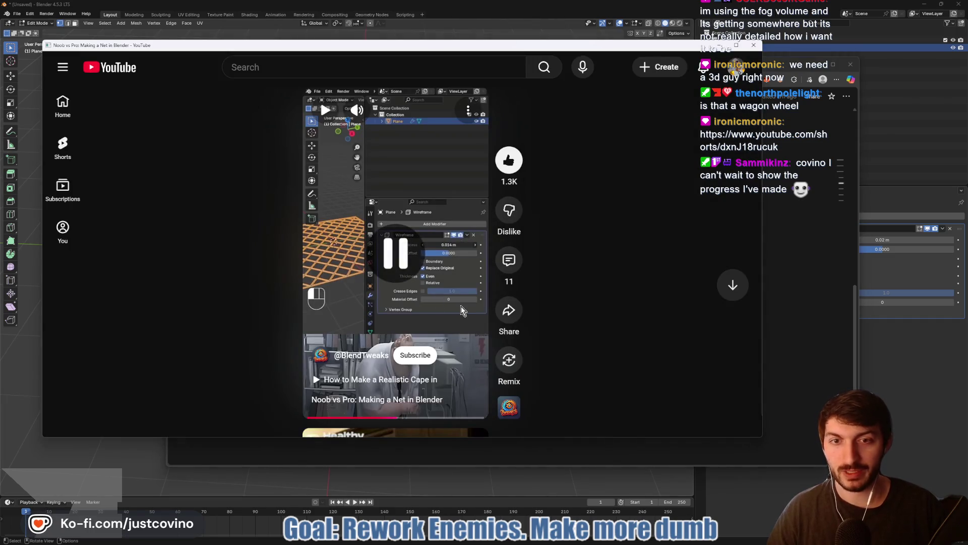
click(796, 398)
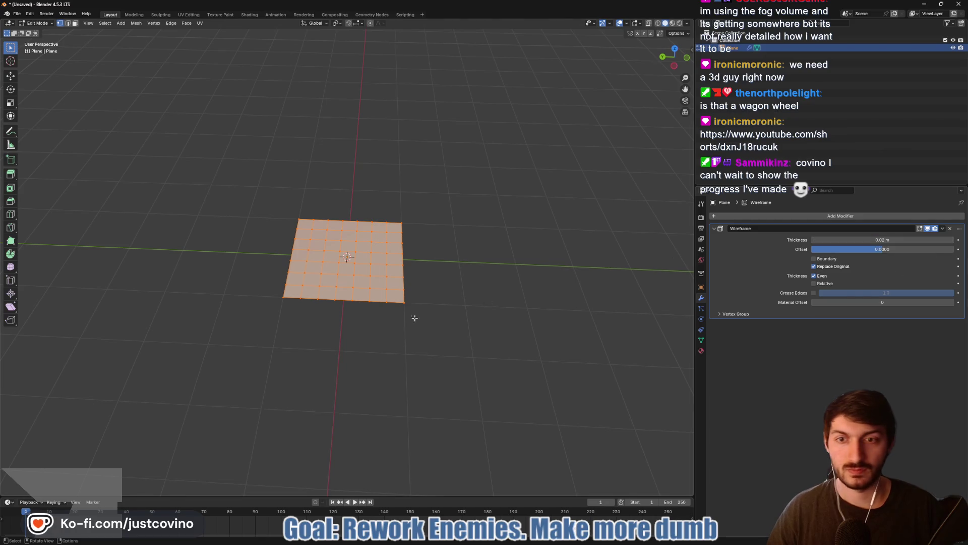
Switch to Material Preview and Object Mode to see the square wire net
key(a)
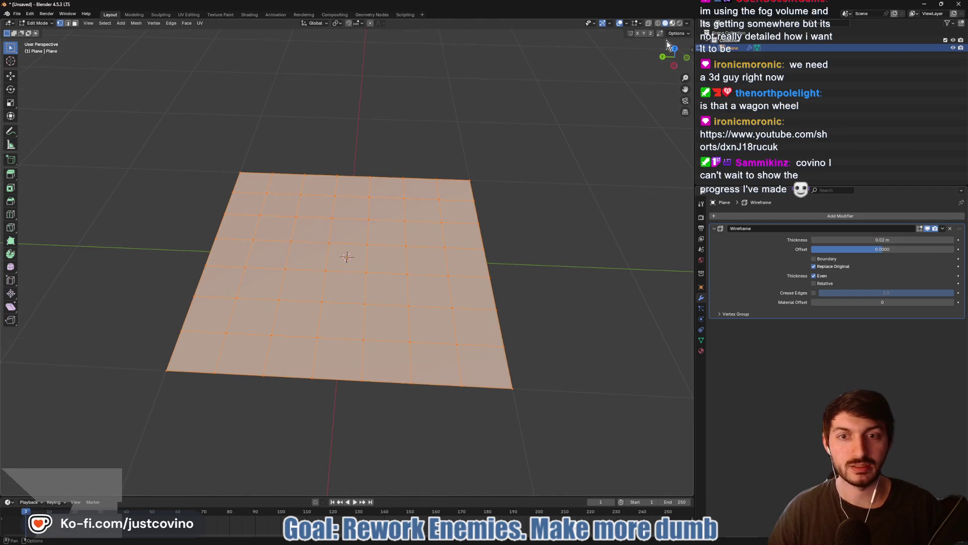
click(673, 23)
mouse_move(537, 270)
mouse_down()
mouse_move(552, 285)
mouse_move(525, 256)
mouse_move(547, 248)
mouse_move(559, 297)
mouse_move(549, 336)
mouse_move(544, 309)
mouse_move(572, 269)
mouse_move(592, 278)
mouse_move(537, 309)
mouse_up()
key(Tab)
key(Tab)
key(Tab)
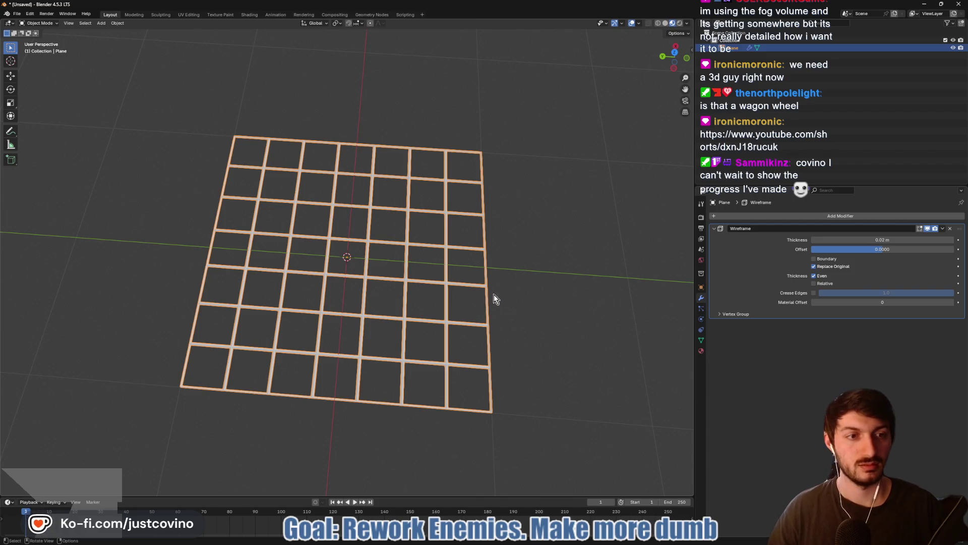
Reduce the Wireframe Thickness to 0.014 m and deselect the net
drag(858, 240, 857, 240)
text(0.14)
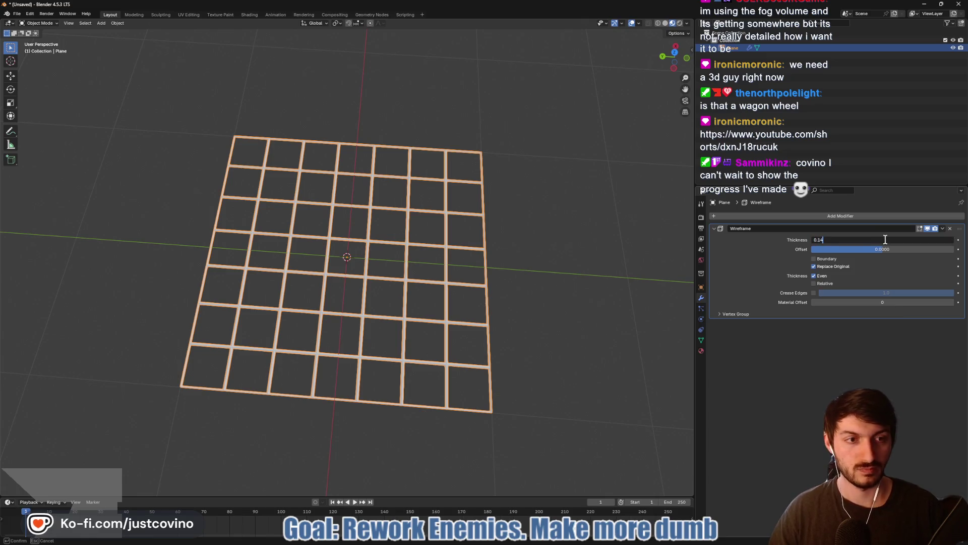
key(Left)
key(Left)
key(Left)
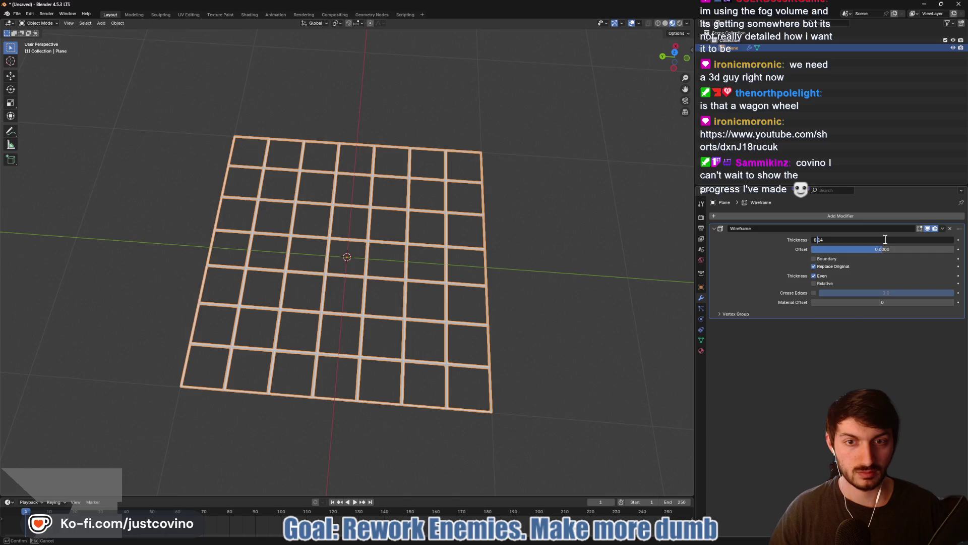
key(Return)
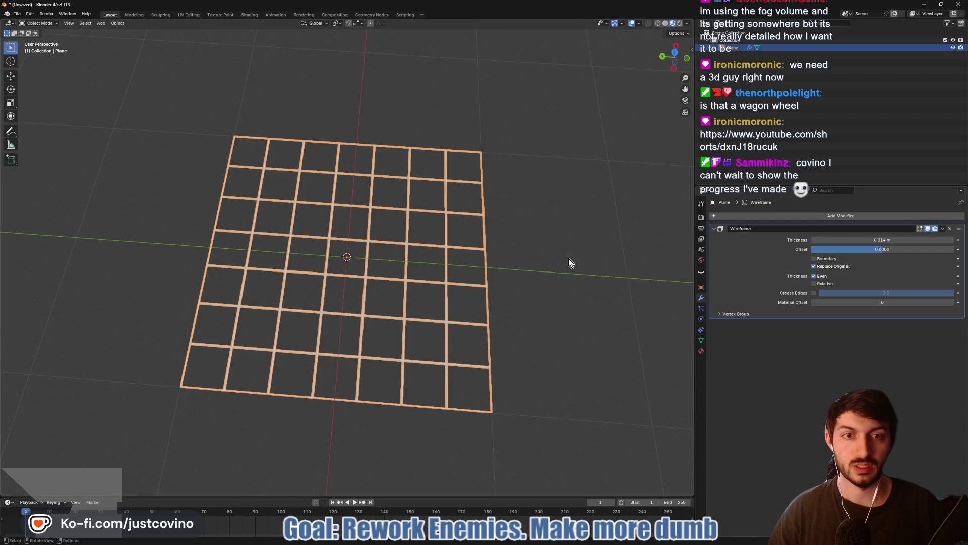
click(569, 301)
mouse_move(505, 291)
mouse_down()
mouse_move(547, 229)
mouse_move(532, 280)
mouse_up()
Scale the net's corner vertices to 0.878, excluding Z, to chamfer the corners
key(Tab)
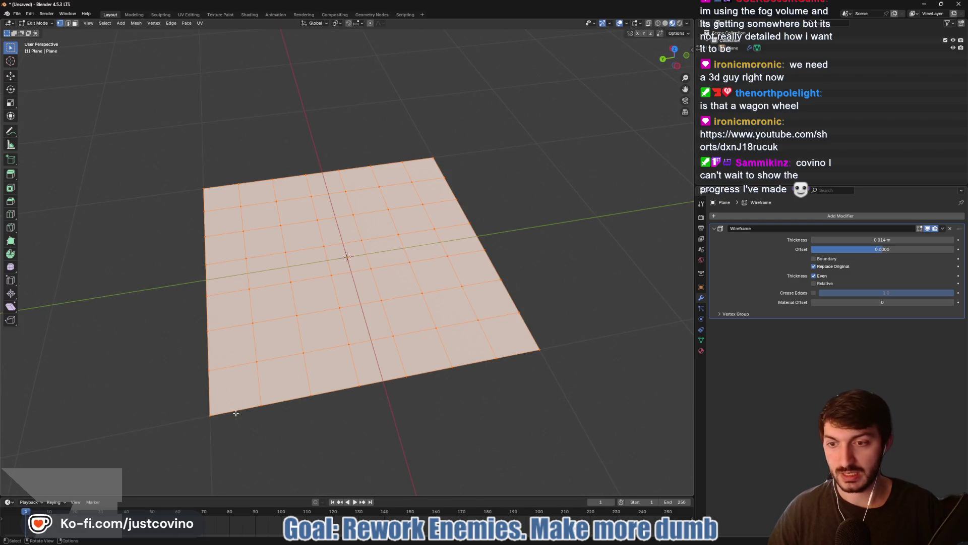
click(208, 414)
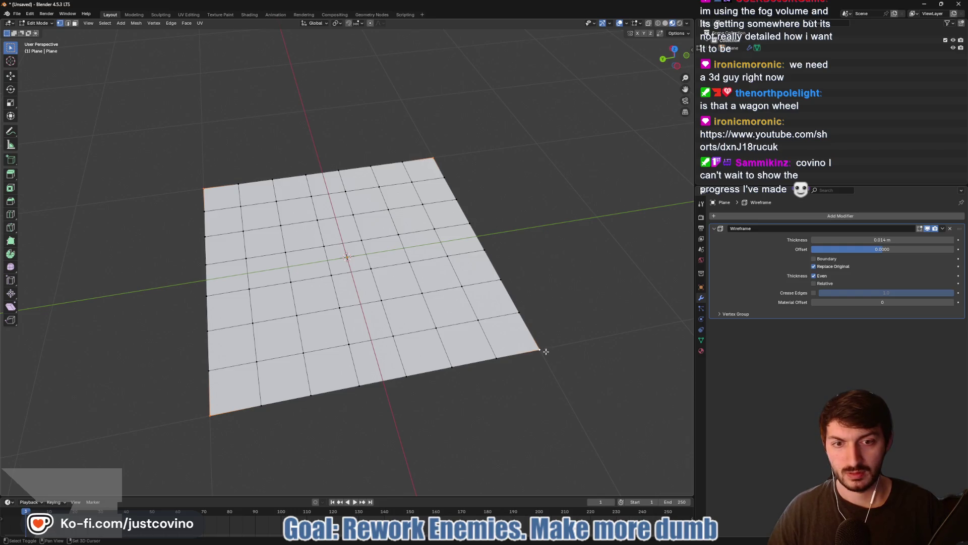
key(s)
key(shift+z)
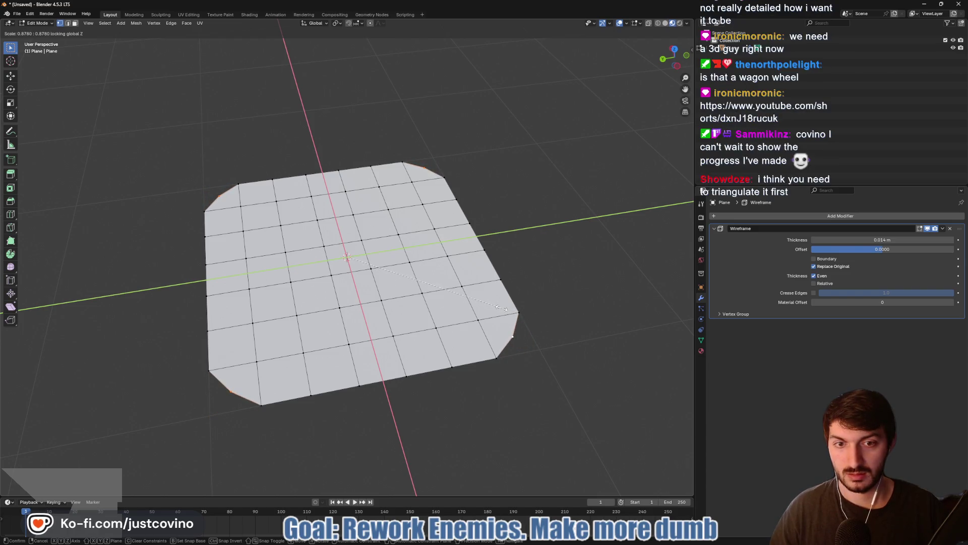
click(502, 308)
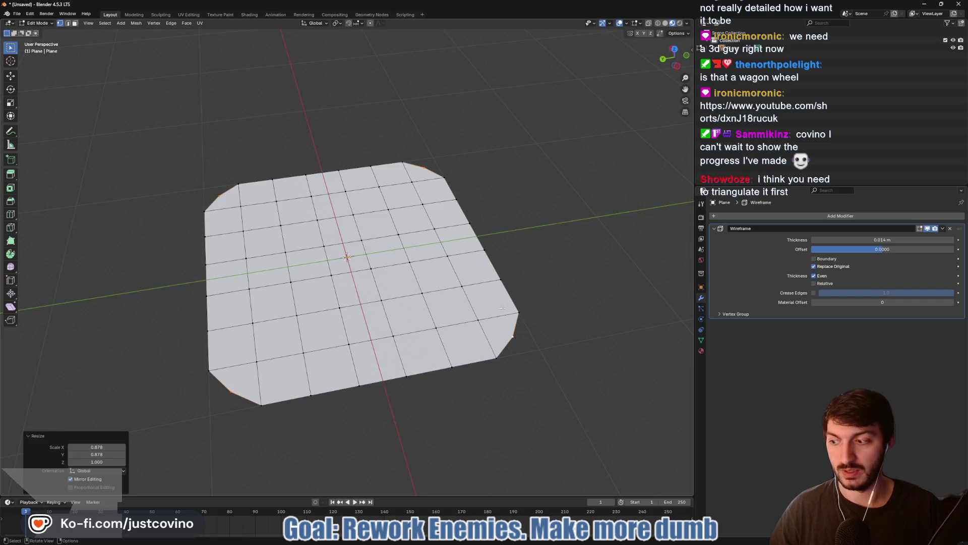
key(Tab)
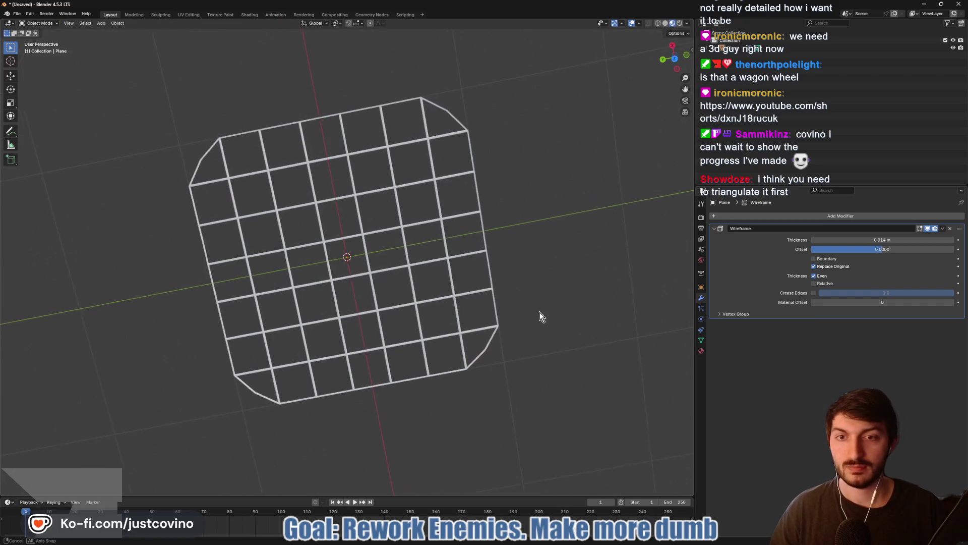
scroll(516, 286, down, 3)
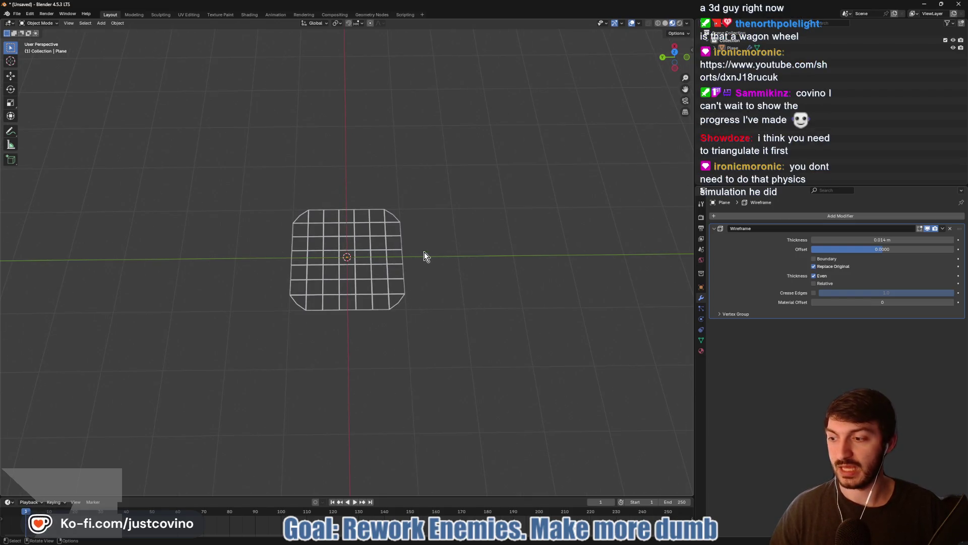
scroll(444, 273, up, 3)
mouse_move(475, 298)
mouse_down()
mouse_move(494, 263)
mouse_move(510, 304)
mouse_move(519, 263)
mouse_up()
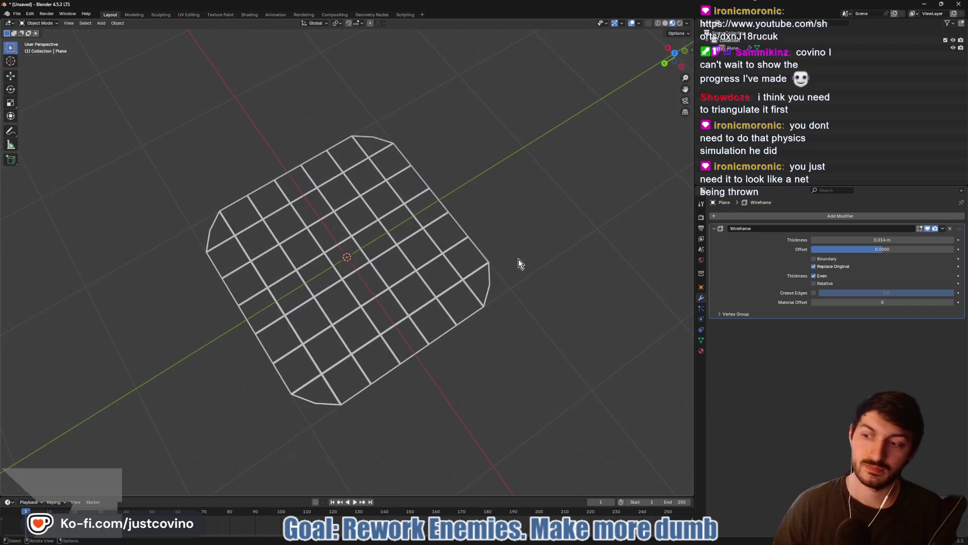
mouse_move(462, 283)
mouse_down()
mouse_move(504, 275)
mouse_move(467, 245)
mouse_move(507, 233)
mouse_move(553, 190)
mouse_move(522, 249)
mouse_move(482, 266)
mouse_move(477, 294)
mouse_move(487, 262)
mouse_up()
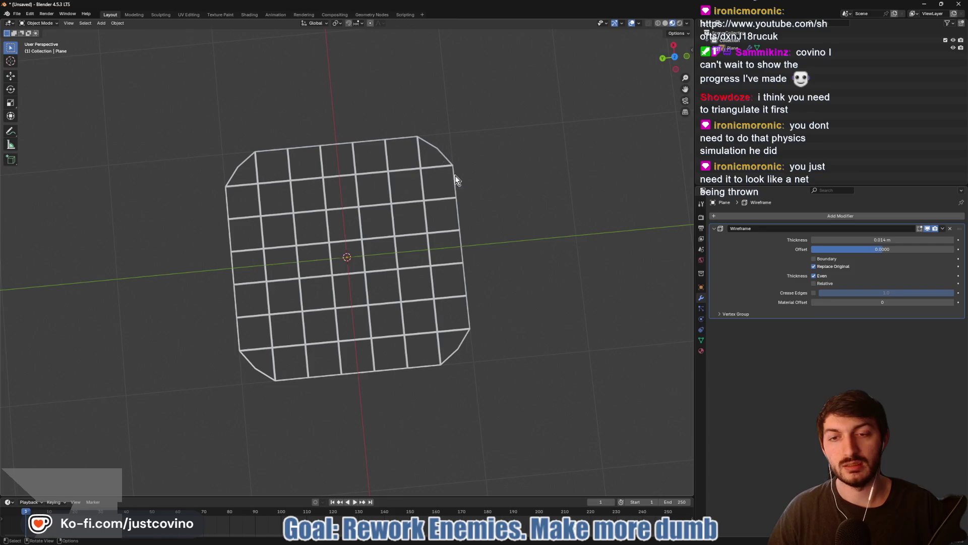
Return to Edit Mode in top view, cancel a trial corner move, and clear the selection
key(Tab)
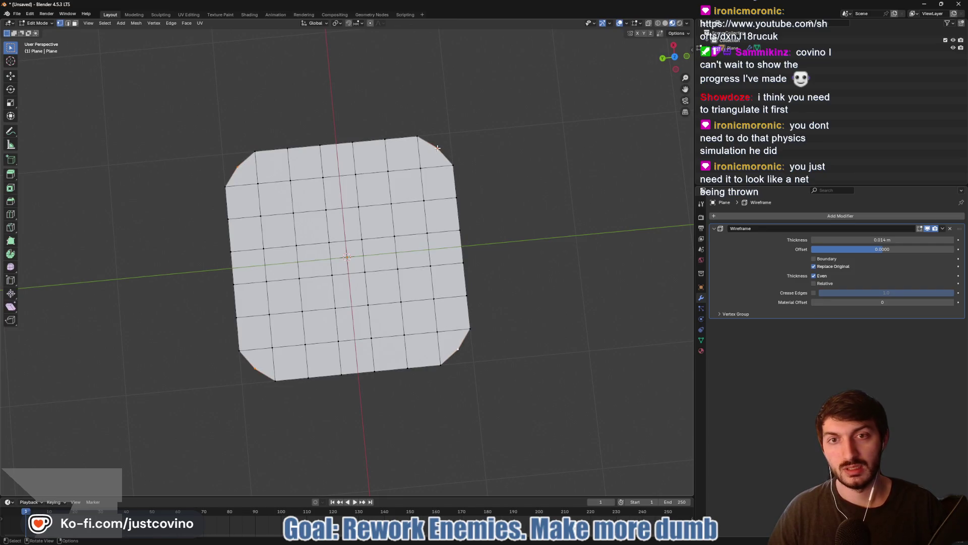
click(675, 58)
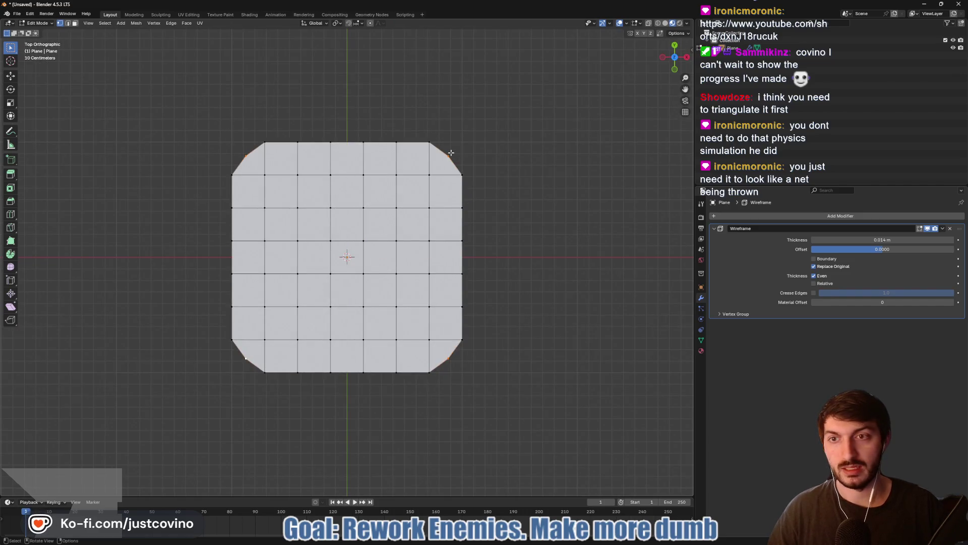
key(g)
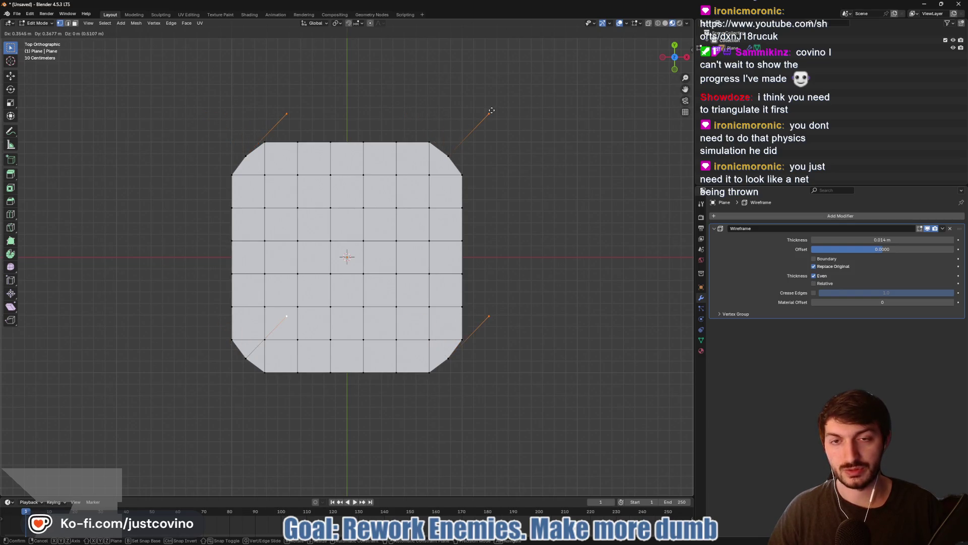
key(Escape)
click(448, 154)
Pull diagonal spurs outward from the top-right and top-left corner vertices
key(g)
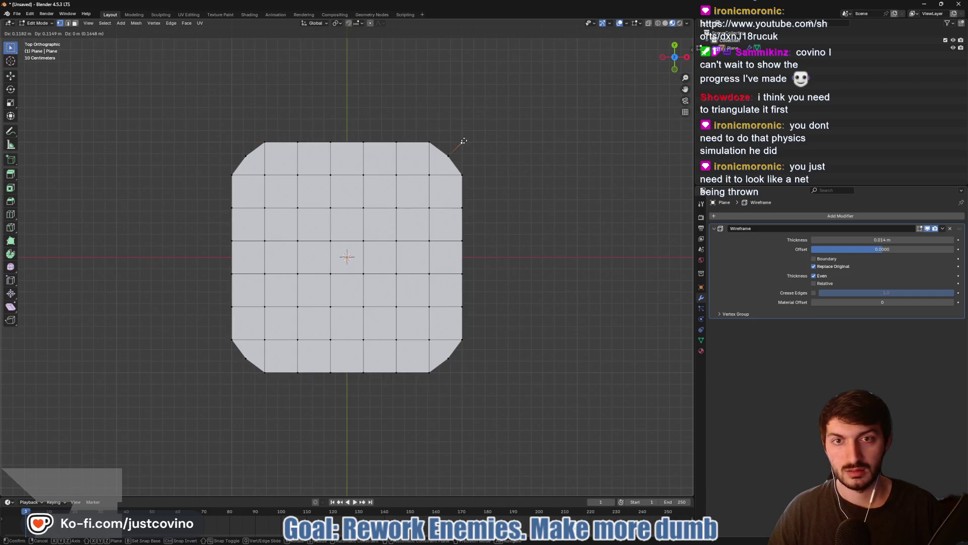
click(464, 140)
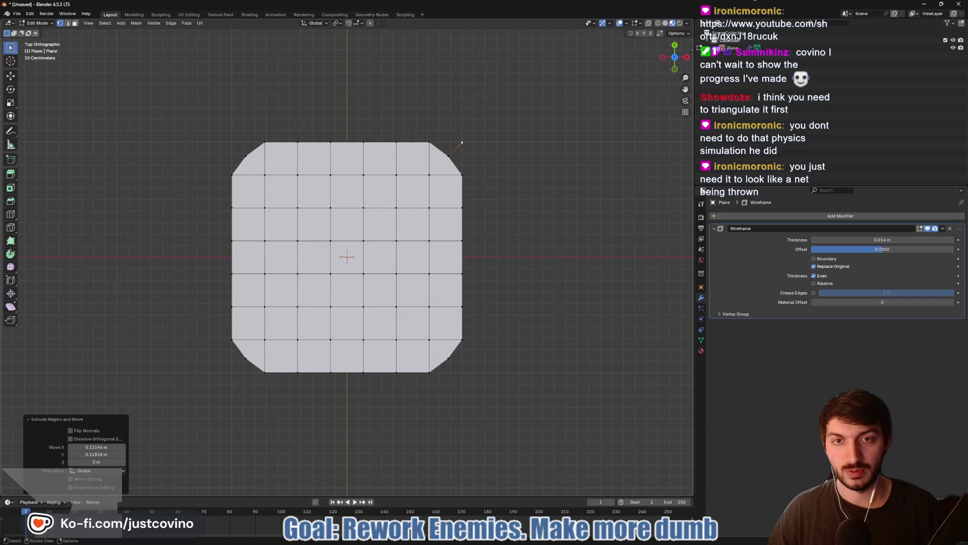
click(244, 157)
key(e)
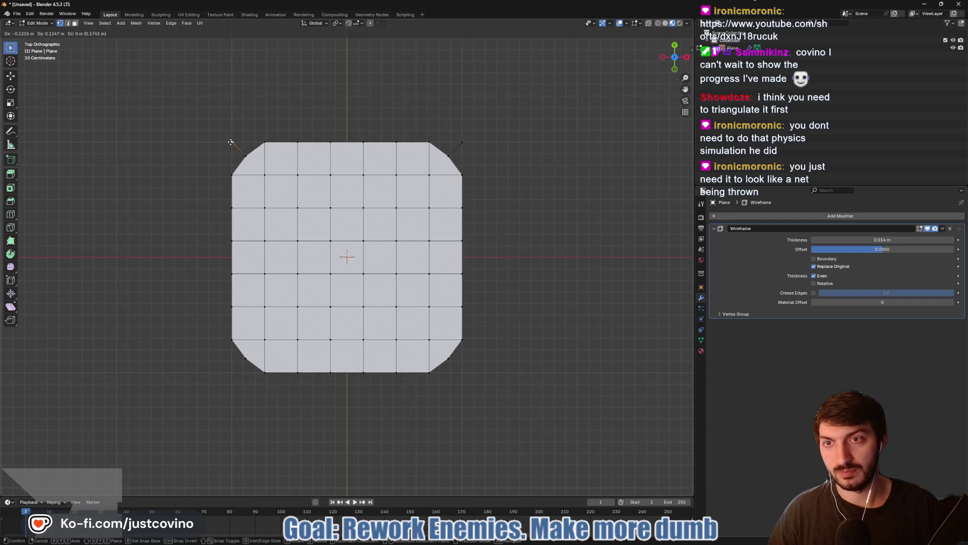
click(230, 142)
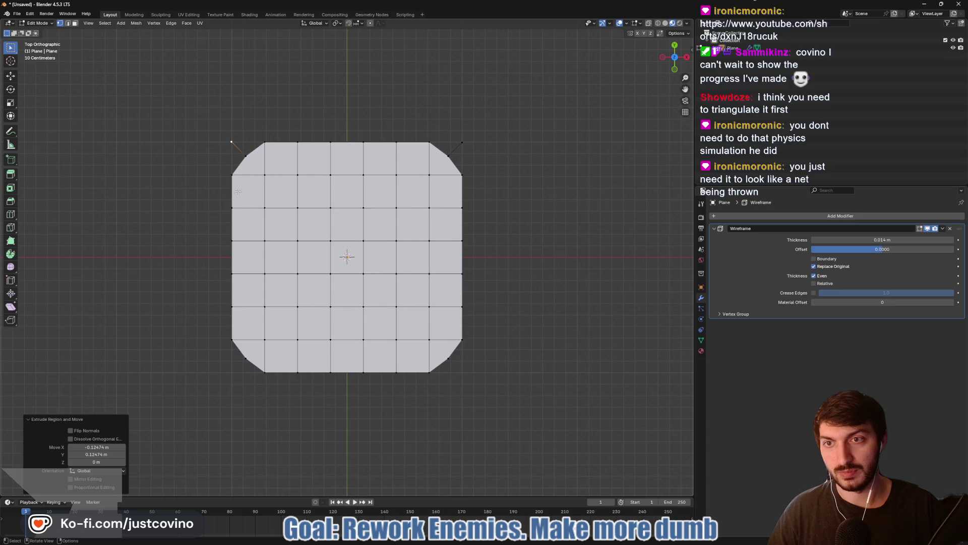
Extrude diagonal spurs from the bottom corners, then bring up the Vertex menu on the top-right spur
click(245, 359)
key(e)
click(232, 373)
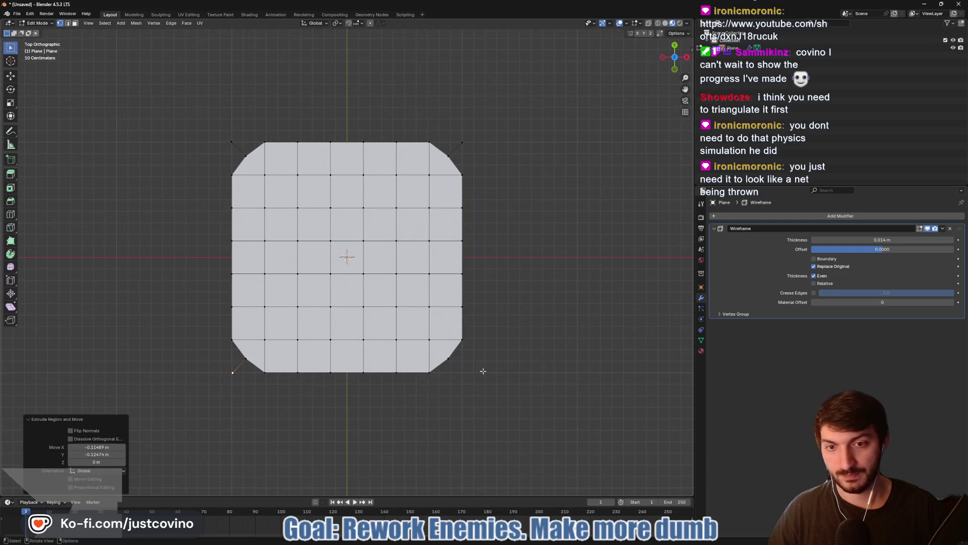
click(449, 359)
key(e)
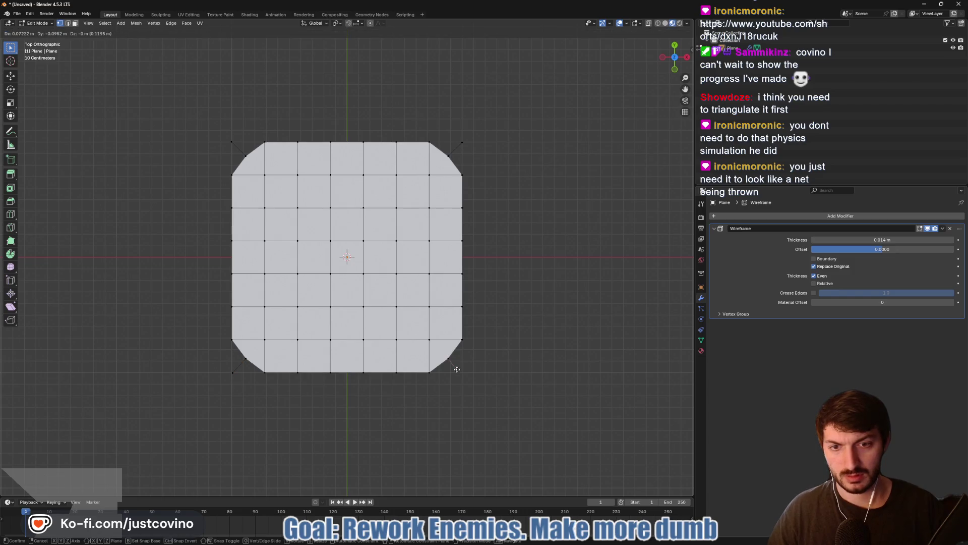
click(462, 372)
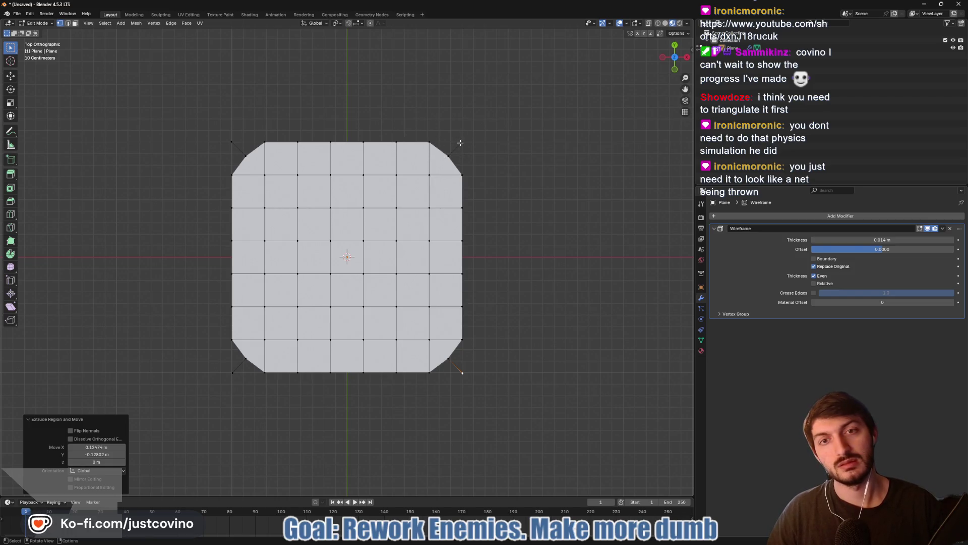
click(462, 142)
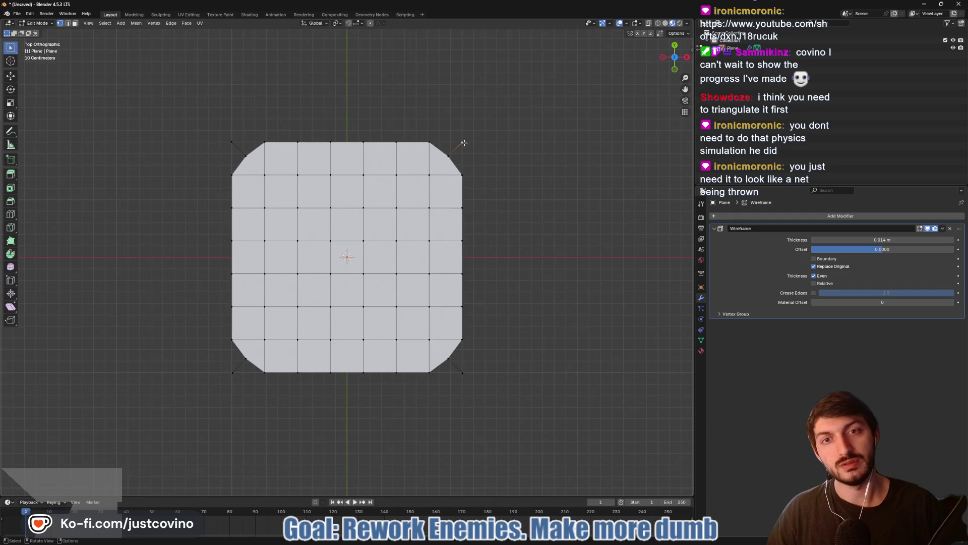
right_click(461, 143)
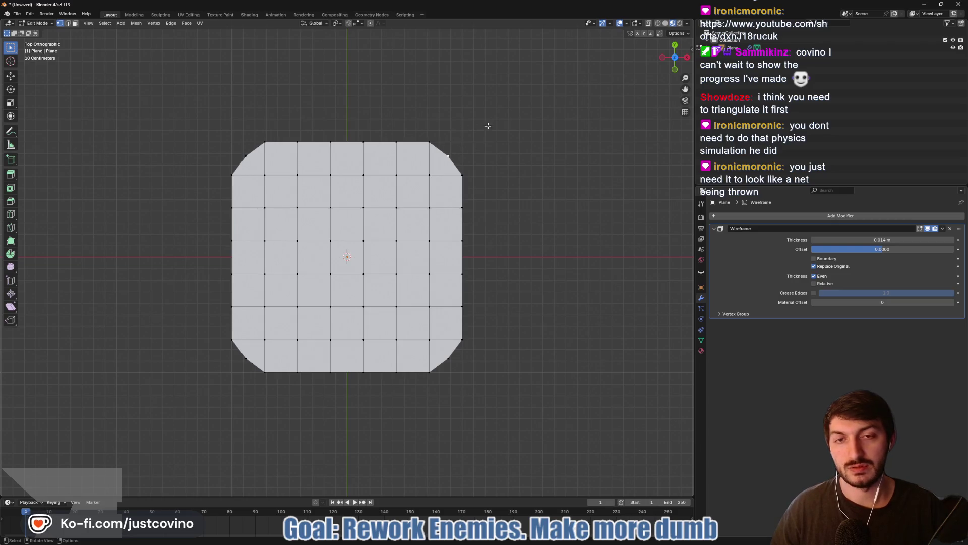
mouse_move(506, 219)
mouse_down()
mouse_move(510, 96)
mouse_move(510, 240)
mouse_move(509, 226)
mouse_up()
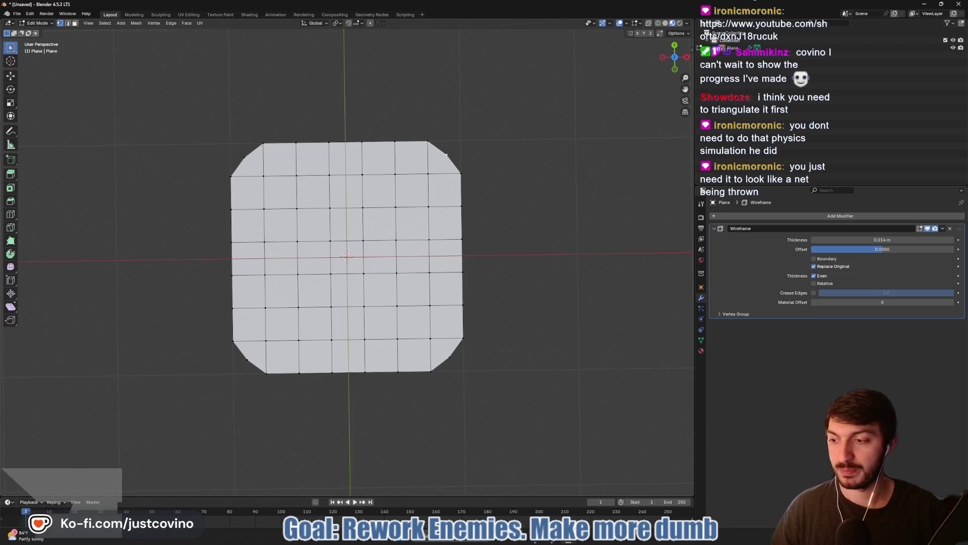
key(alt+Tab)
click(755, 45)
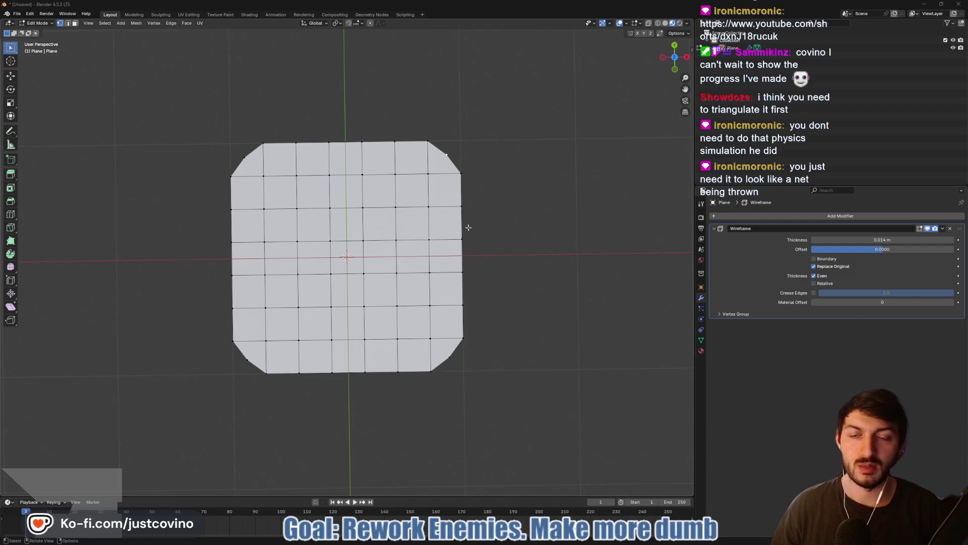
mouse_move(474, 231)
mouse_down()
mouse_move(458, 158)
mouse_move(509, 275)
mouse_up()
key(Tab)
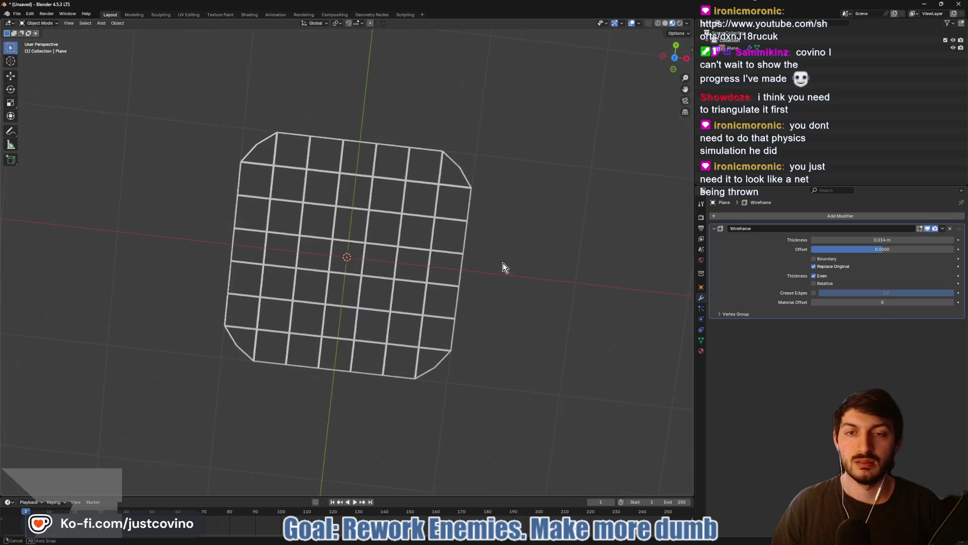
key(Tab)
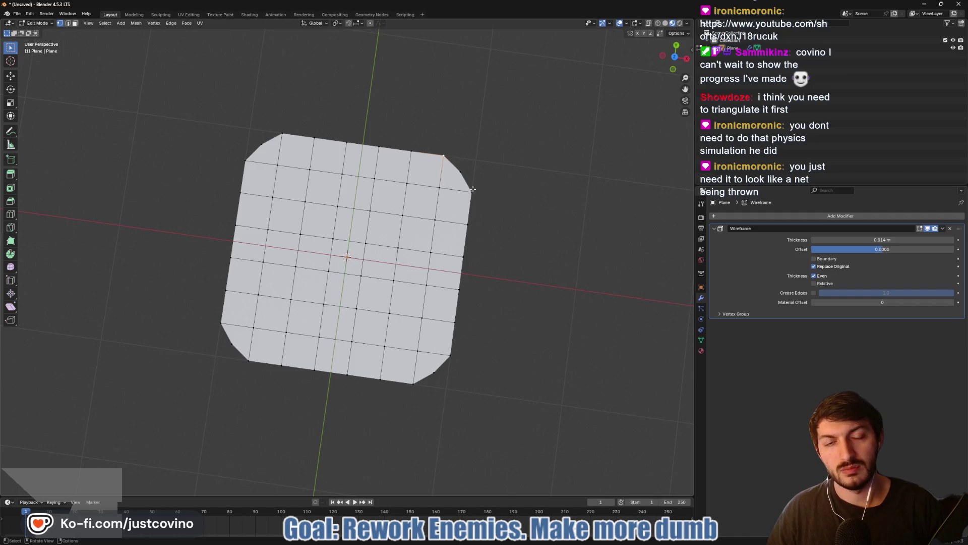
mouse_move(482, 168)
mouse_down()
mouse_move(575, 225)
mouse_move(638, 116)
mouse_up()
click(674, 56)
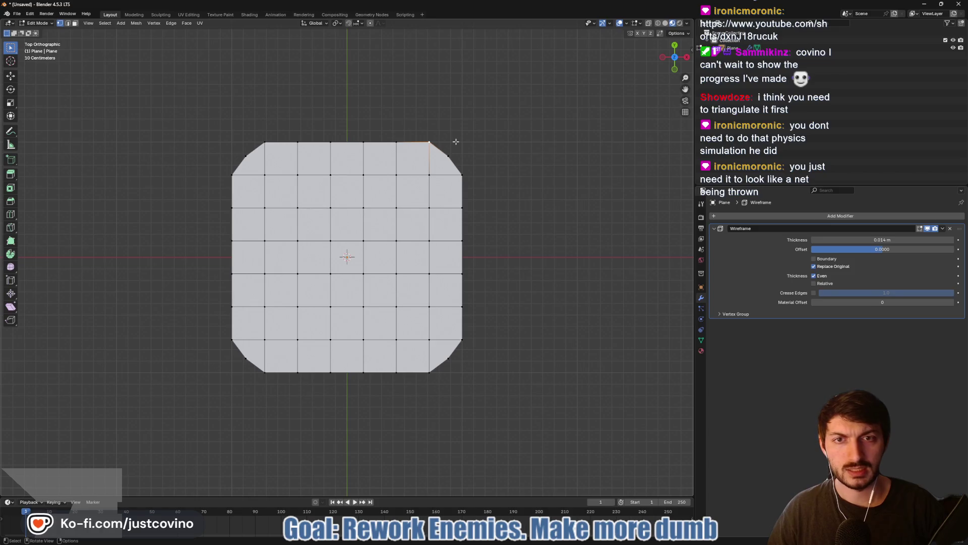
Extend the top-right corner along X and the bottom-right along Y to the square corners
key(g)
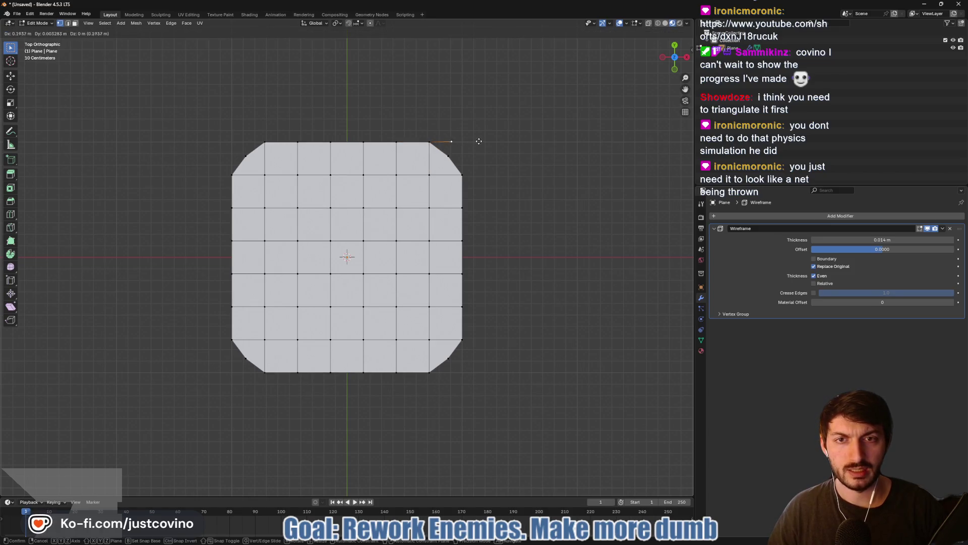
key(x)
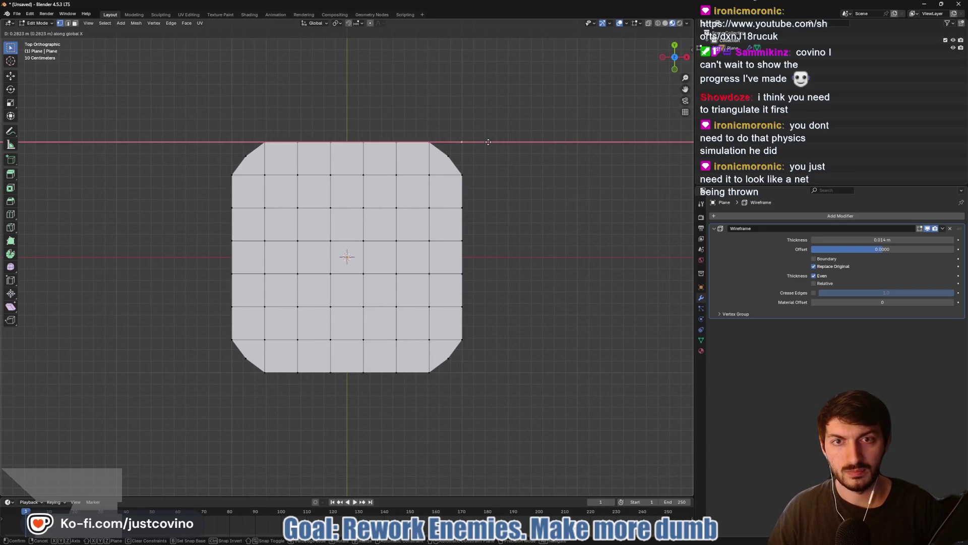
click(489, 142)
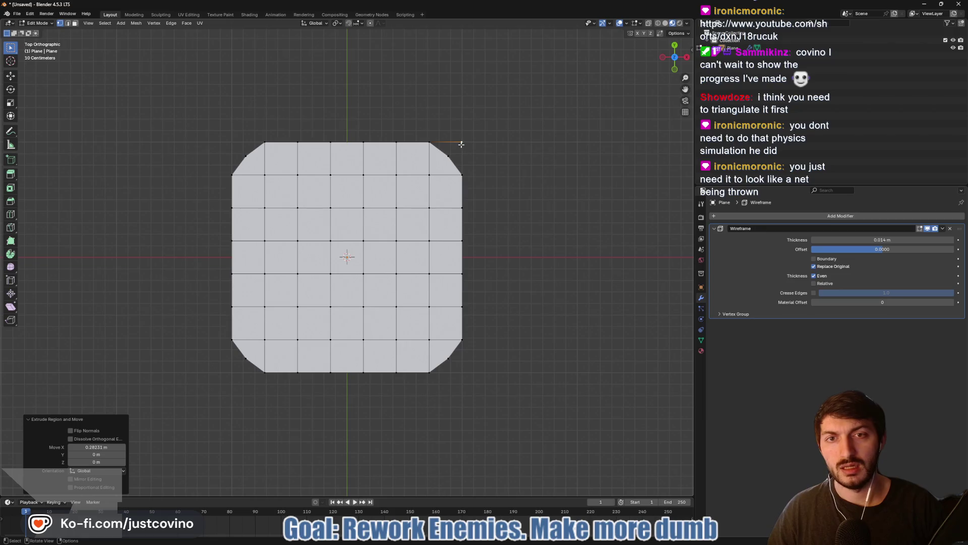
click(462, 341)
key(e)
key(y)
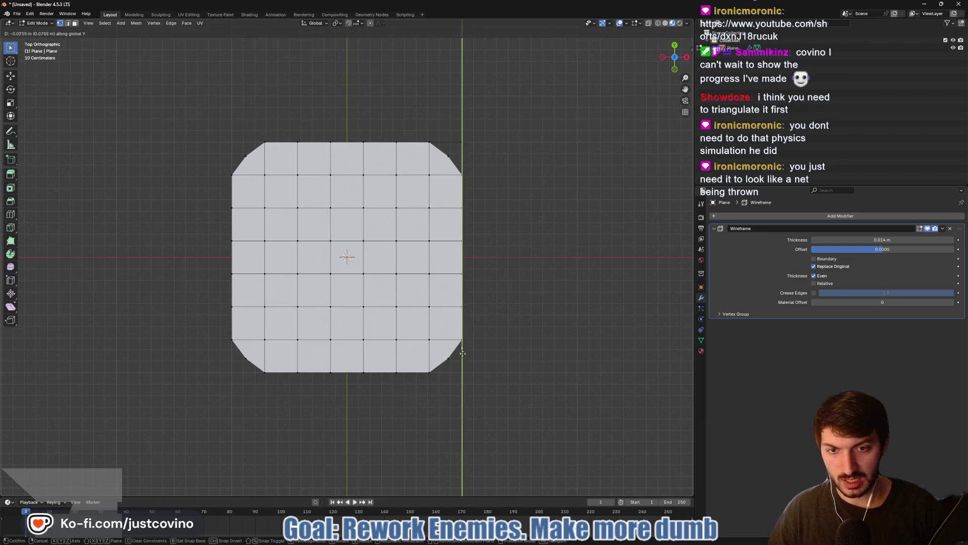
click(467, 374)
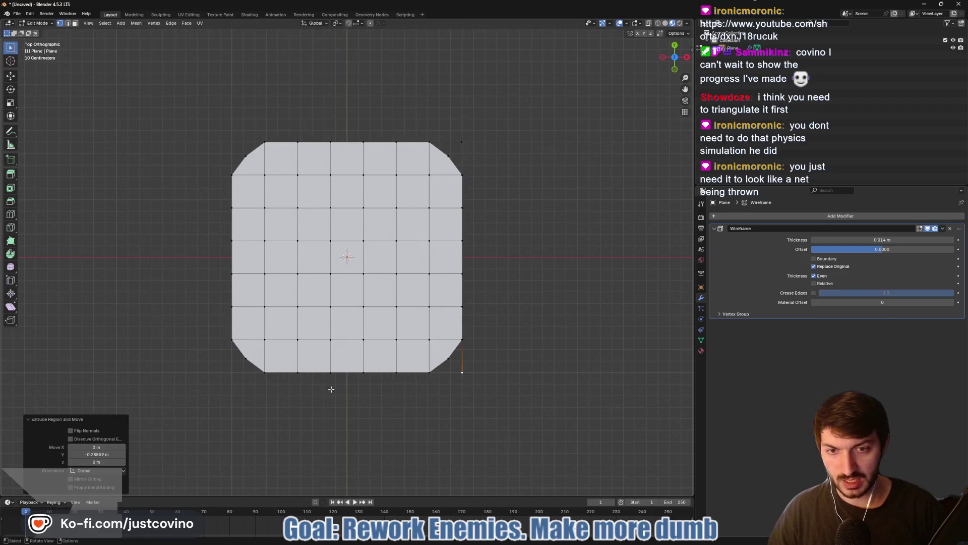
Extrude the bottom-left and top-left corner vertices along Y out to the square corners
click(231, 340)
key(e)
key(y)
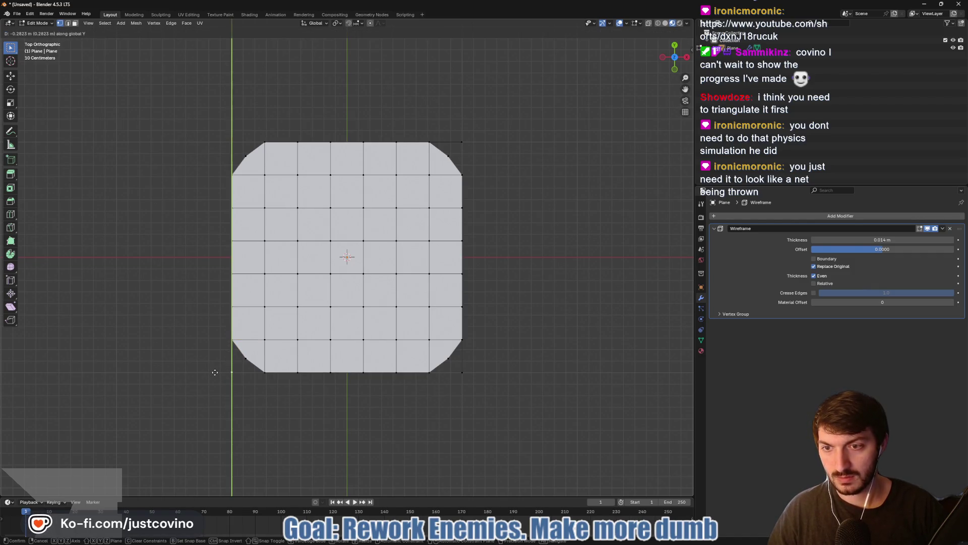
click(215, 372)
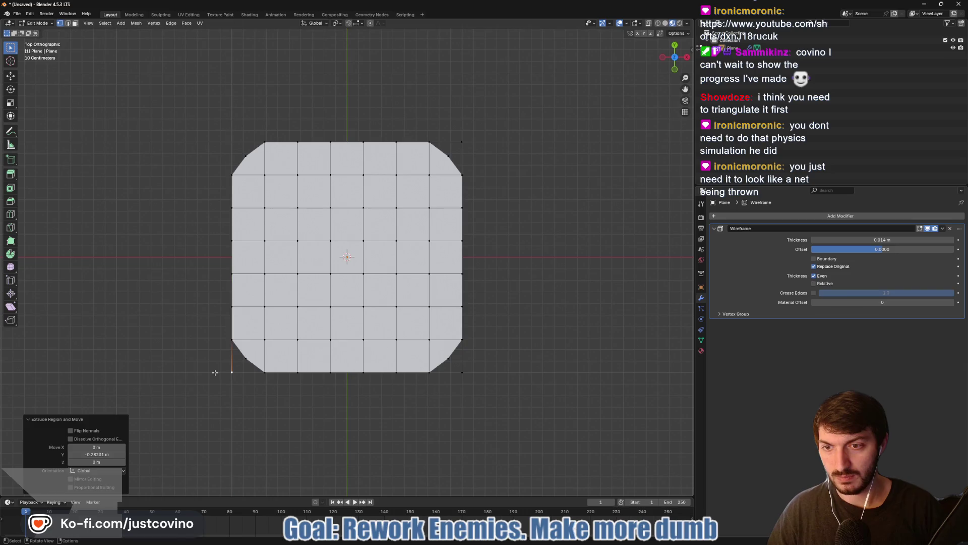
click(231, 174)
key(e)
key(y)
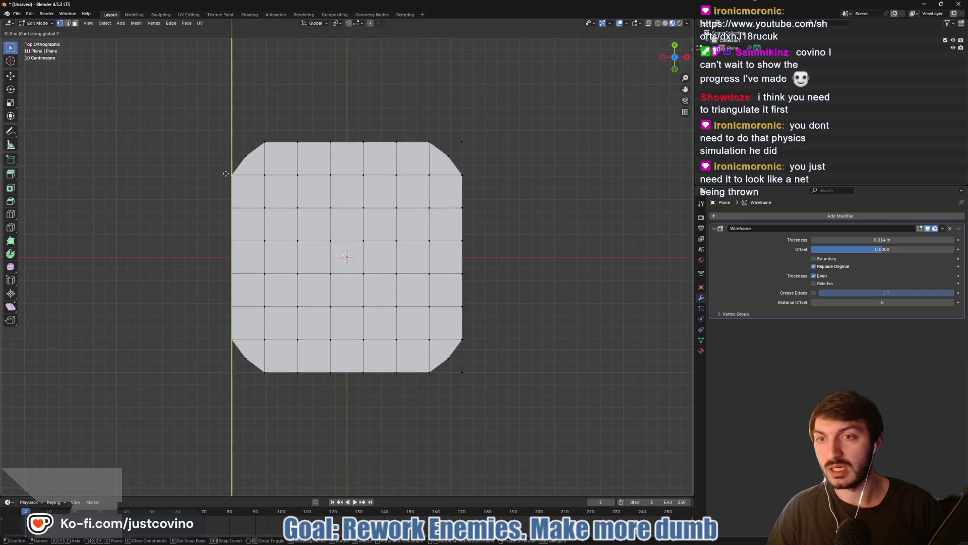
click(225, 141)
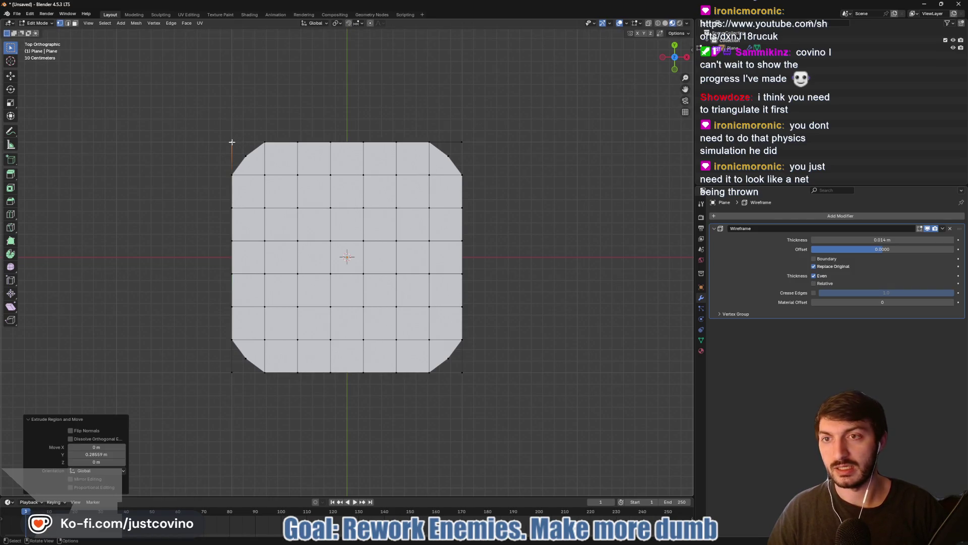
Fill a face in the top-left corner, then delete that corner face's edges
shift+click(226, 170)
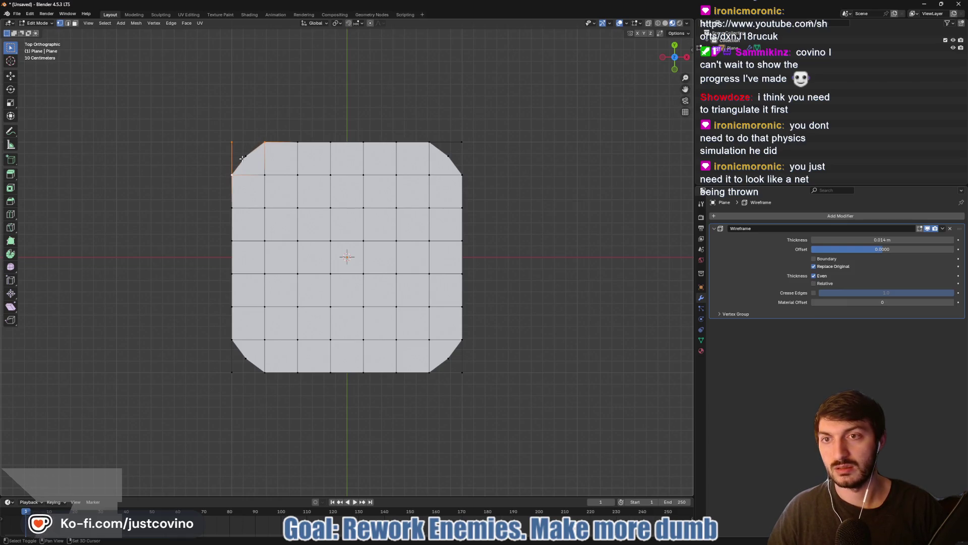
key(f)
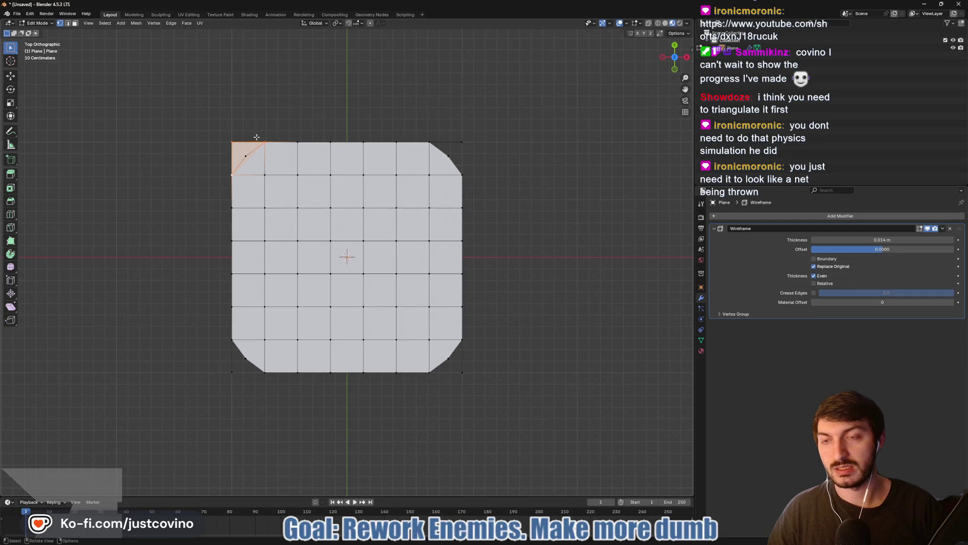
key(x)
click(233, 162)
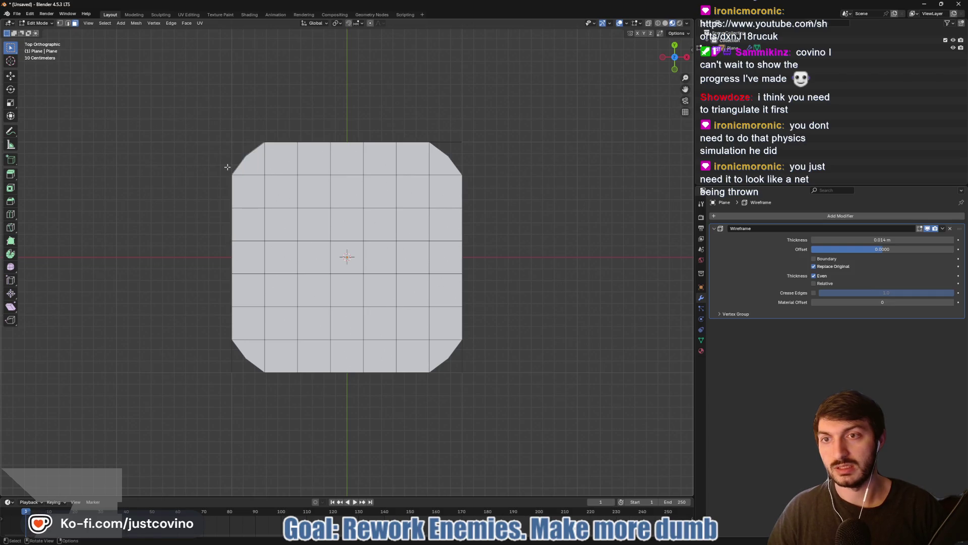
Try extending geometry into the top-left corner twice, undo, and join two vertices with J
ctrl+right_click(244, 141)
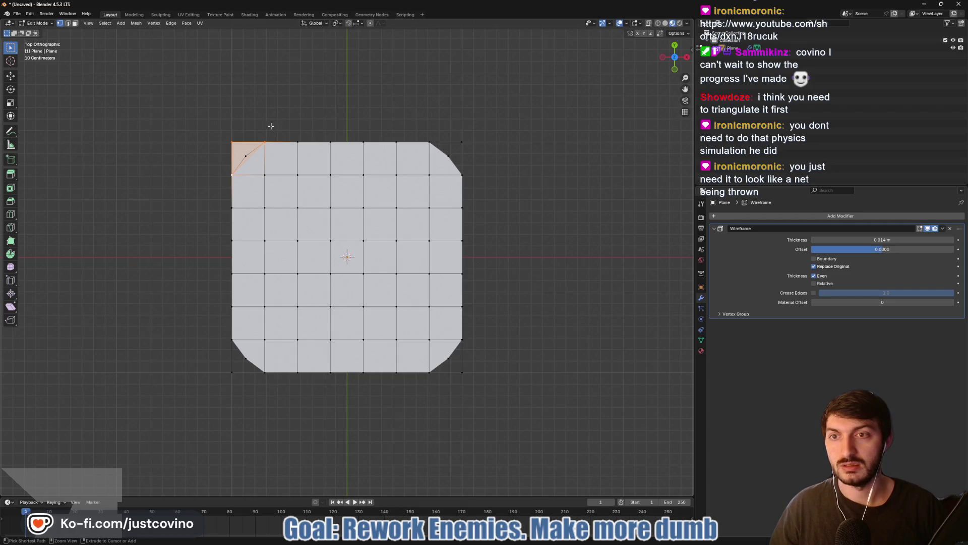
key(ctrl+z)
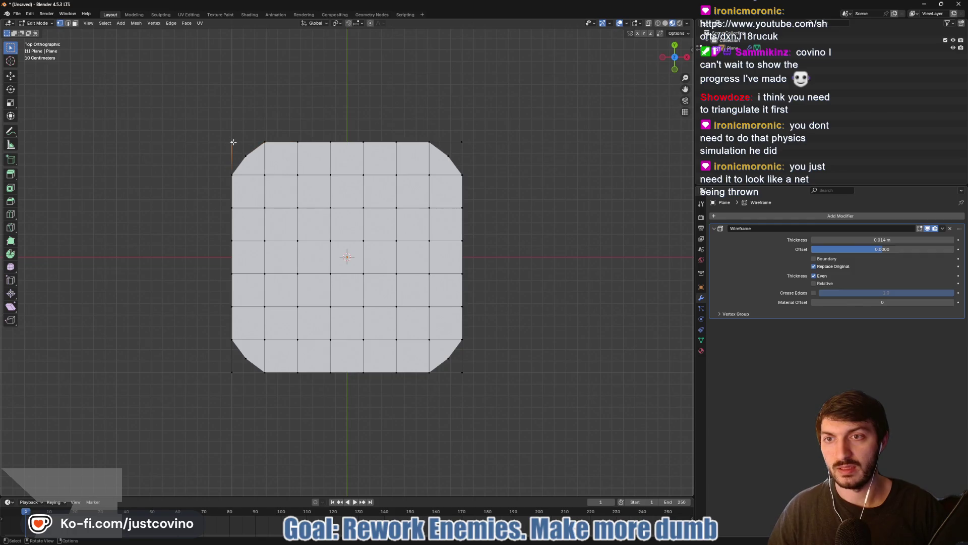
ctrl+right_click(262, 142)
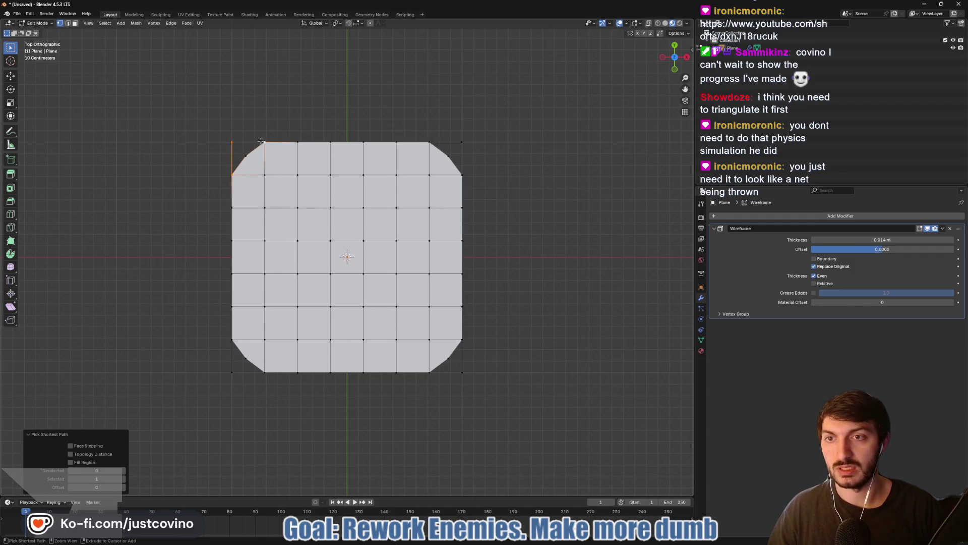
key(ctrl+z)
shift+click(264, 142)
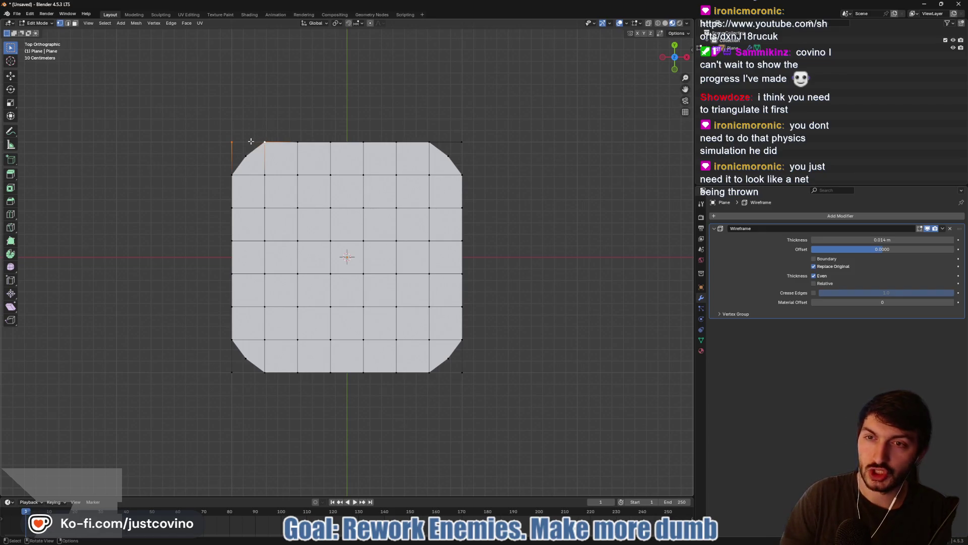
key(j)
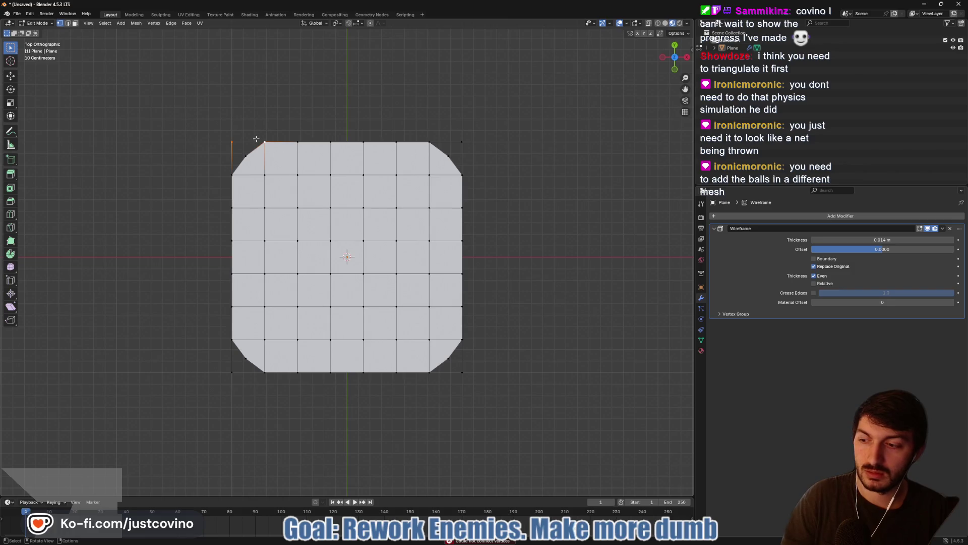
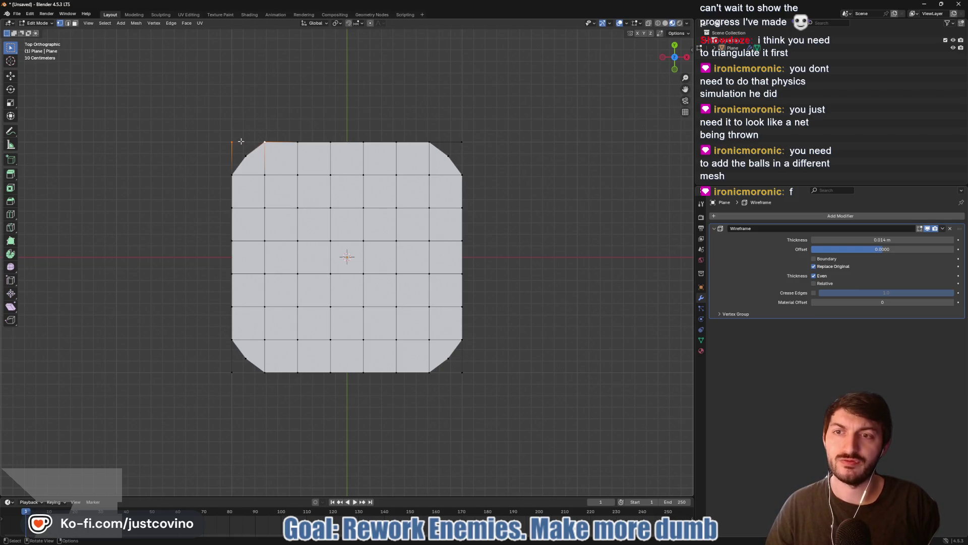
Join the net plane's bottom-left corner vertices with a new edge, then return to Object Mode
click(460, 142)
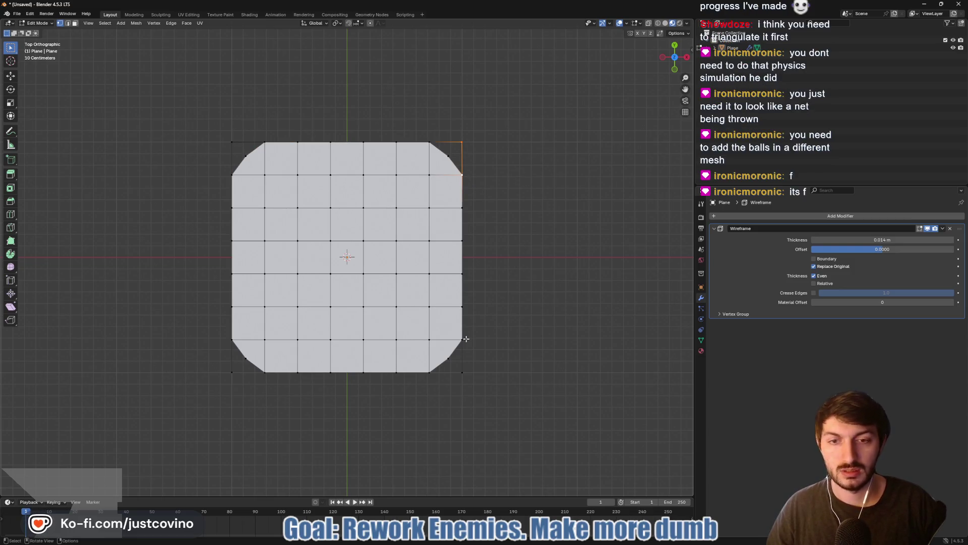
shift+click(432, 377)
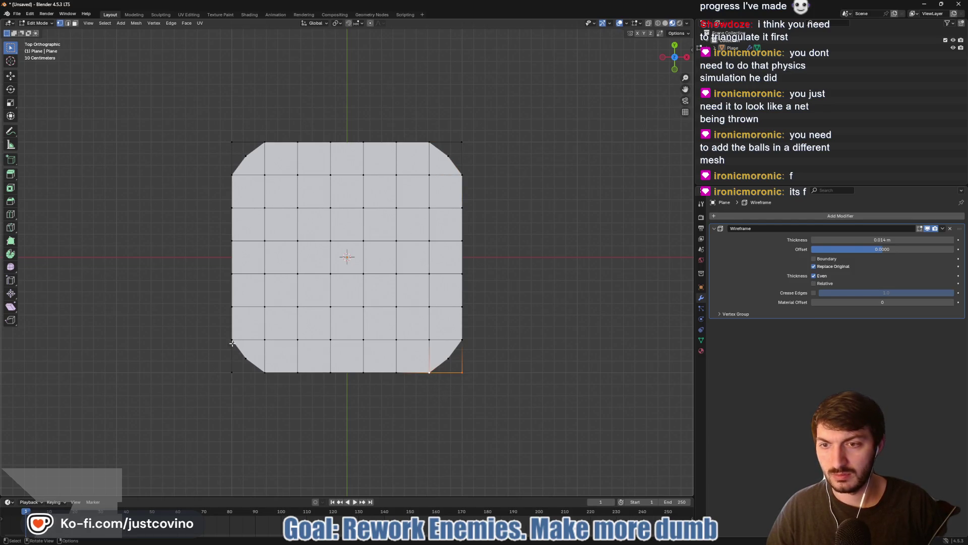
click(232, 372)
shift+click(265, 372)
key(f)
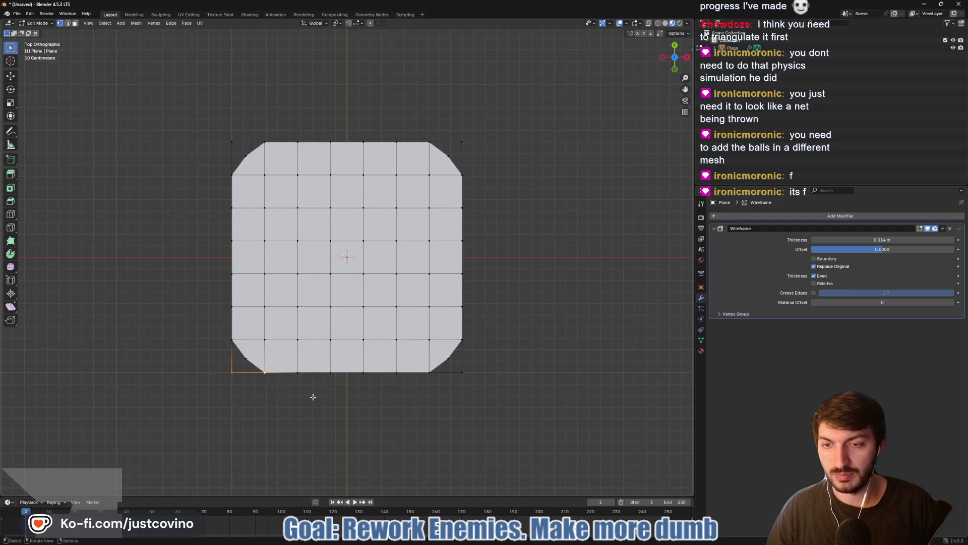
click(288, 404)
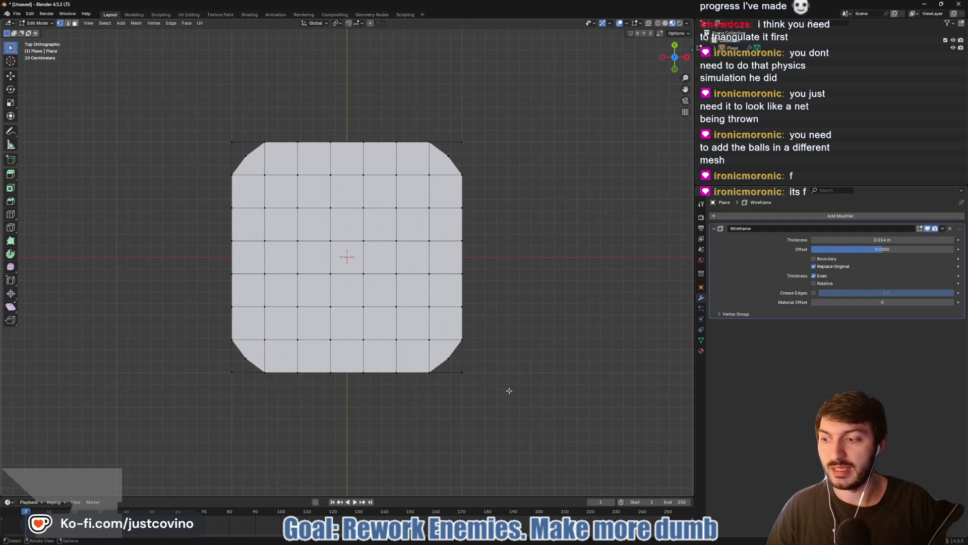
mouse_move(498, 373)
mouse_down()
mouse_move(491, 296)
mouse_move(519, 277)
mouse_move(512, 298)
mouse_move(525, 353)
mouse_up()
key(Tab)
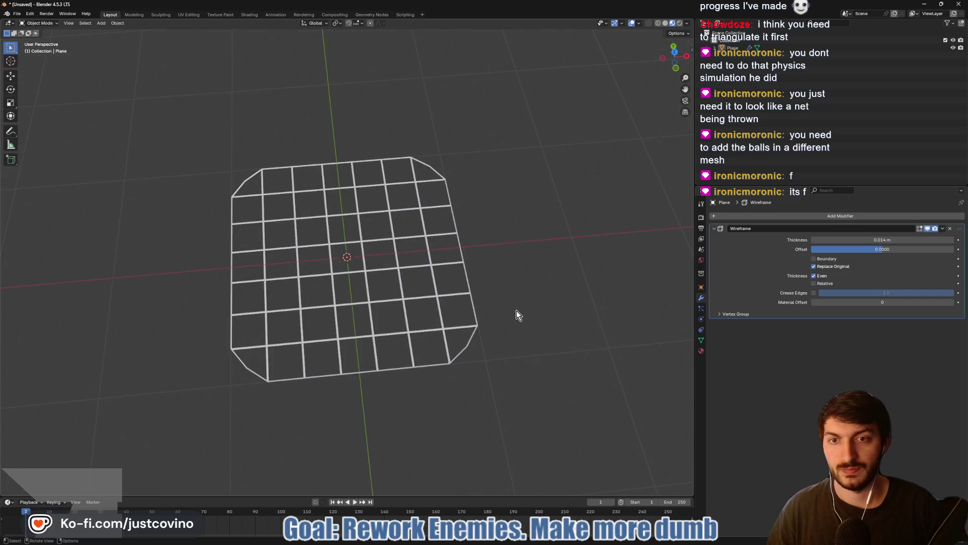
Add a cube and scale it down to 0.18 in Edit Mode
key(shift+a)
mouse_move(554, 373)
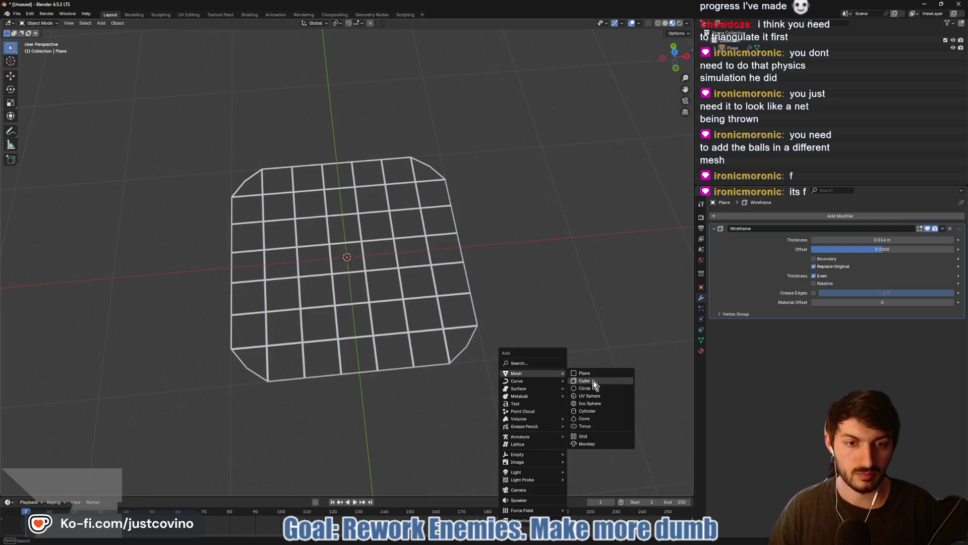
click(593, 381)
drag(551, 314, 553, 293)
key(Tab)
key(s)
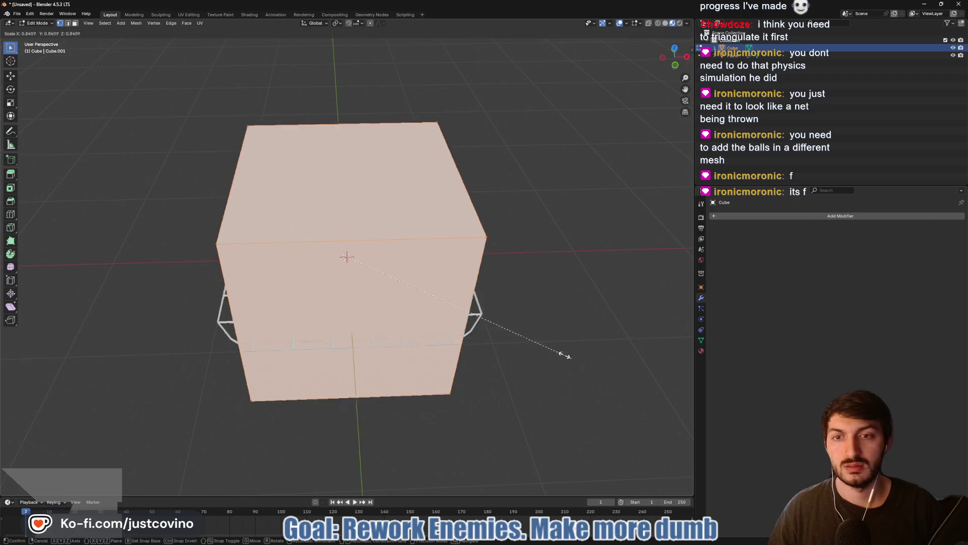
click(393, 271)
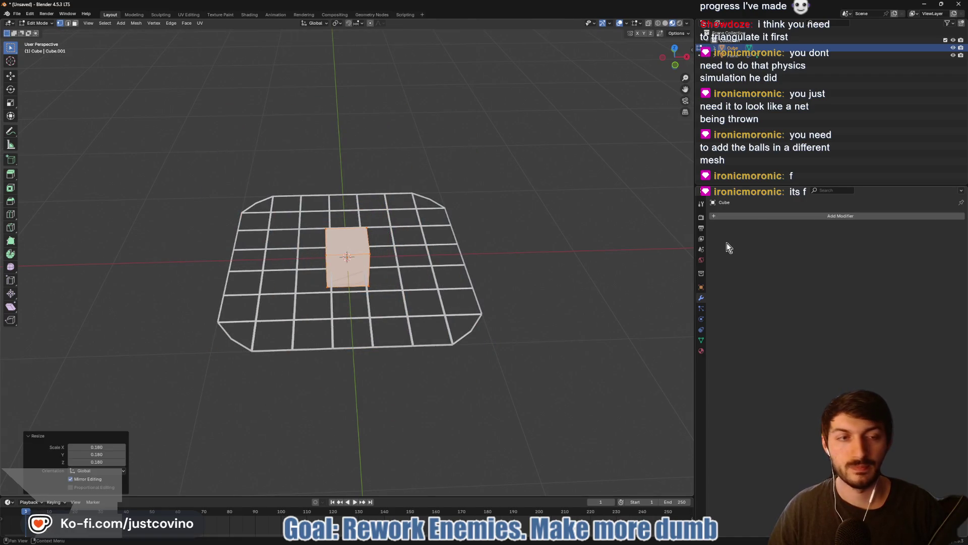
Round the cube into a ball with a level-2 Subdivision modifier, then start moving it from top view
click(745, 215)
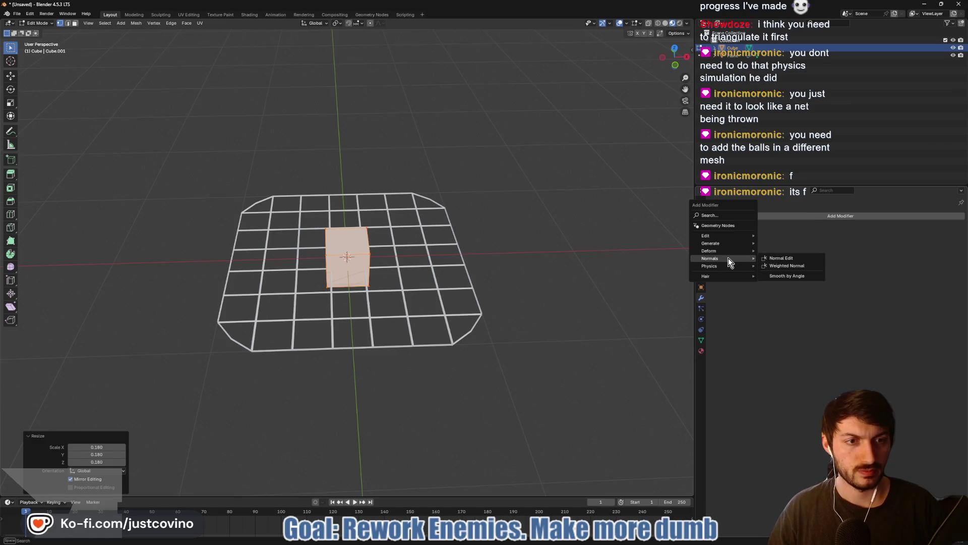
mouse_move(729, 244)
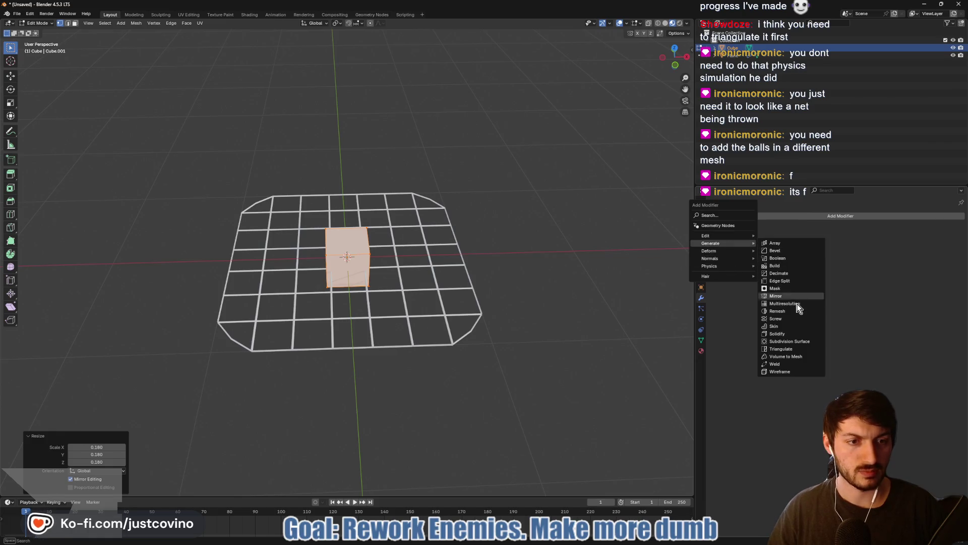
click(801, 340)
click(954, 249)
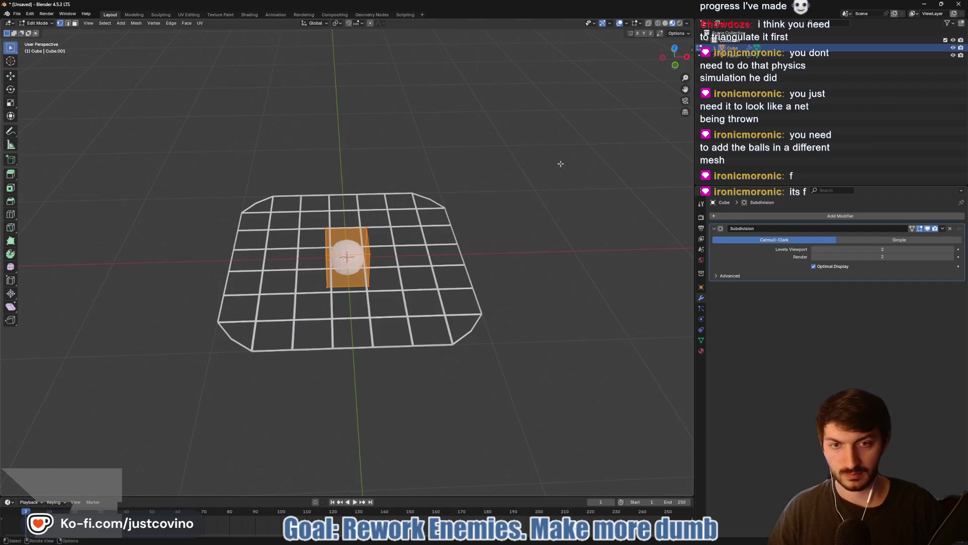
click(675, 64)
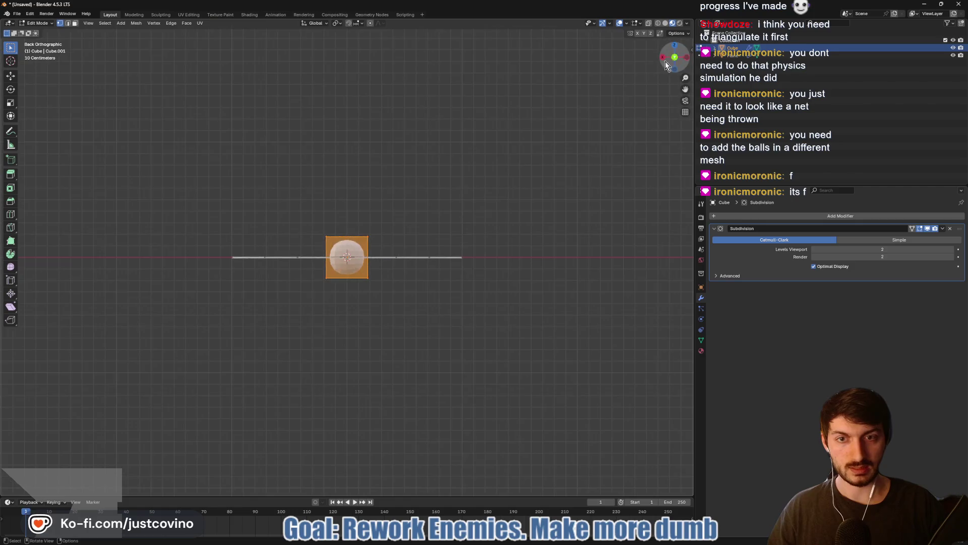
click(674, 44)
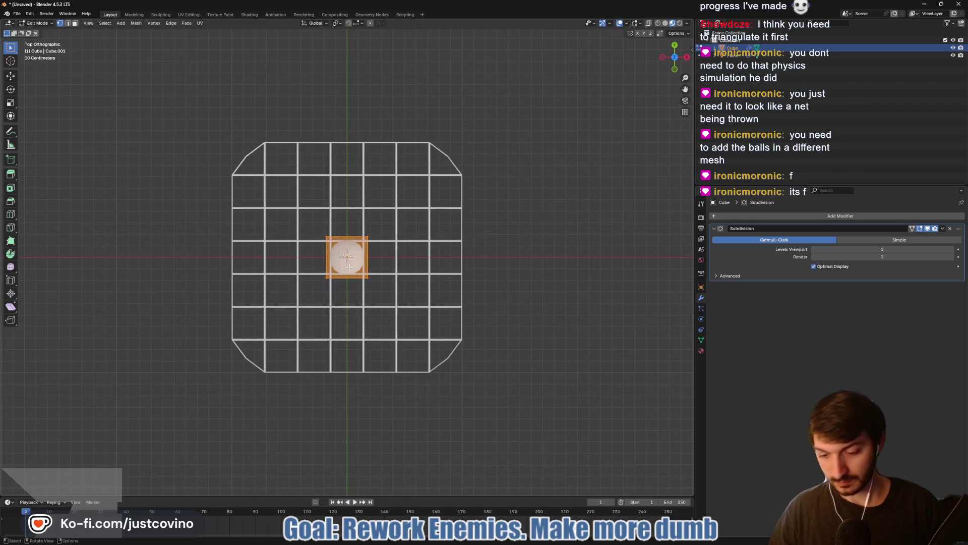
key(g)
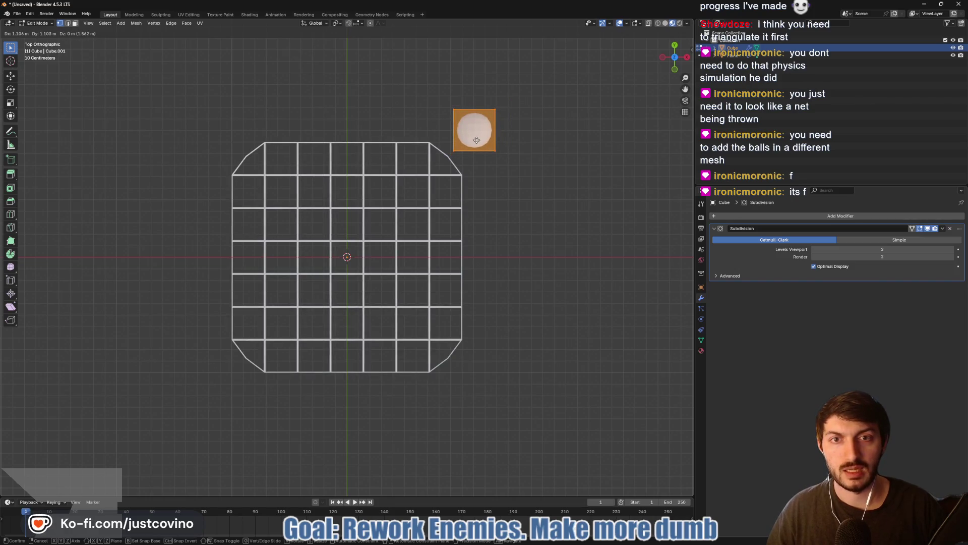
Drop the ball beyond the net's top-right corner and open the net plane in Edit Mode
click(477, 141)
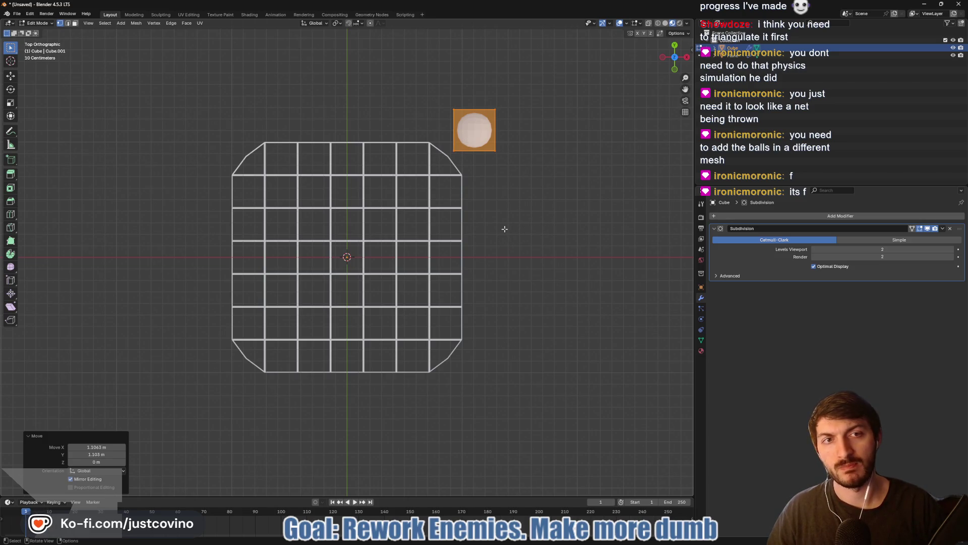
key(Tab)
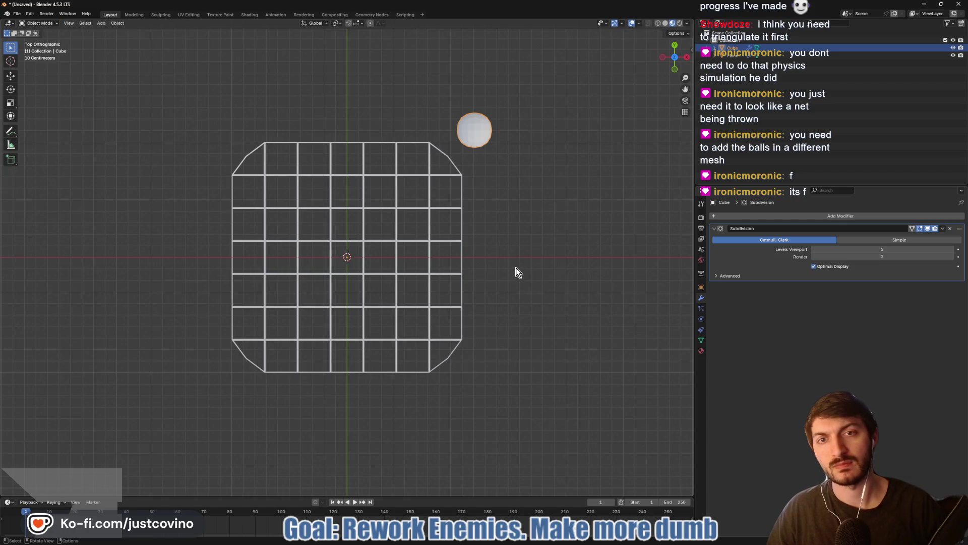
mouse_move(556, 269)
mouse_down()
mouse_move(531, 190)
mouse_move(558, 263)
mouse_up()
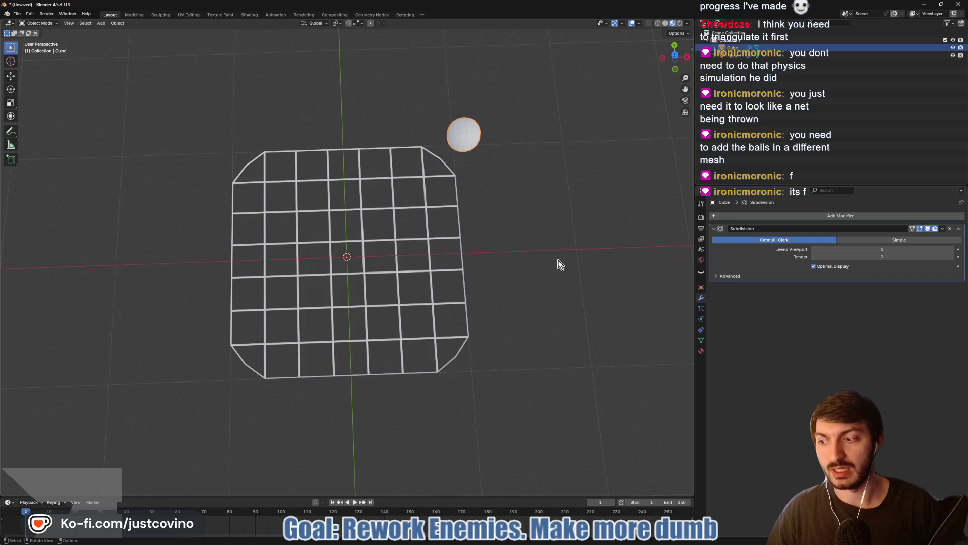
click(440, 237)
key(Tab)
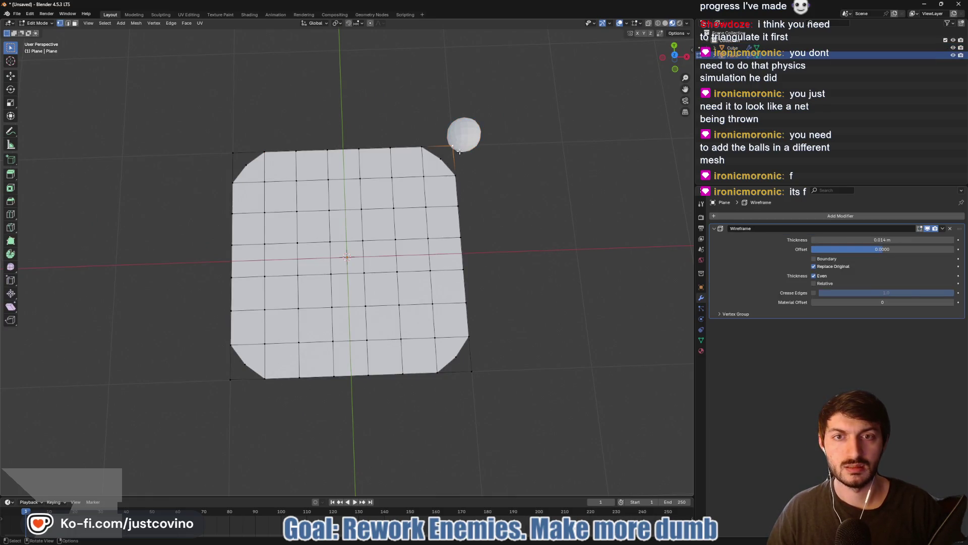
Select the net's top-right corner vertex and enable the Wireframe modifier's Edit Mode display
click(454, 151)
right_click(454, 154)
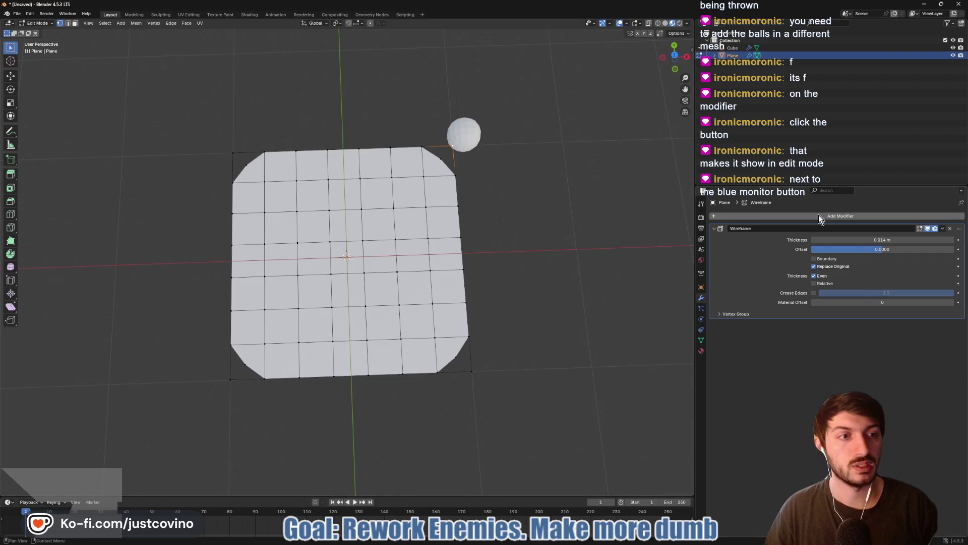
click(919, 229)
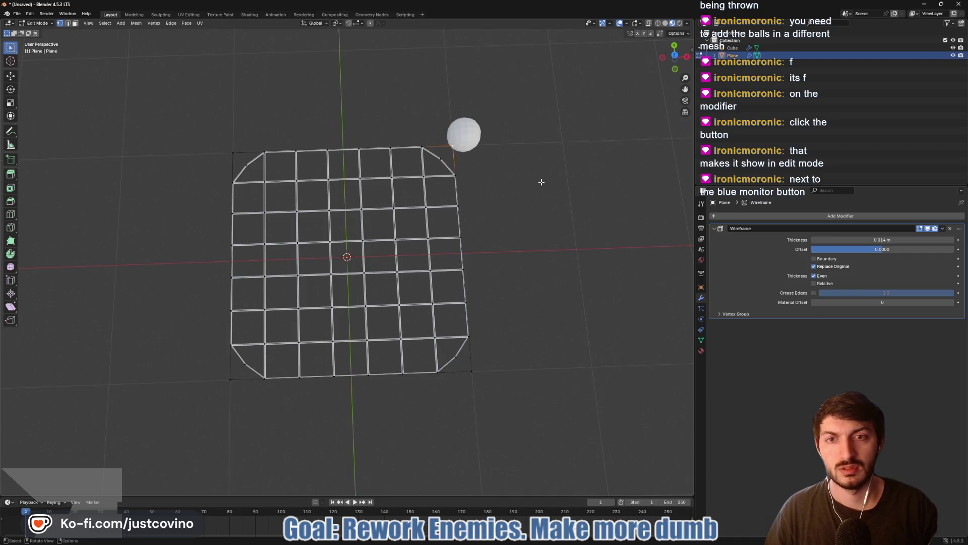
Move the net's top-right corner vertex and extrude a new vertex out beside the ball
scroll(527, 194, up, 4)
scroll(575, 179, up, 5)
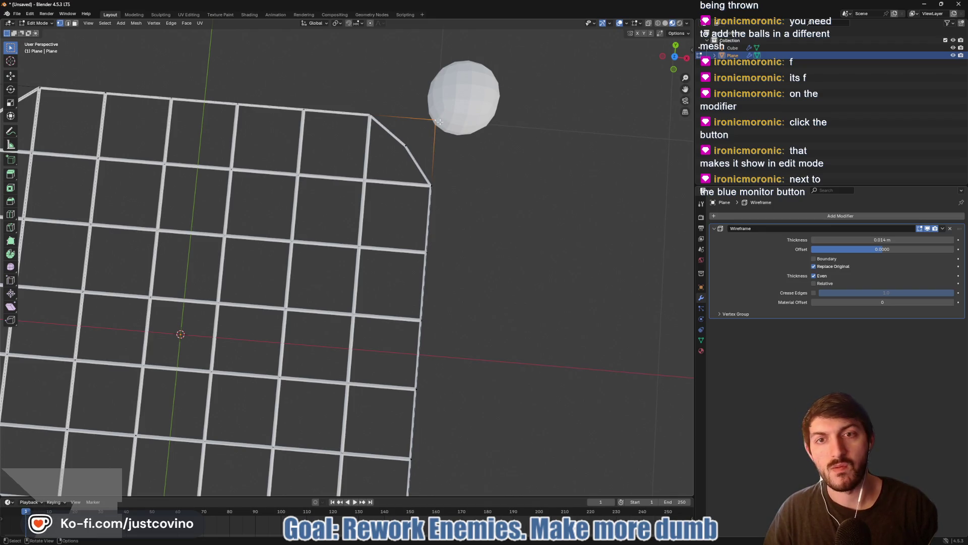
click(411, 148)
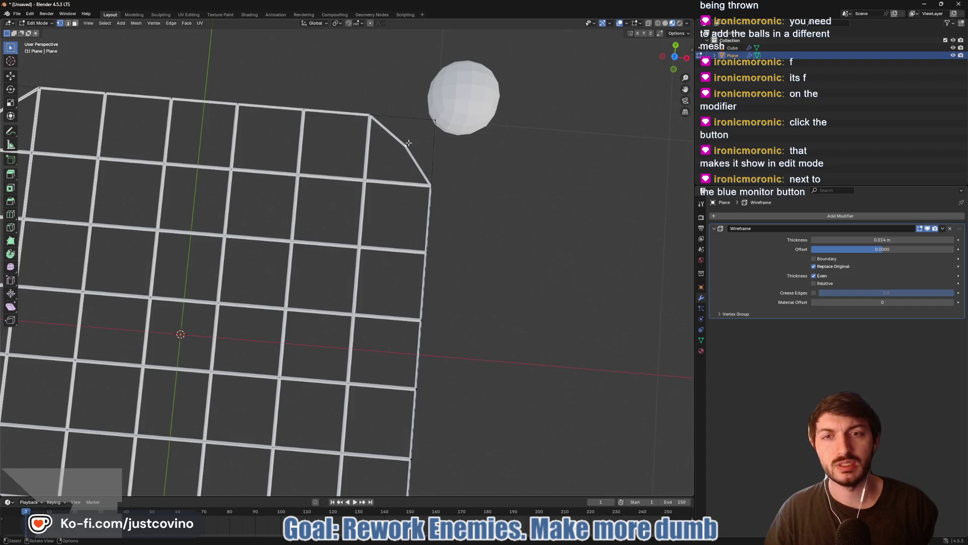
key(g)
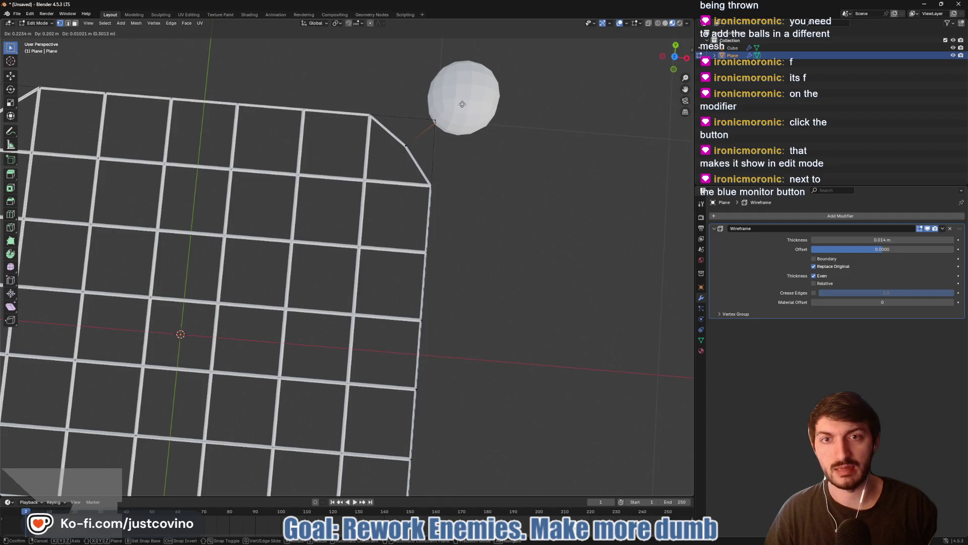
click(463, 104)
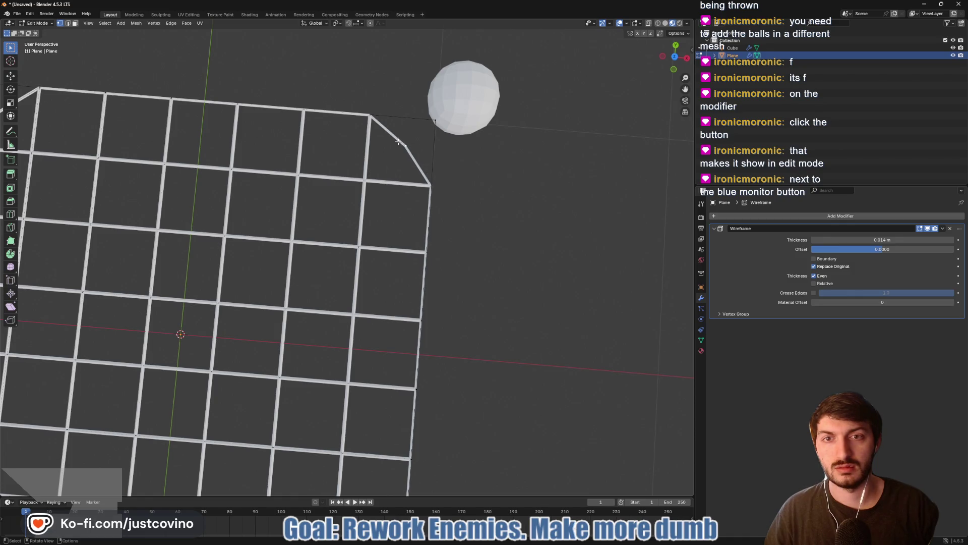
key(e)
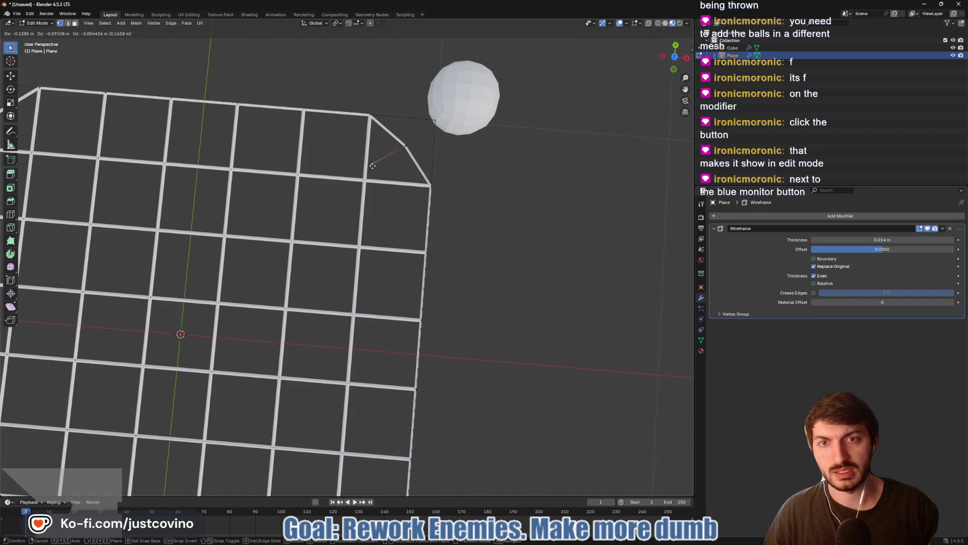
click(462, 107)
click(469, 160)
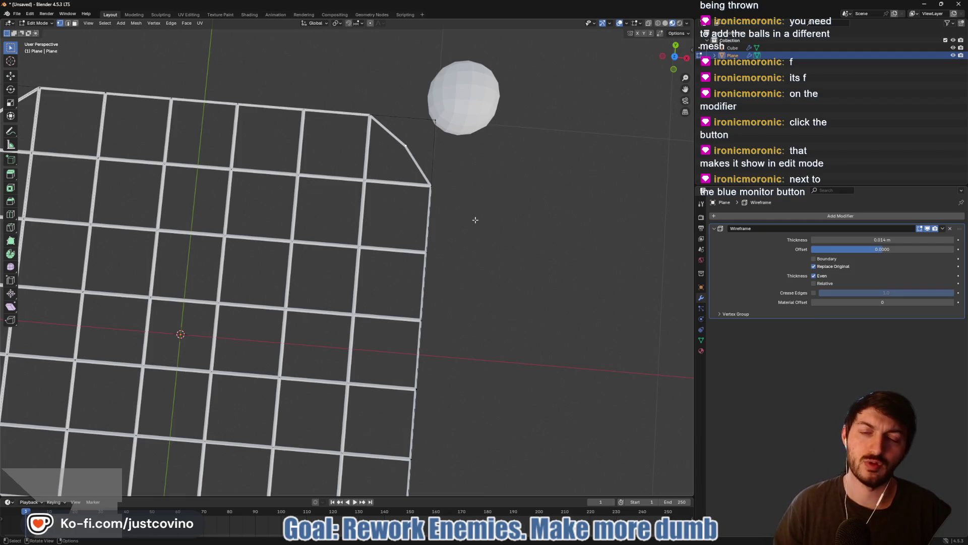
scroll(220, 248, down, 3)
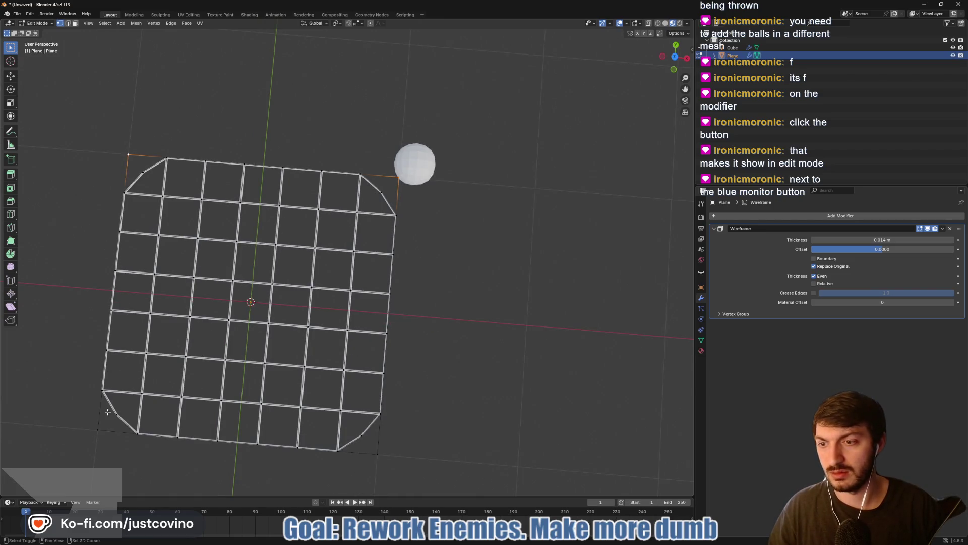
Delete the bottom-right corner vertices and apply the Wireframe modifier permanently to the net
shift+click(381, 454)
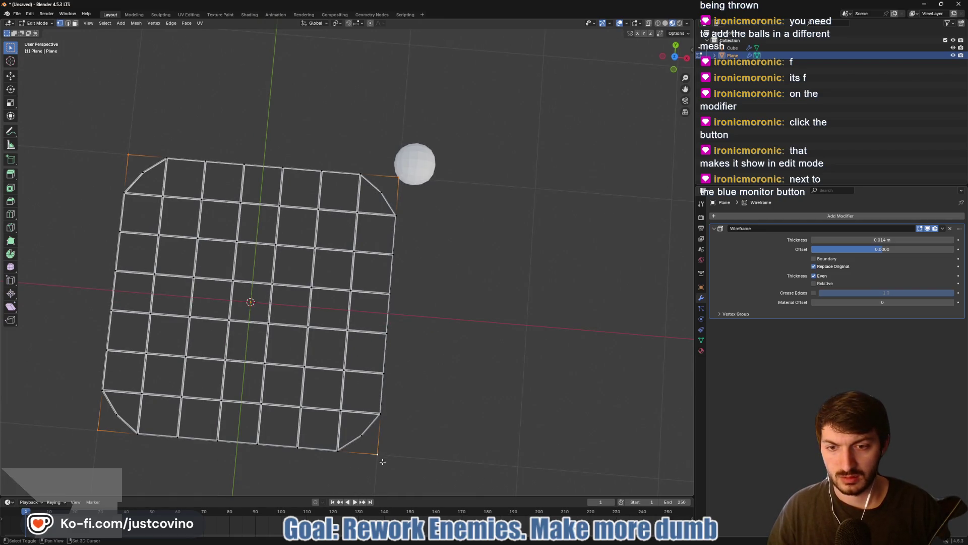
key(x)
click(374, 440)
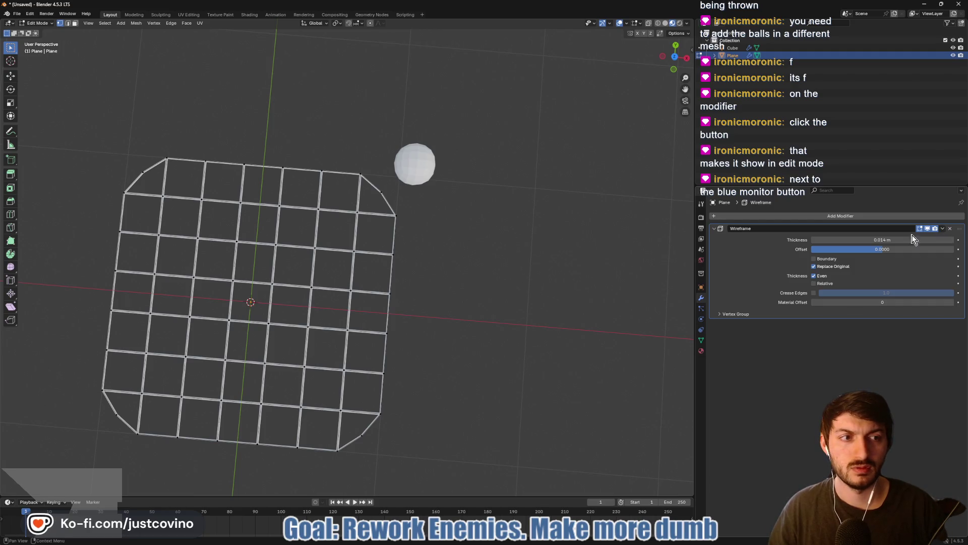
key(Tab)
key(ctrl+a)
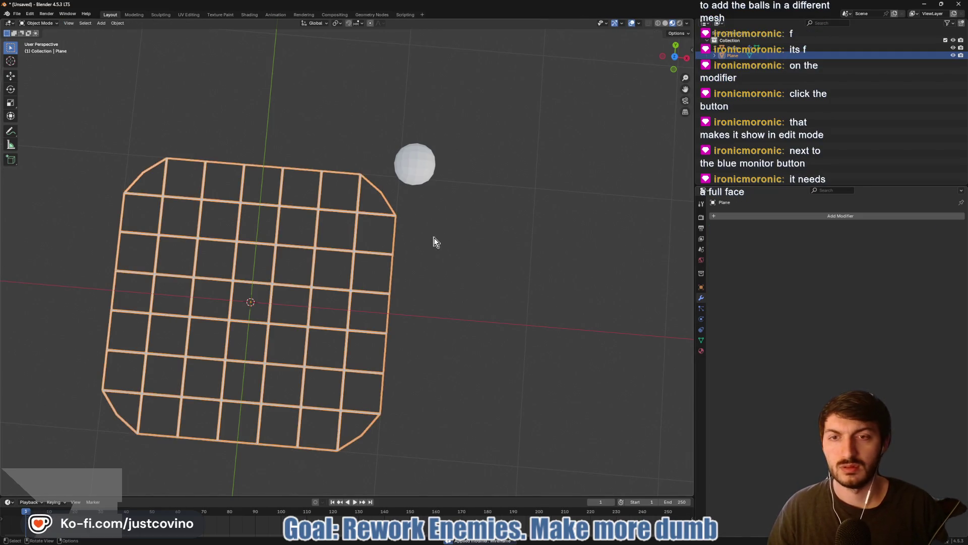
key(Tab)
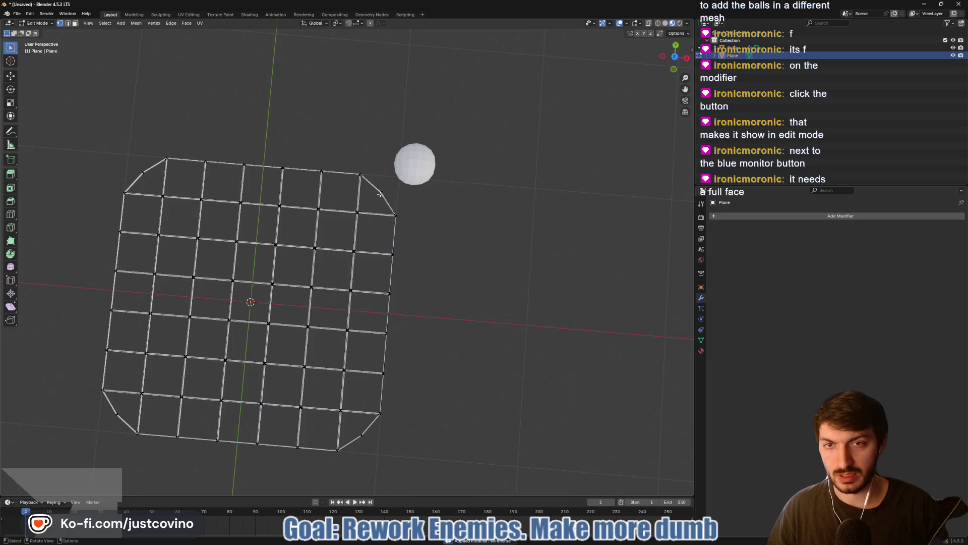
Extrude the top-right corner edge into a triangular face reaching the sphere, then return to Object Mode
key(e)
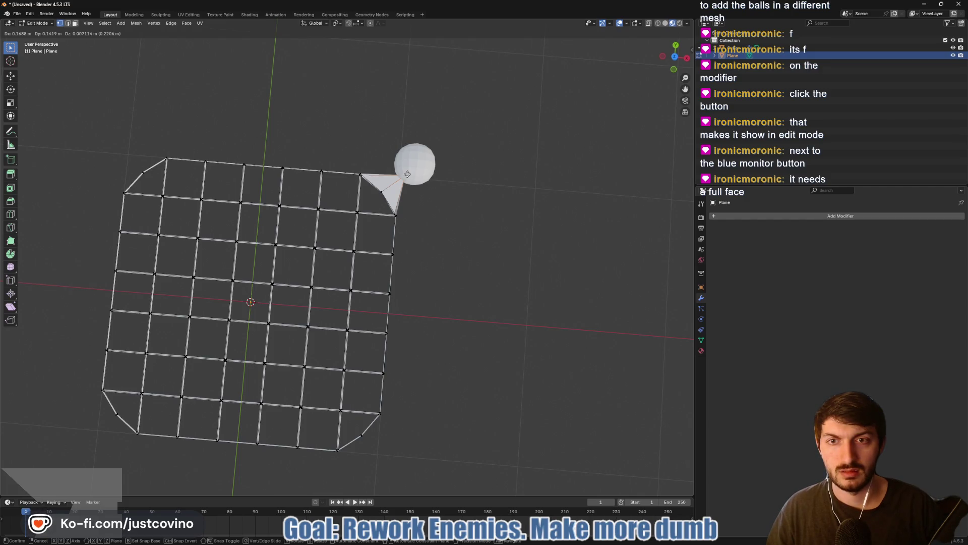
click(408, 174)
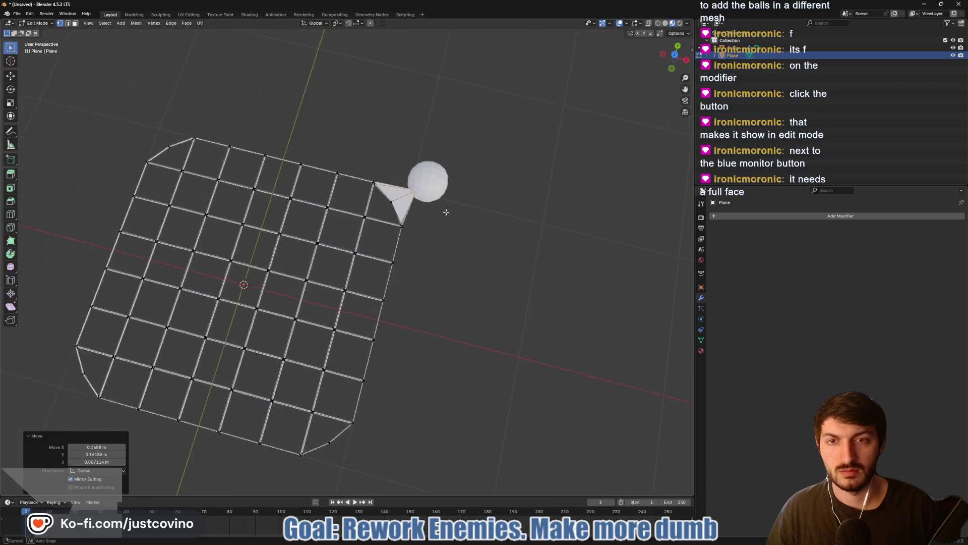
drag(448, 204, 464, 271)
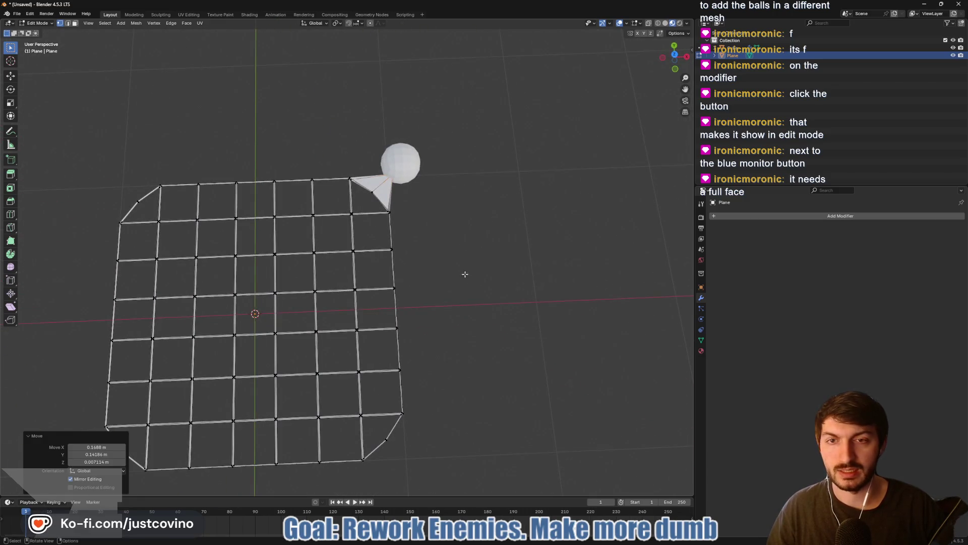
key(Tab)
mouse_move(495, 253)
mouse_down()
mouse_move(510, 302)
mouse_move(512, 256)
mouse_up()
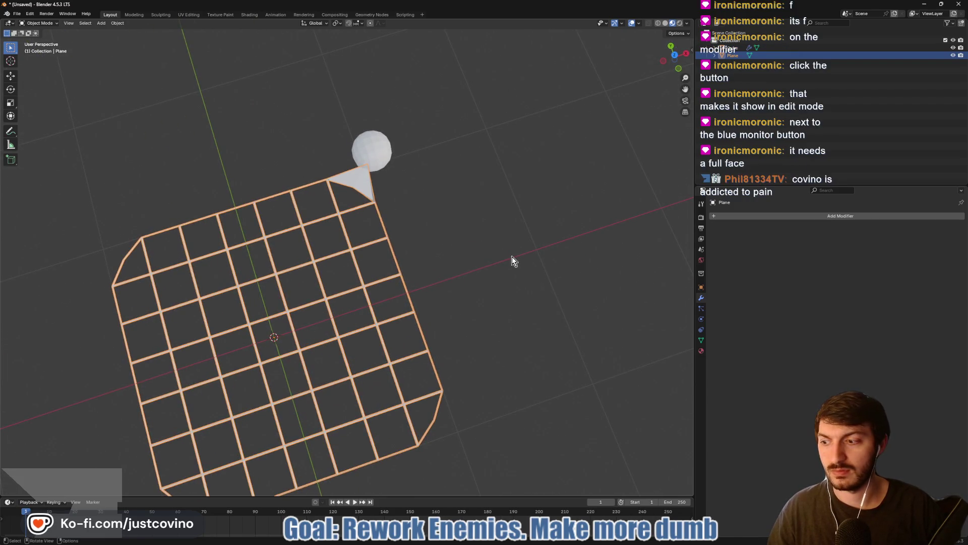
Trial a Y-locked duplicate of the sphere at the lower-right corner, undo it, and re-enter Edit Mode
mouse_move(467, 314)
mouse_down()
mouse_move(461, 318)
mouse_move(436, 267)
mouse_move(454, 283)
mouse_move(469, 267)
mouse_up()
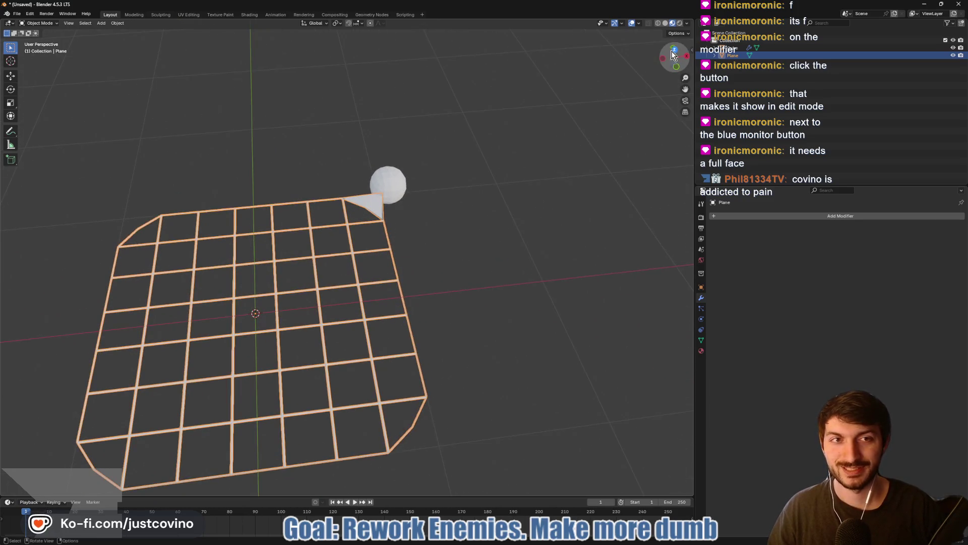
click(674, 50)
click(417, 169)
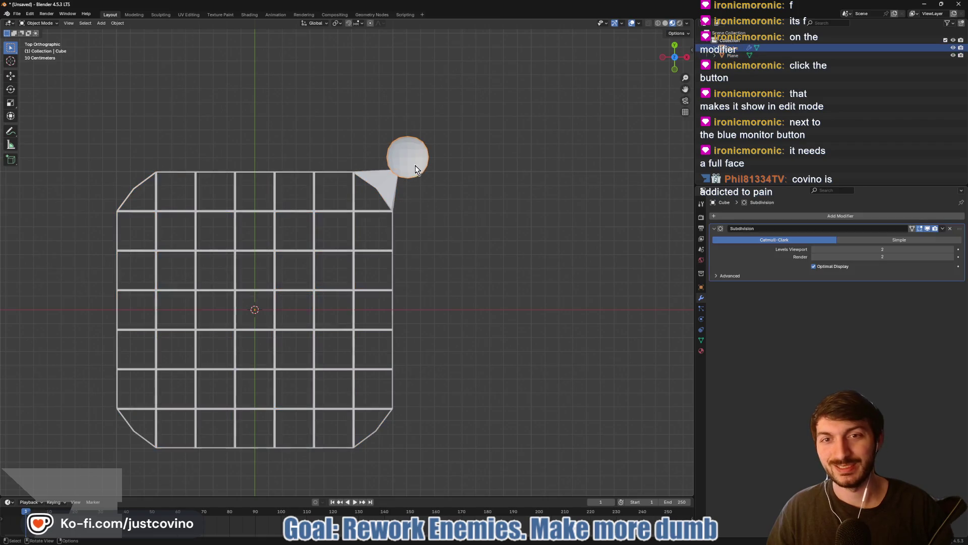
key(shift+d)
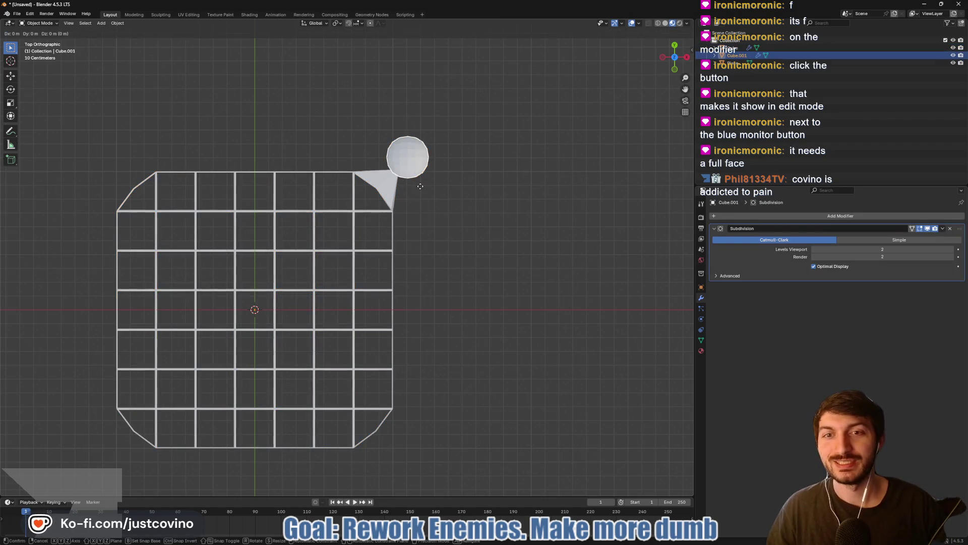
key(y)
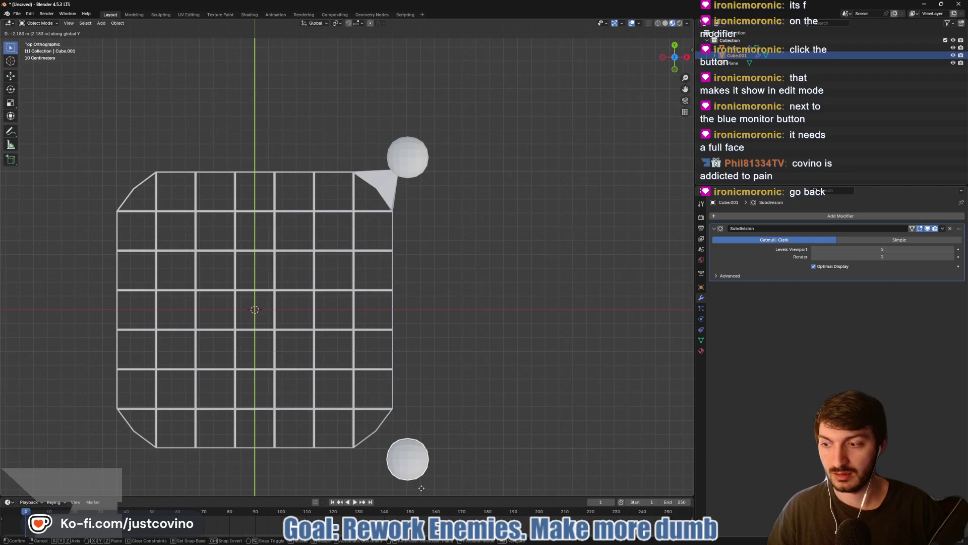
click(422, 488)
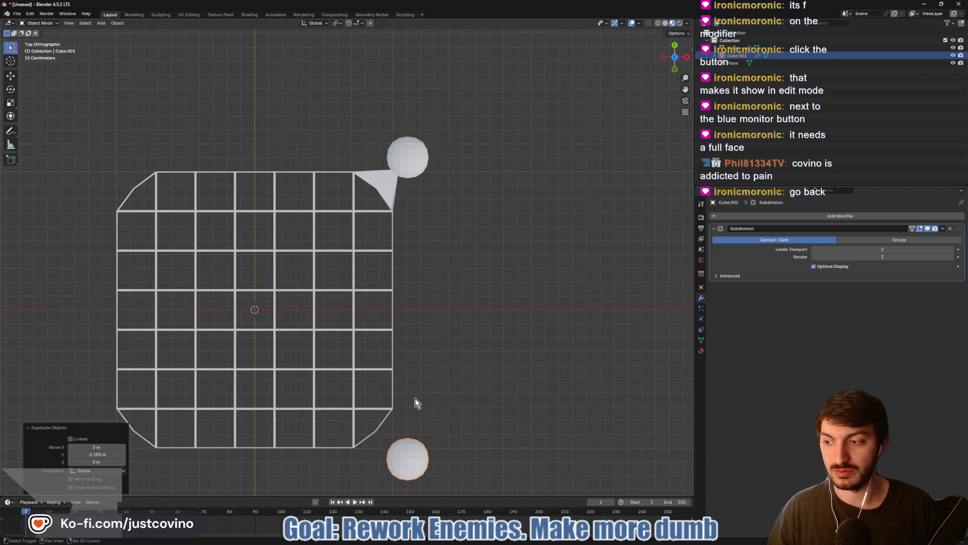
drag(416, 398, 466, 378)
key(ctrl+z)
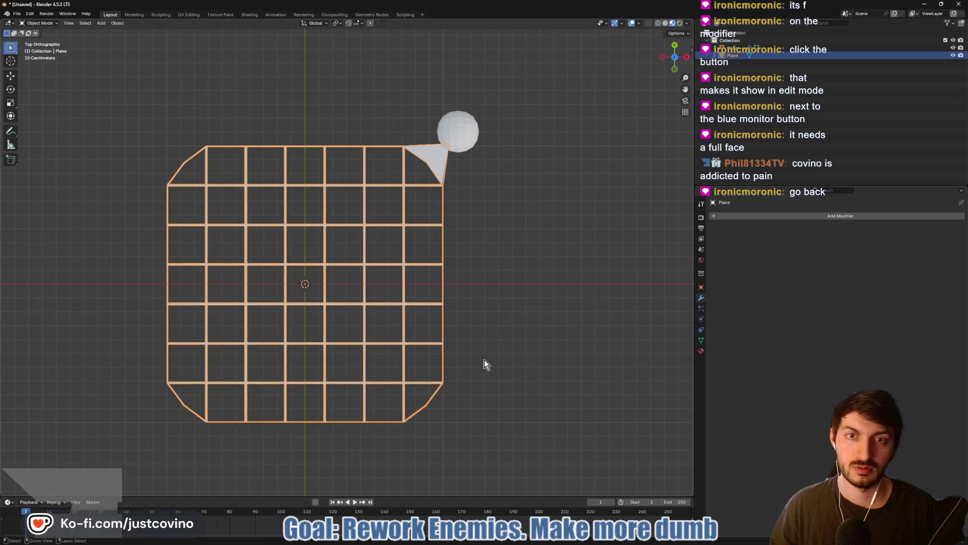
key(Tab)
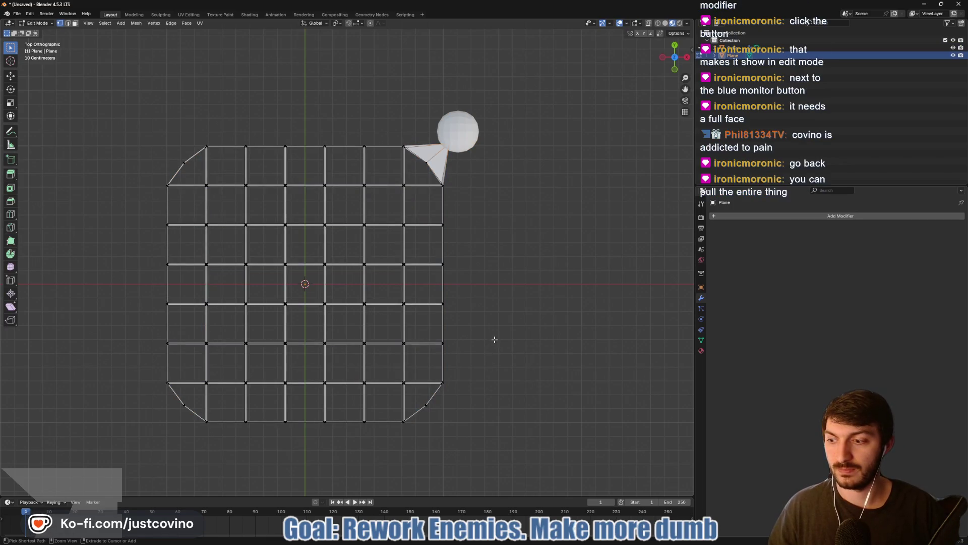
Undo the extruded triangle and zoom in on the top-right chamfer vertex
key(ctrl+z)
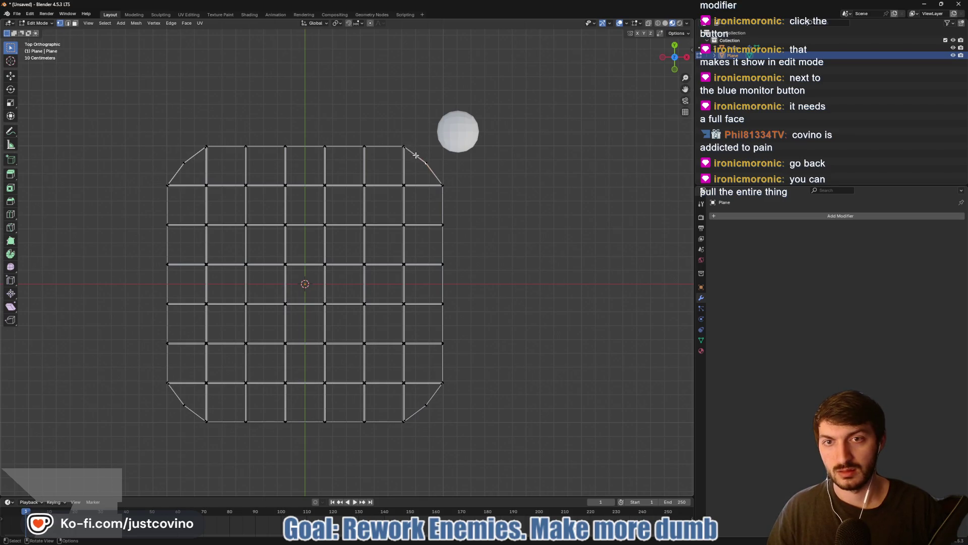
scroll(419, 155, up, 6)
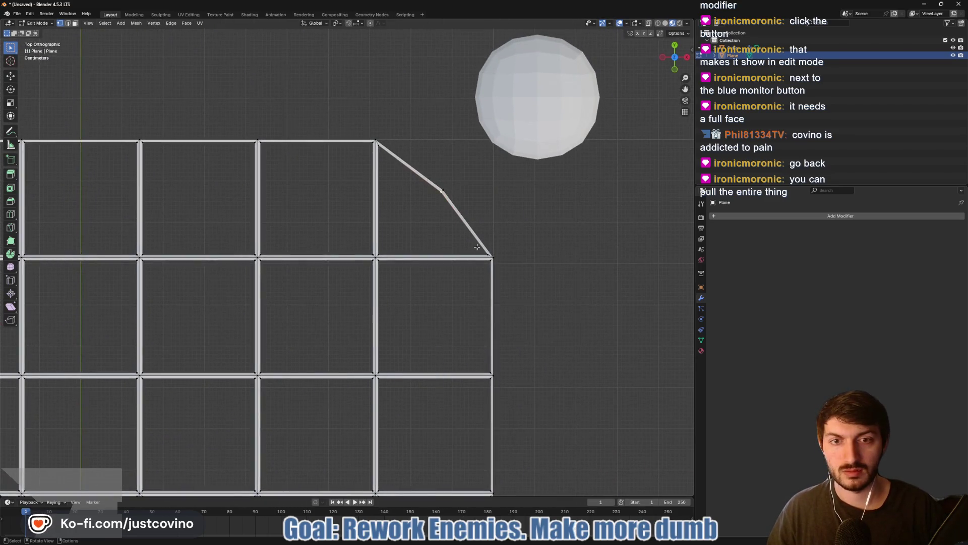
scroll(474, 240, up, 2)
drag(418, 191, 435, 225)
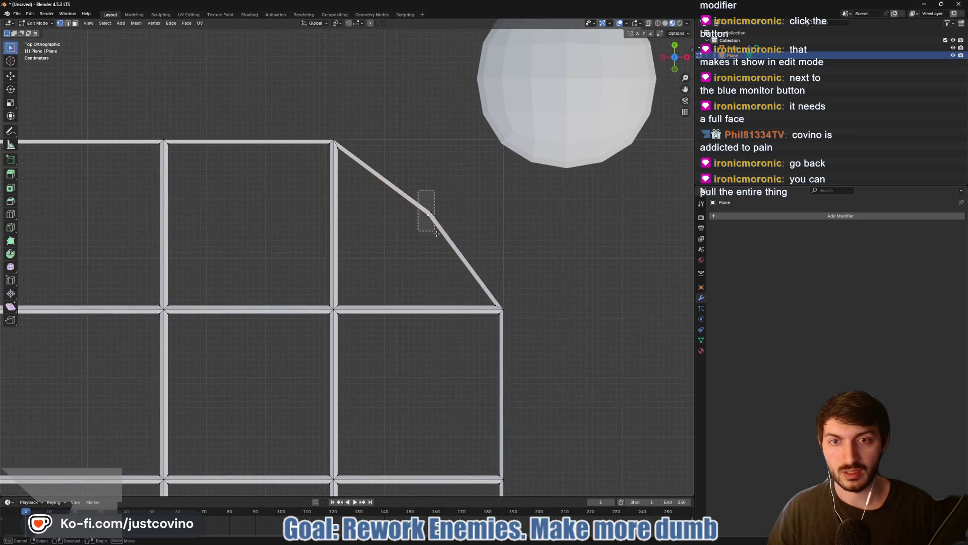
key(g)
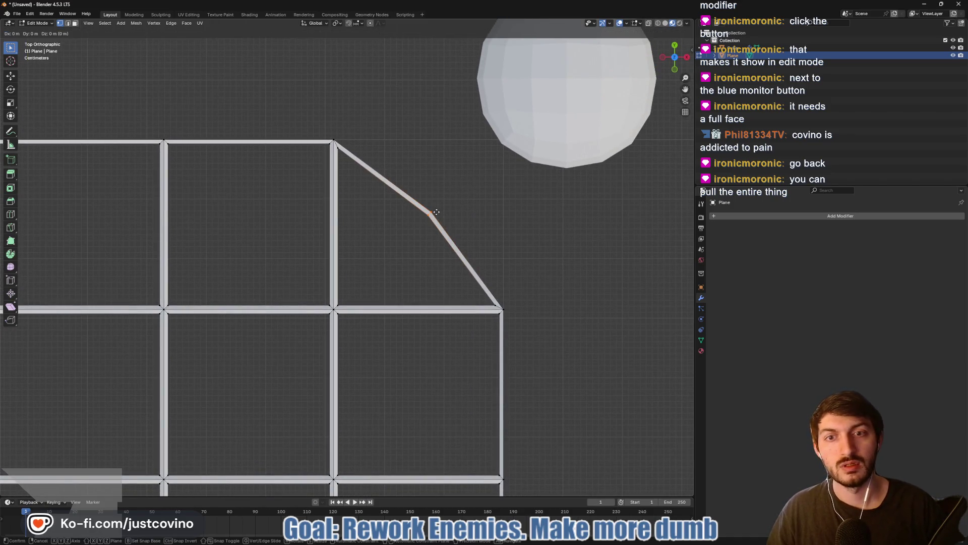
key(Escape)
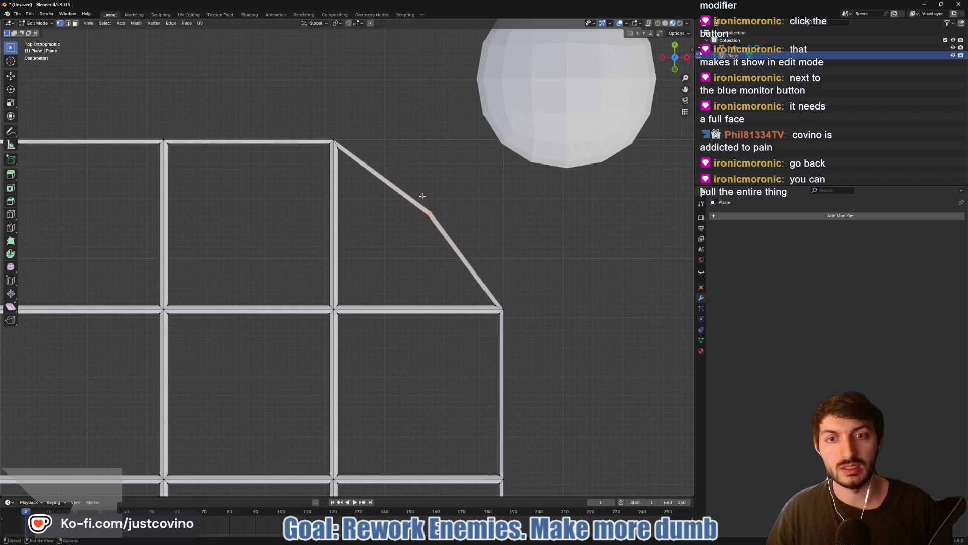
With X-ray on, move the chamfer vertex 0.14124 m in X and 0.1336 m in Y onto the sphere
click(650, 23)
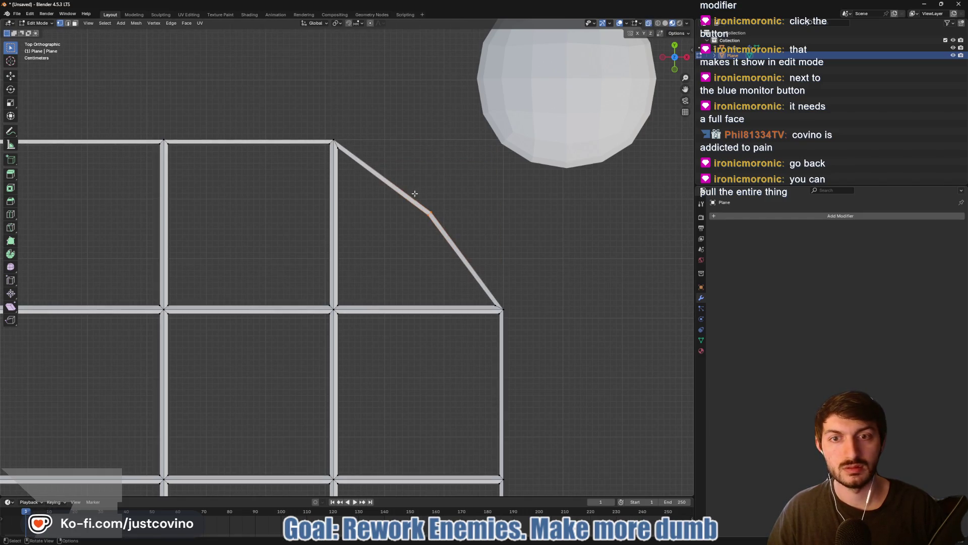
drag(407, 192, 454, 250)
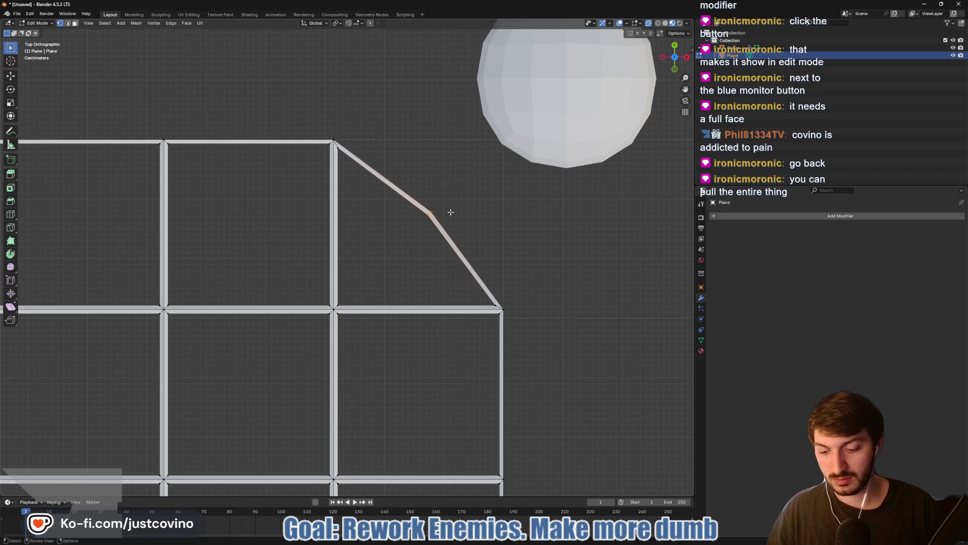
key(g)
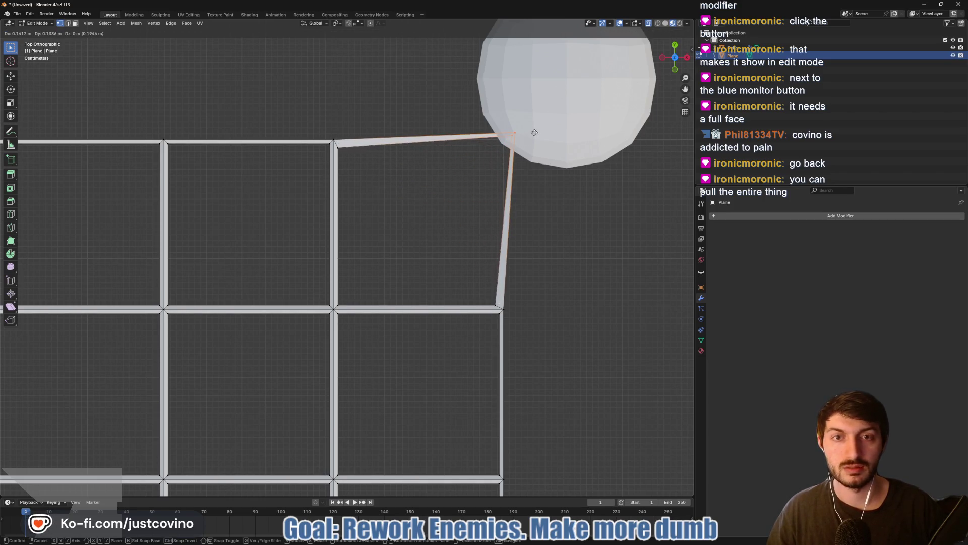
click(535, 132)
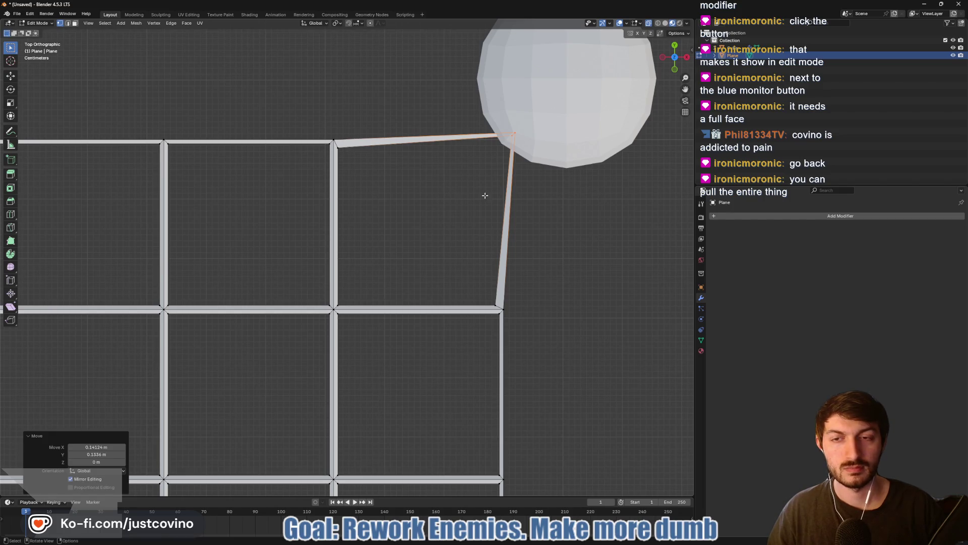
scroll(449, 249, down, 8)
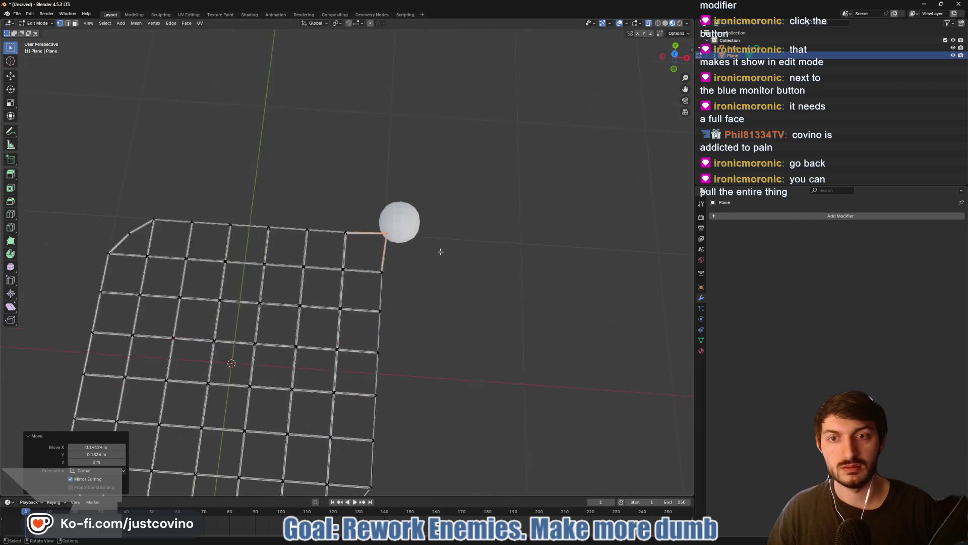
key(Tab)
mouse_move(403, 325)
mouse_down()
mouse_move(441, 276)
mouse_move(394, 310)
mouse_move(409, 346)
mouse_up()
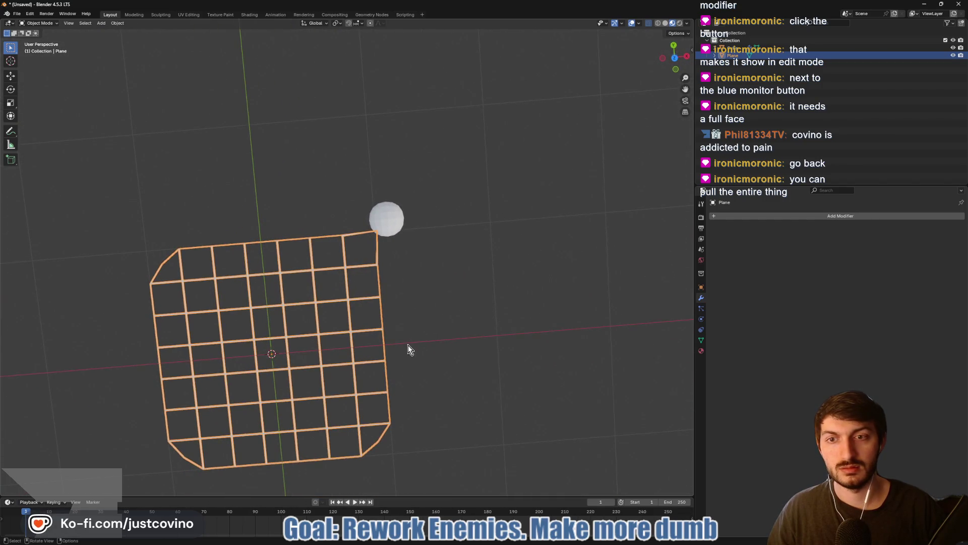
mouse_move(427, 292)
mouse_down()
mouse_move(416, 295)
mouse_move(413, 174)
mouse_move(422, 298)
mouse_move(374, 237)
mouse_move(303, 288)
mouse_move(273, 292)
mouse_move(349, 280)
mouse_move(640, 119)
mouse_up()
click(673, 61)
drag(380, 349, 445, 297)
click(464, 160)
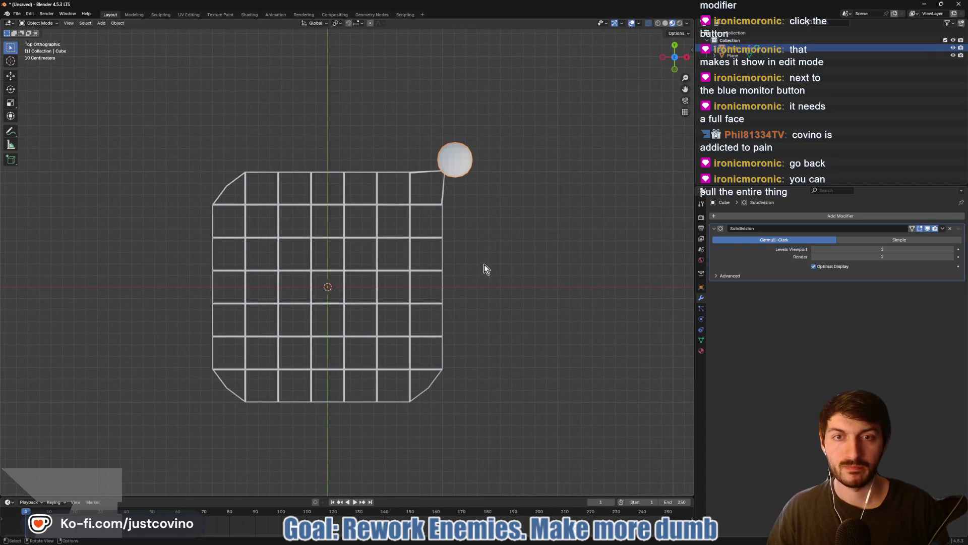
key(shift+d)
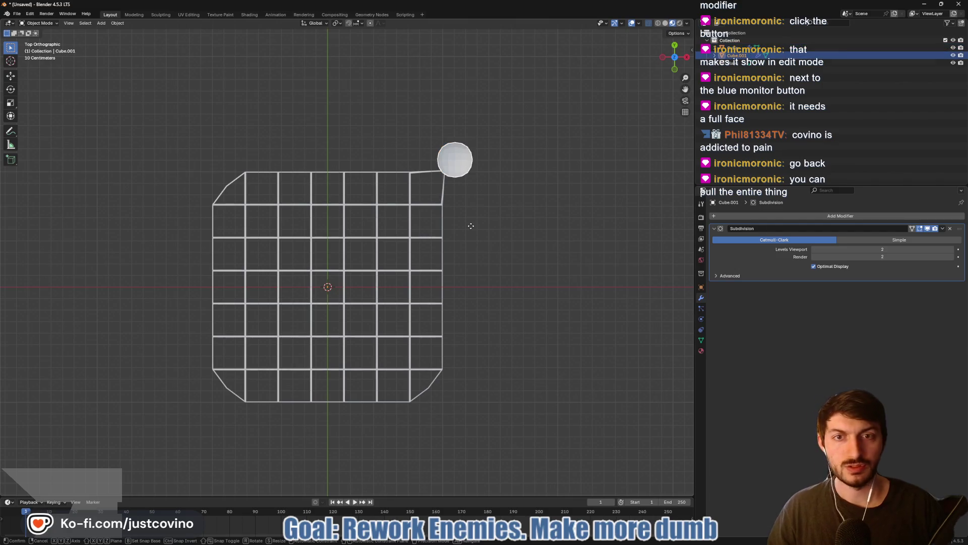
key(y)
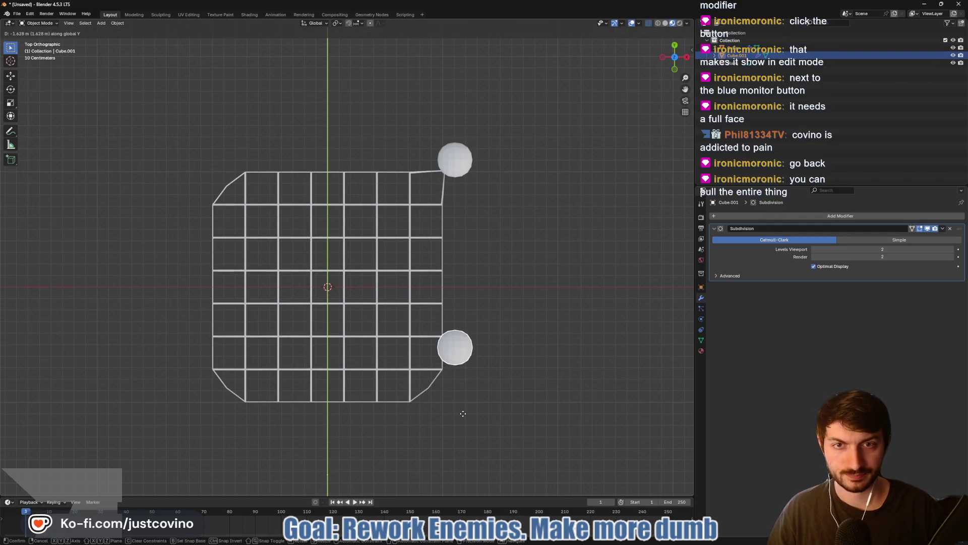
click(450, 475)
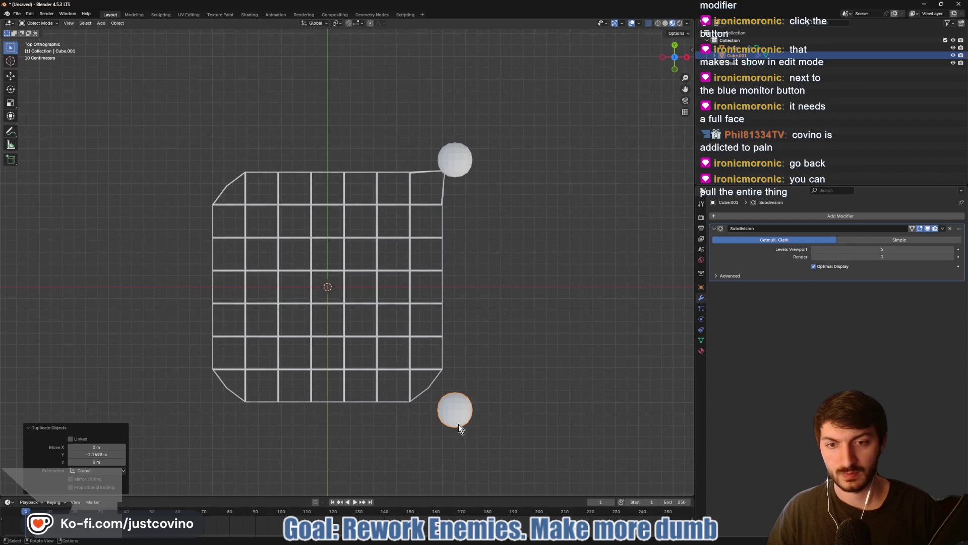
key(shift+d)
key(x)
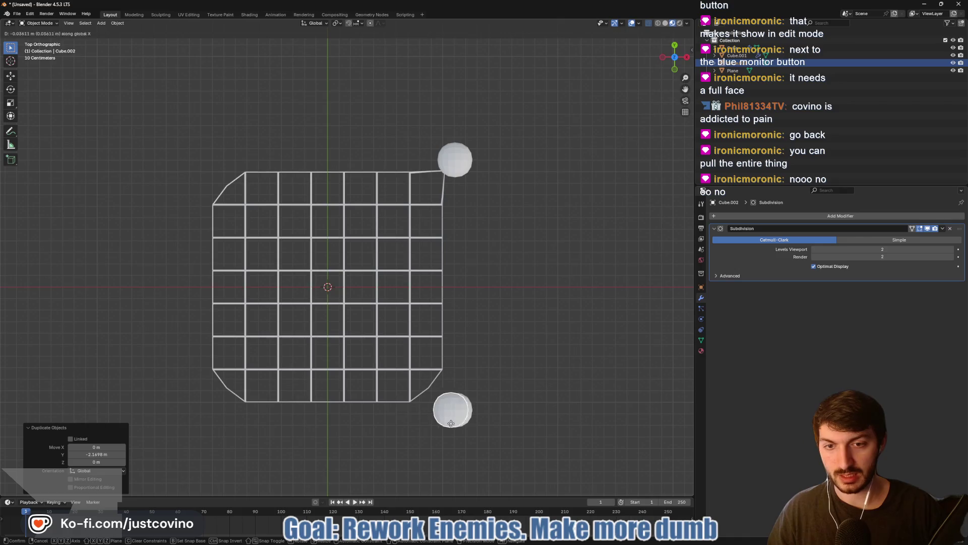
click(205, 434)
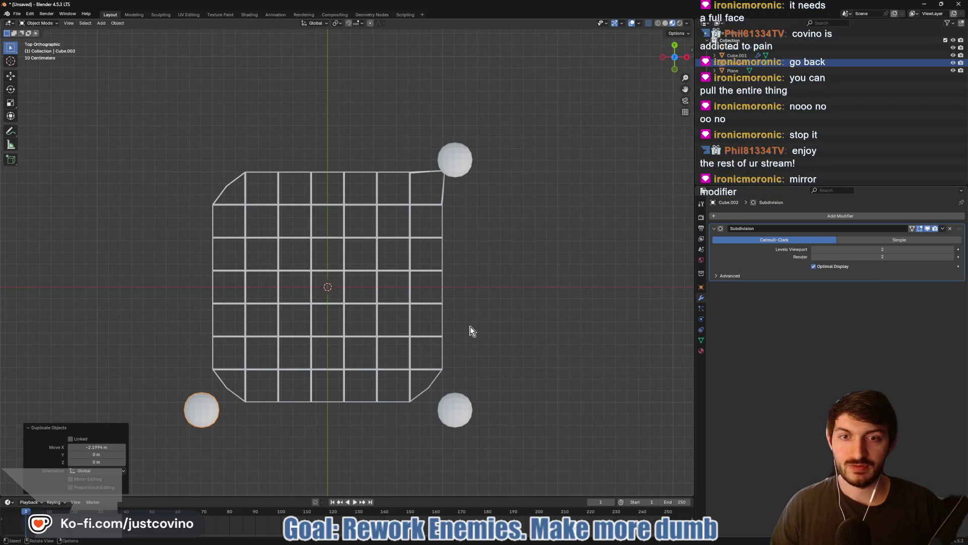
key(x)
click(205, 411)
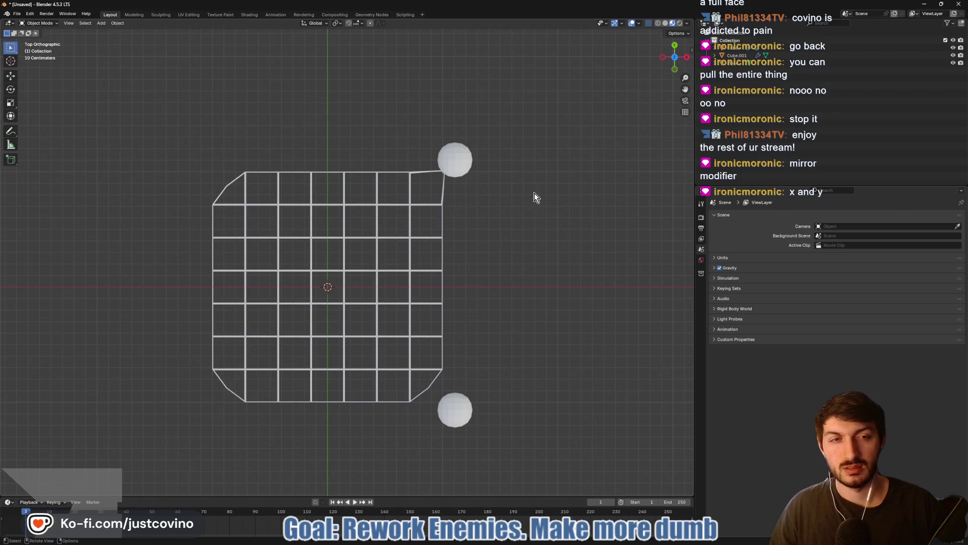
click(456, 411)
key(x)
click(458, 416)
click(456, 167)
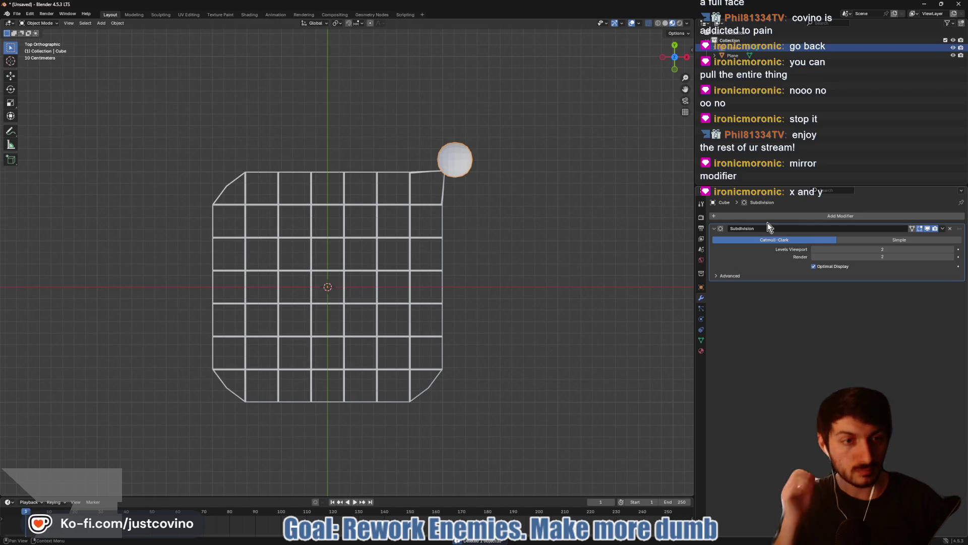
Add a Mirror modifier to the spheres with both X and Y axes enabled
key(shift+a)
mouse_move(760, 217)
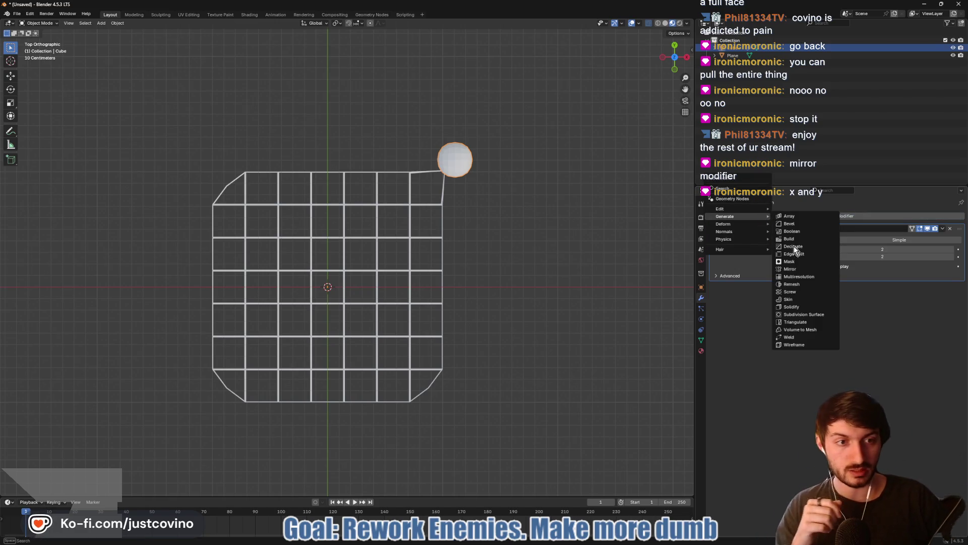
click(804, 269)
click(898, 300)
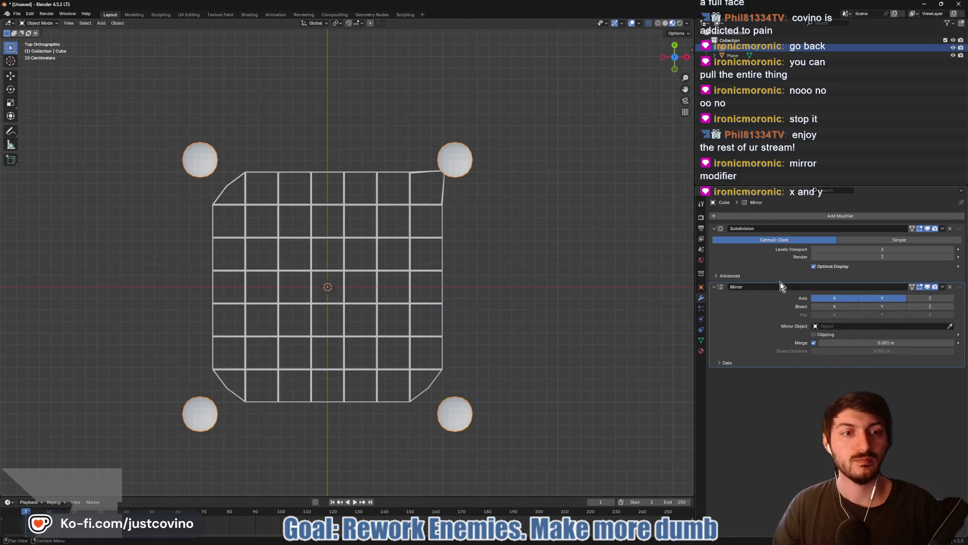
click(713, 287)
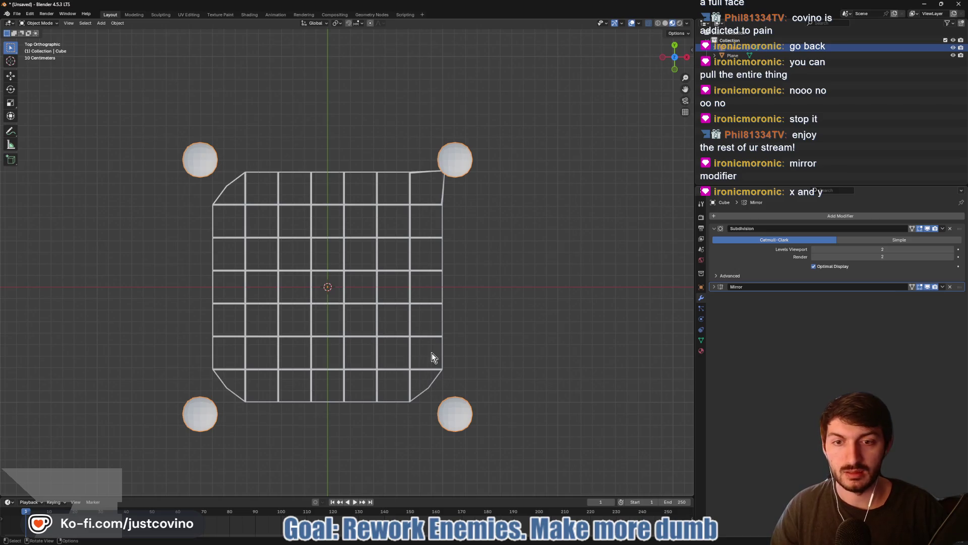
Pull the net's corner vertex out 0.14772 m onto the sphere, mirroring all corners, then return to Object Mode
click(416, 347)
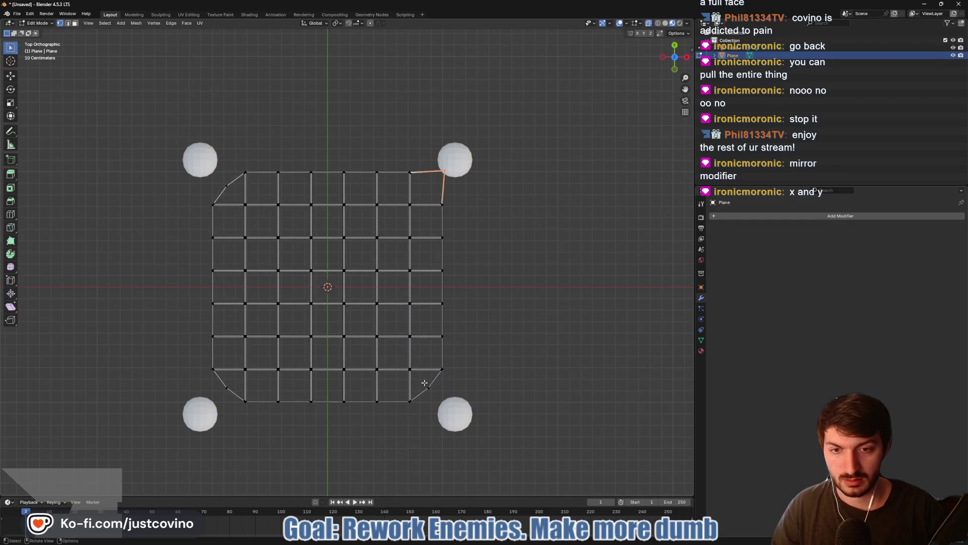
click(437, 400)
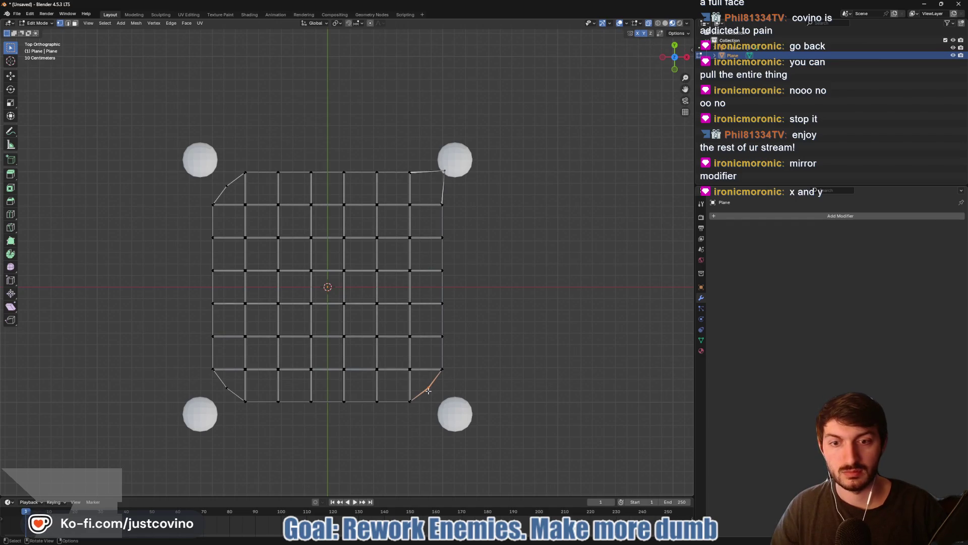
key(g)
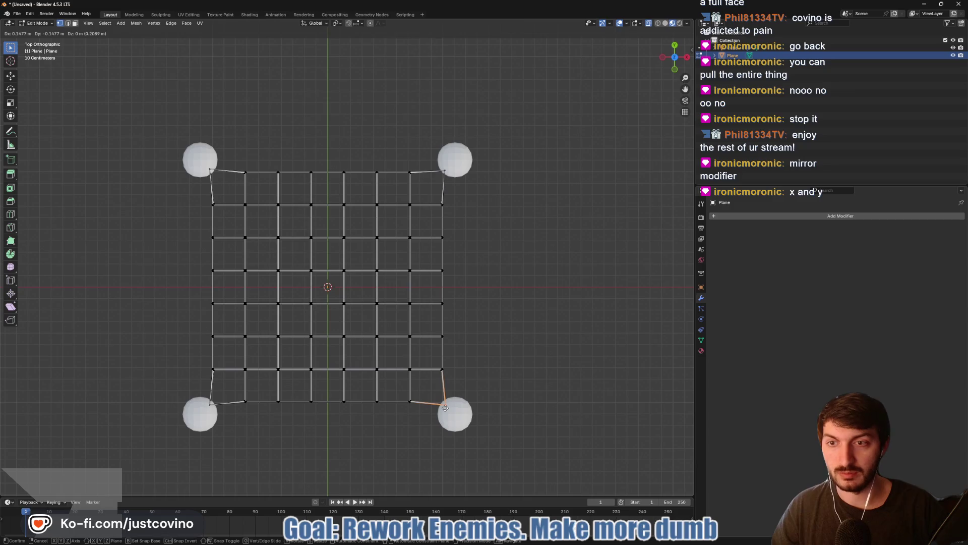
click(445, 408)
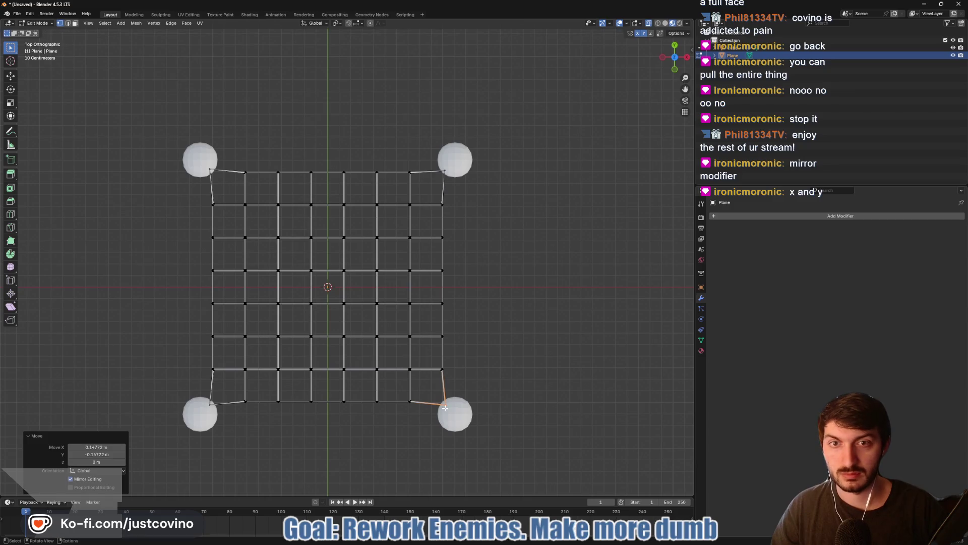
key(Tab)
click(515, 353)
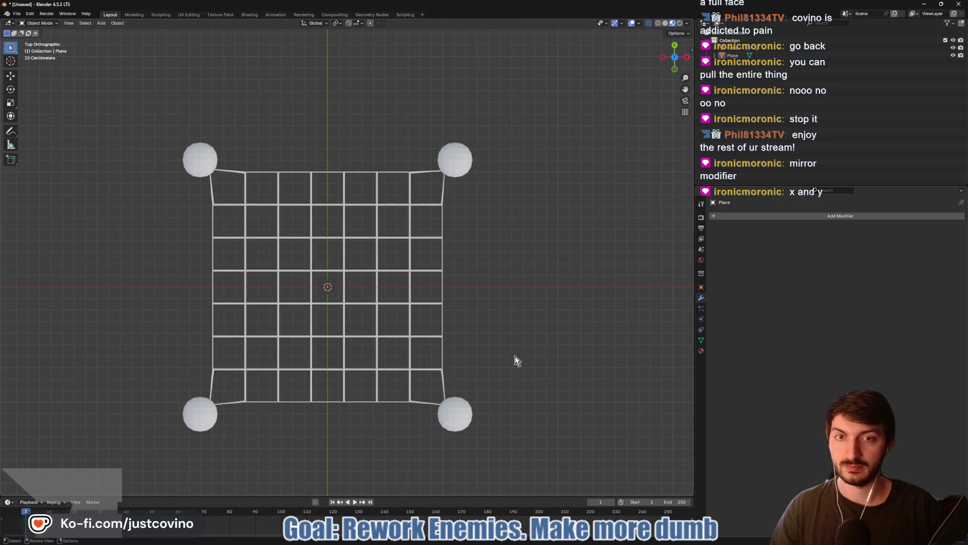
mouse_move(522, 372)
mouse_down()
mouse_move(535, 317)
mouse_move(525, 311)
mouse_up()
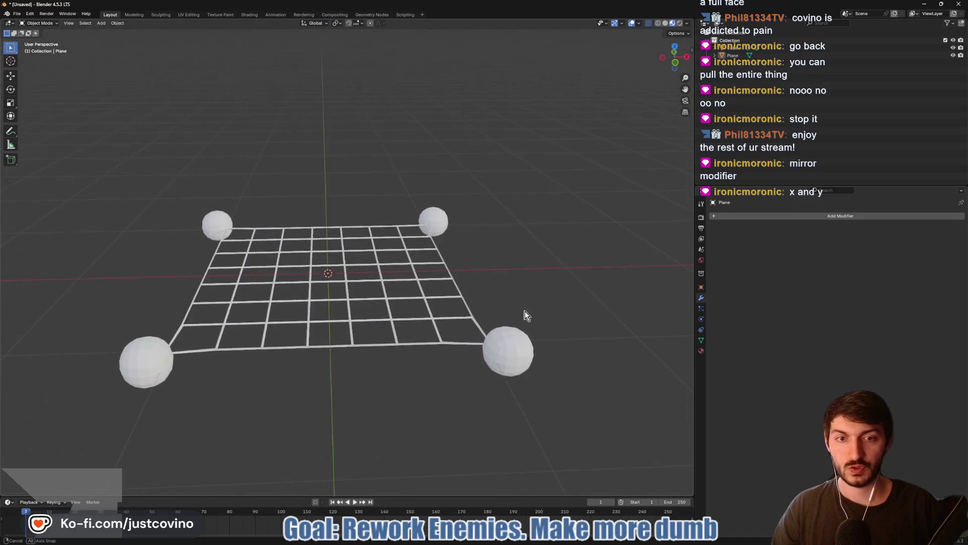
Apply Shade Smooth to the corner spheres and then to the net plane
click(510, 348)
right_click(500, 344)
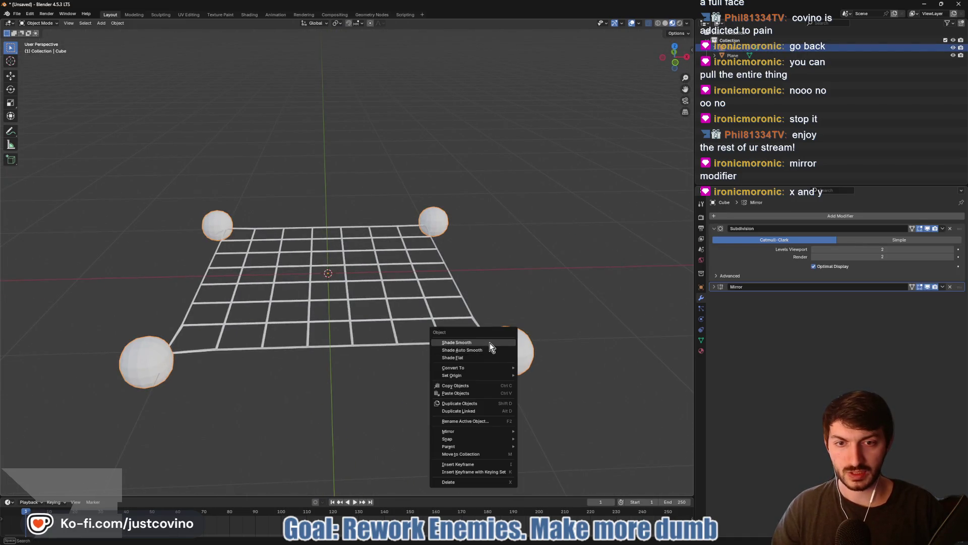
click(489, 343)
click(421, 348)
right_click(417, 344)
click(416, 342)
Inspect the net from above, then select the spheres and open their material settings
mouse_move(500, 307)
mouse_down()
mouse_move(499, 353)
mouse_move(438, 342)
mouse_move(478, 249)
mouse_move(401, 262)
mouse_up()
click(499, 353)
scroll(389, 259, up, 5)
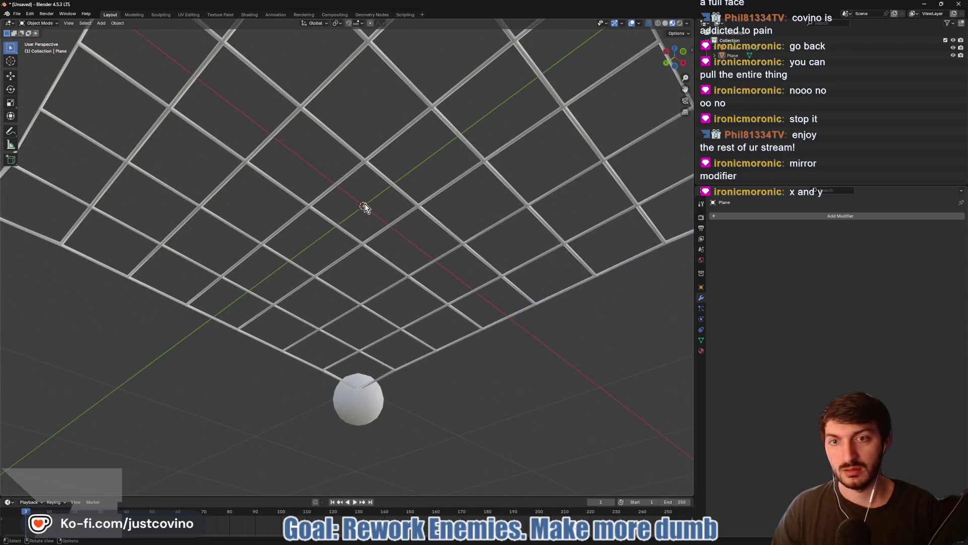
mouse_move(364, 202)
mouse_down()
mouse_move(359, 341)
mouse_move(471, 308)
mouse_move(439, 277)
mouse_move(476, 288)
mouse_up()
scroll(434, 325, down, 3)
click(439, 358)
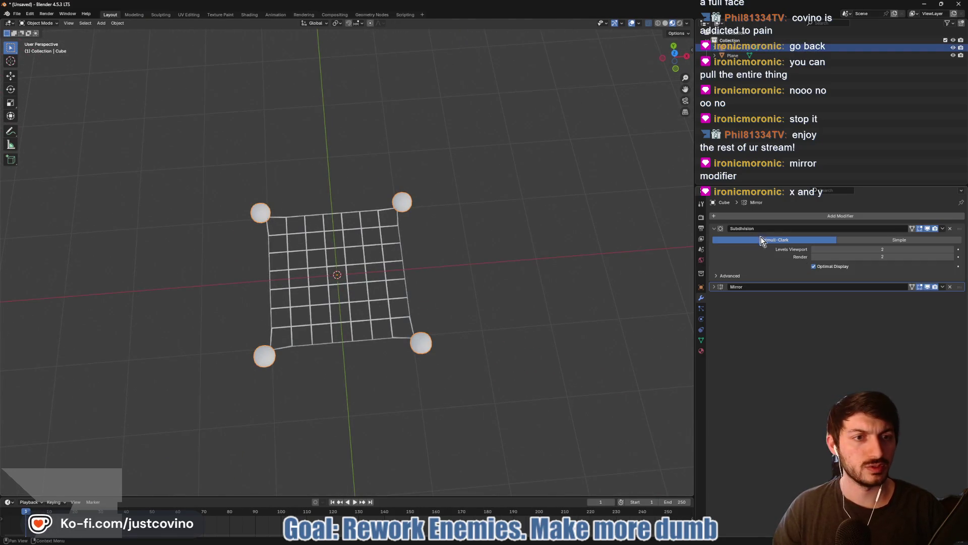
click(701, 351)
Give the spheres a new material named Weights with black base colour and roughness 1.000
click(773, 250)
click(757, 248)
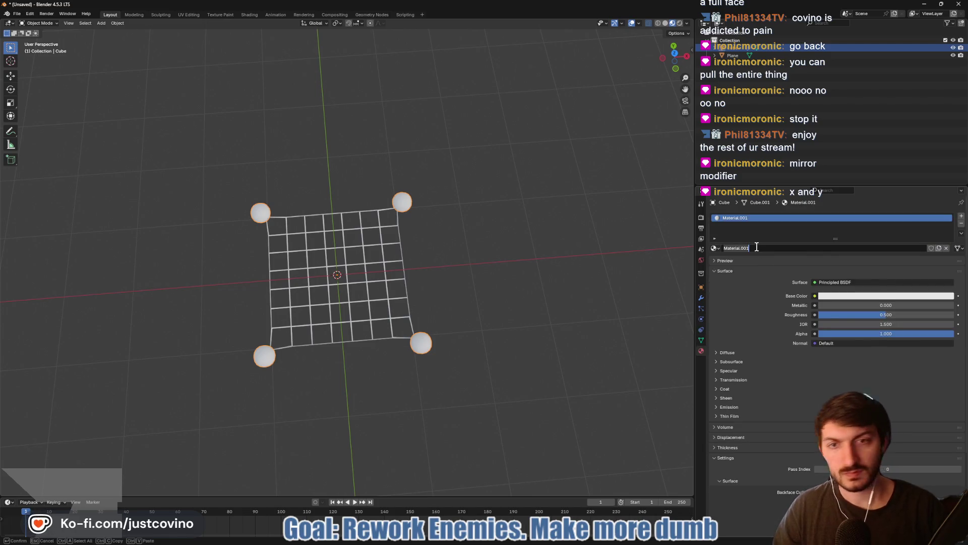
text(Weights)
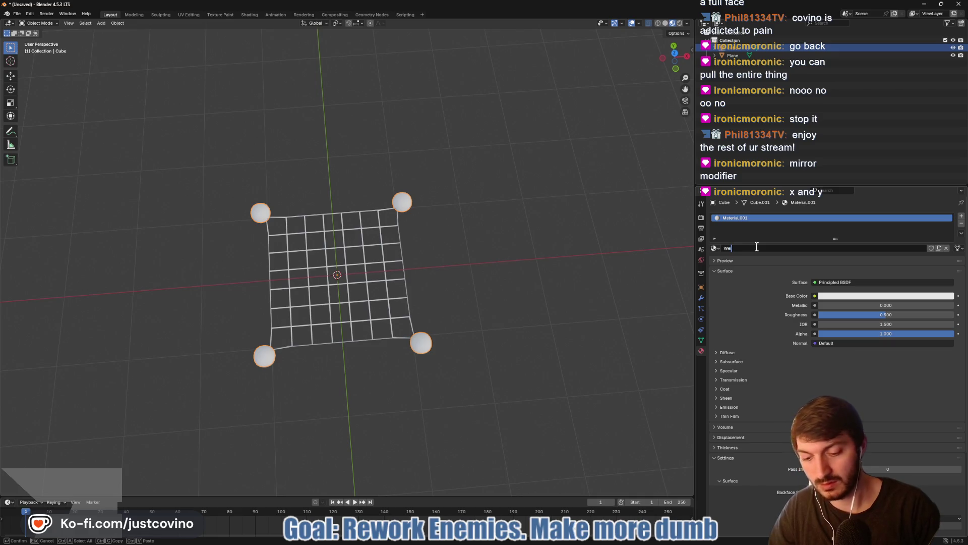
key(Return)
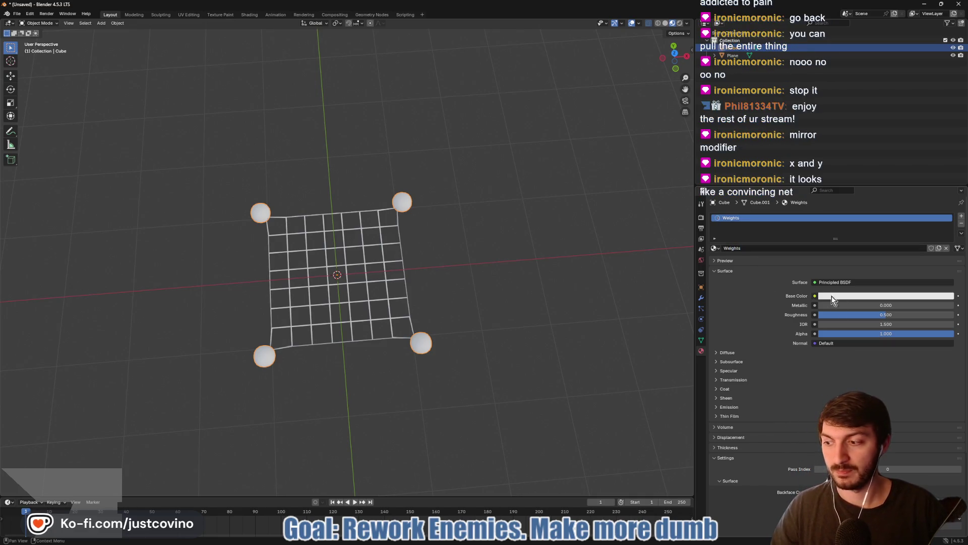
click(852, 297)
drag(952, 212, 952, 237)
drag(853, 314, 954, 315)
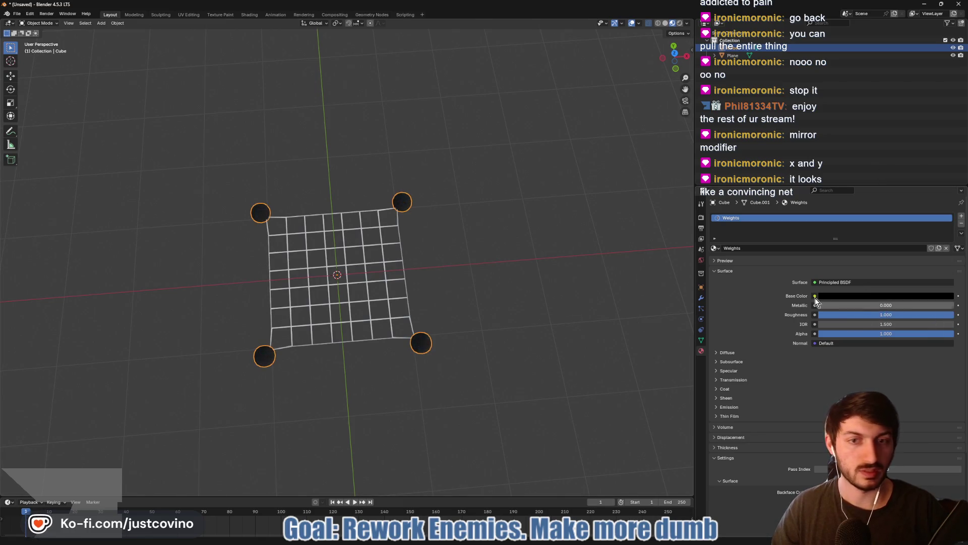
Rename the net plane's material to Net and give it a dark orange-brown base colour
click(405, 277)
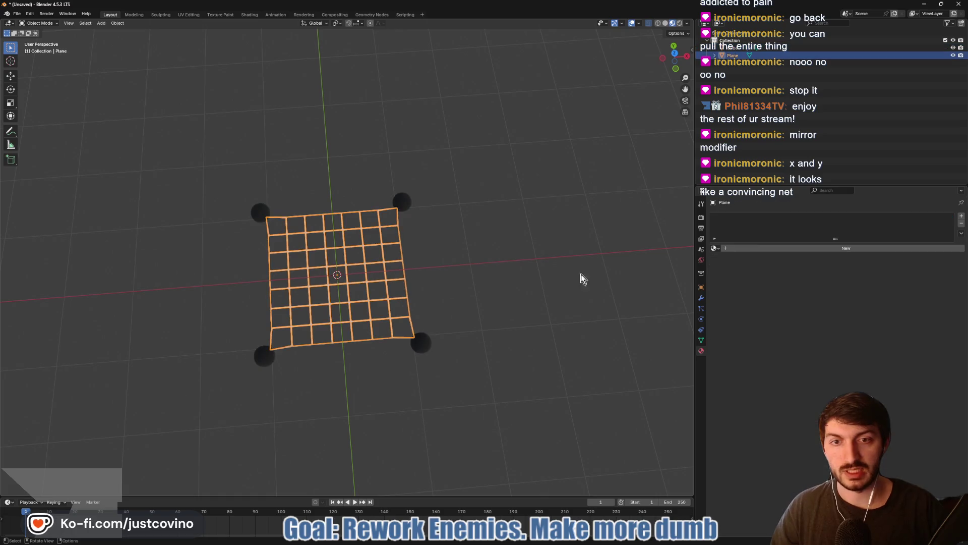
double_click(784, 247)
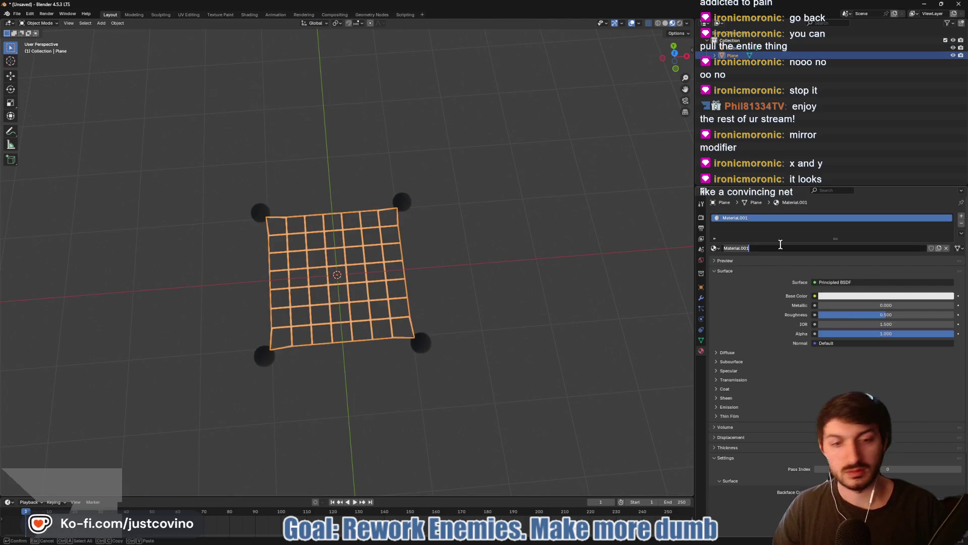
text(Net)
key(Return)
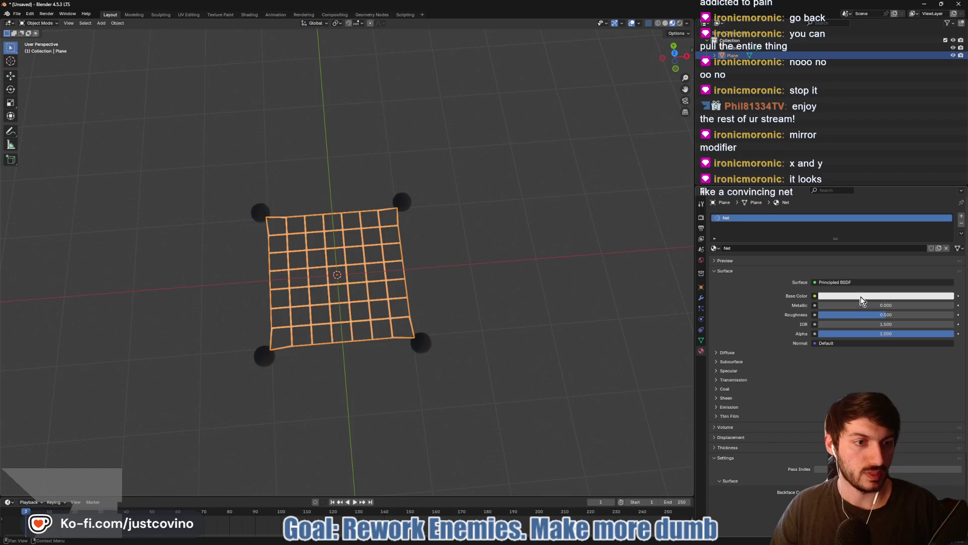
click(908, 296)
drag(912, 202, 898, 223)
drag(948, 193, 948, 208)
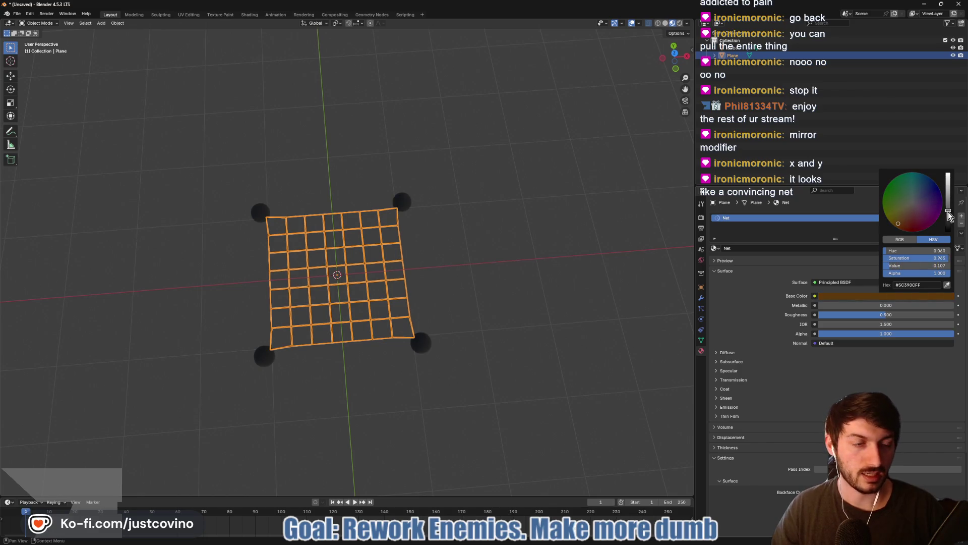
Orbit around to inspect the coloured net, then start saving the Blender file
click(508, 278)
mouse_move(496, 286)
mouse_down()
mouse_move(491, 218)
mouse_move(518, 179)
mouse_move(510, 310)
mouse_move(482, 281)
mouse_move(513, 271)
mouse_move(507, 277)
mouse_up()
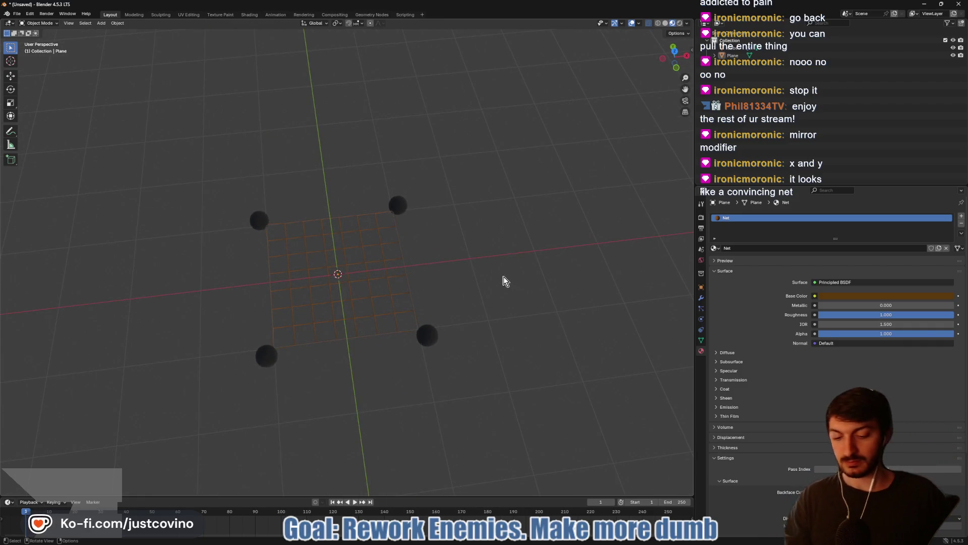
mouse_move(439, 290)
mouse_down()
mouse_move(501, 307)
mouse_move(462, 291)
mouse_move(440, 252)
mouse_up()
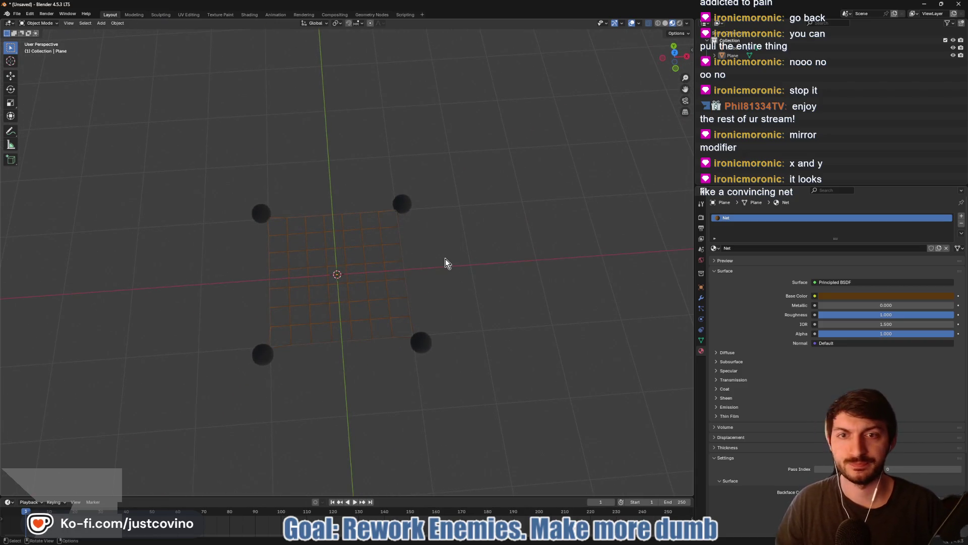
scroll(443, 262, up, 3)
scroll(483, 257, down, 4)
drag(479, 257, 467, 261)
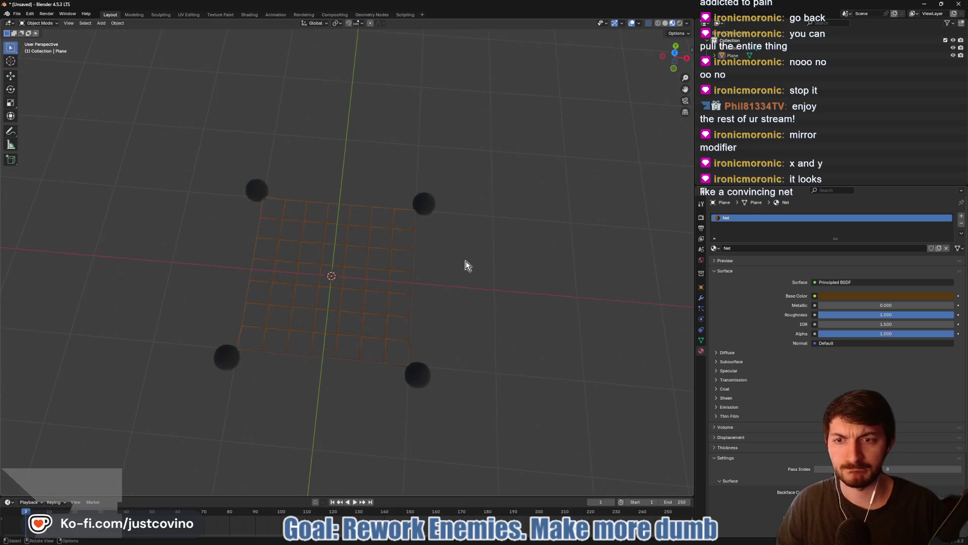
key(ctrl+s)
Save the Blender file as net_projectile.blend in the project's assets blender folder
click(389, 380)
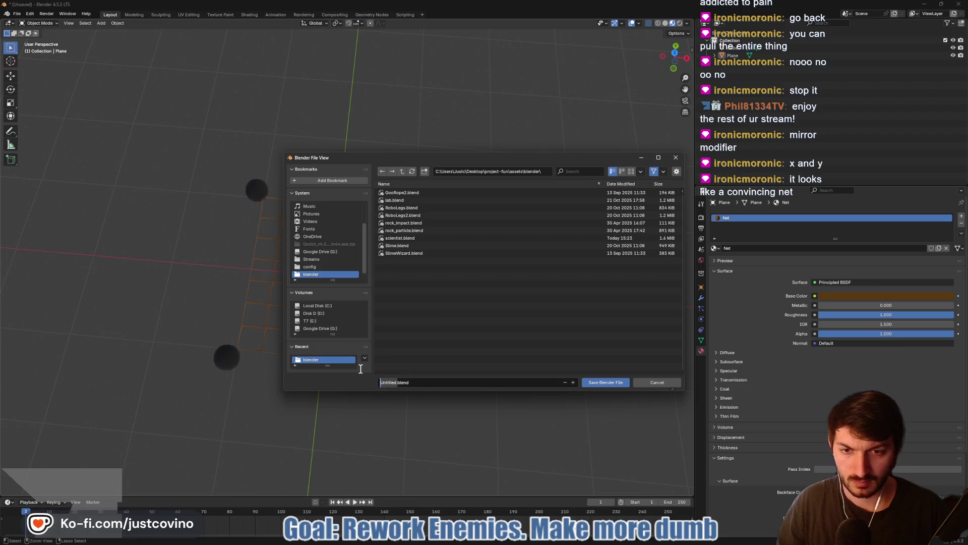
text(n)
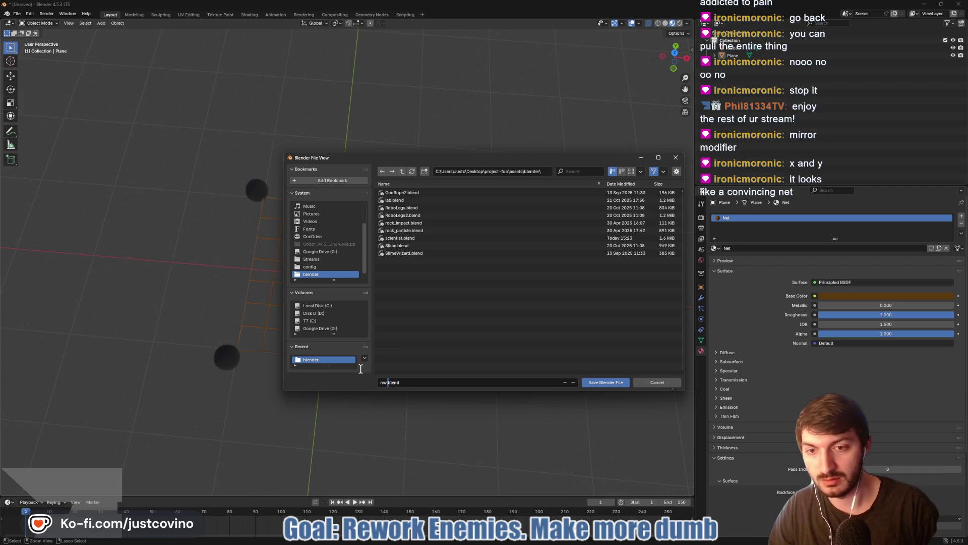
text(et_projectile)
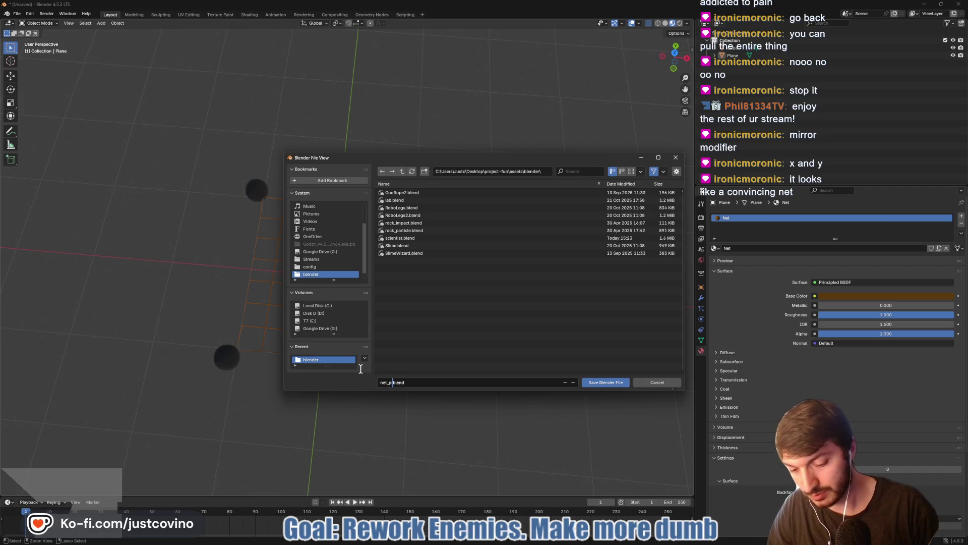
text(.)
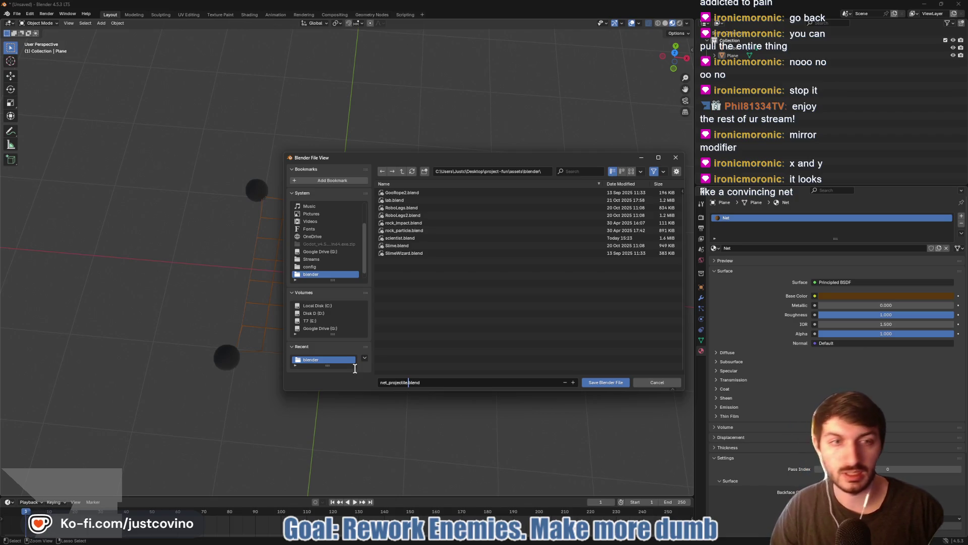
click(609, 384)
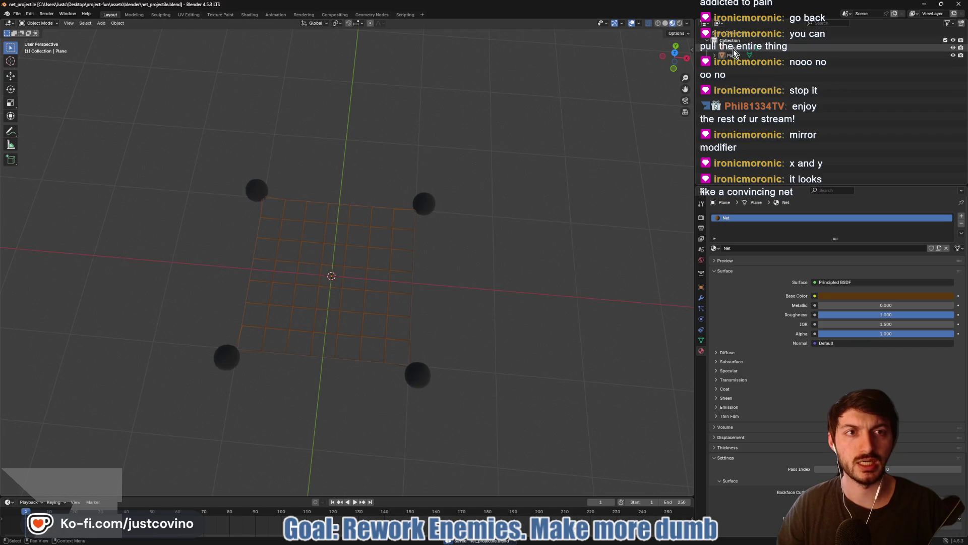
Orbit around the saved net once more, then bring the Godot editor back to the front
mouse_move(463, 313)
mouse_down()
mouse_move(514, 282)
mouse_move(474, 199)
mouse_move(470, 313)
mouse_up()
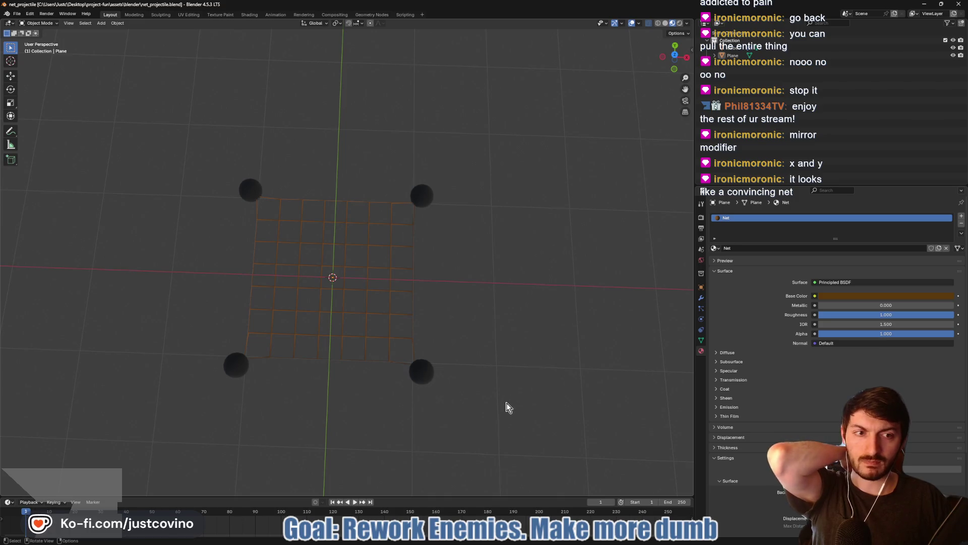
mouse_move(549, 542)
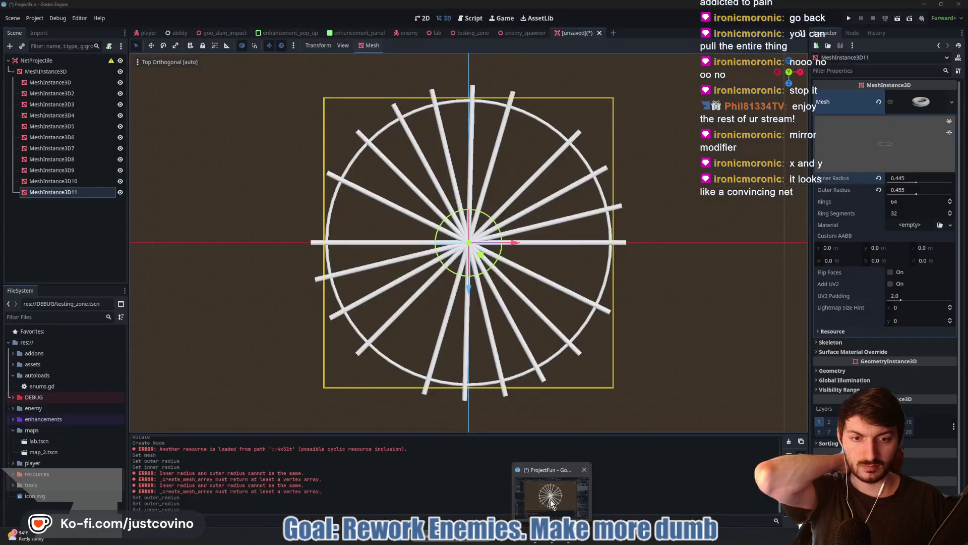
click(552, 504)
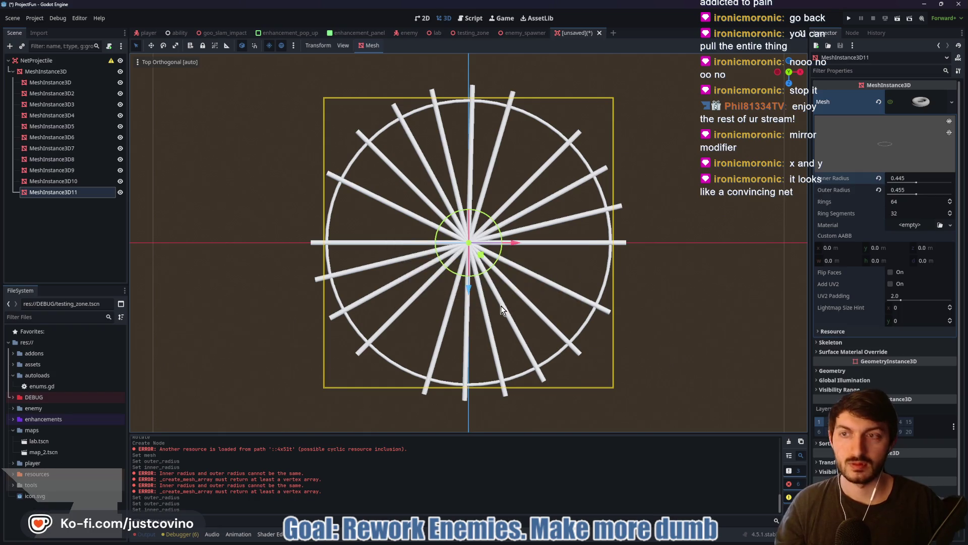
Replace the placeholder mesh nodes with the imported net_projectile.blend model
click(47, 73)
key(Delete)
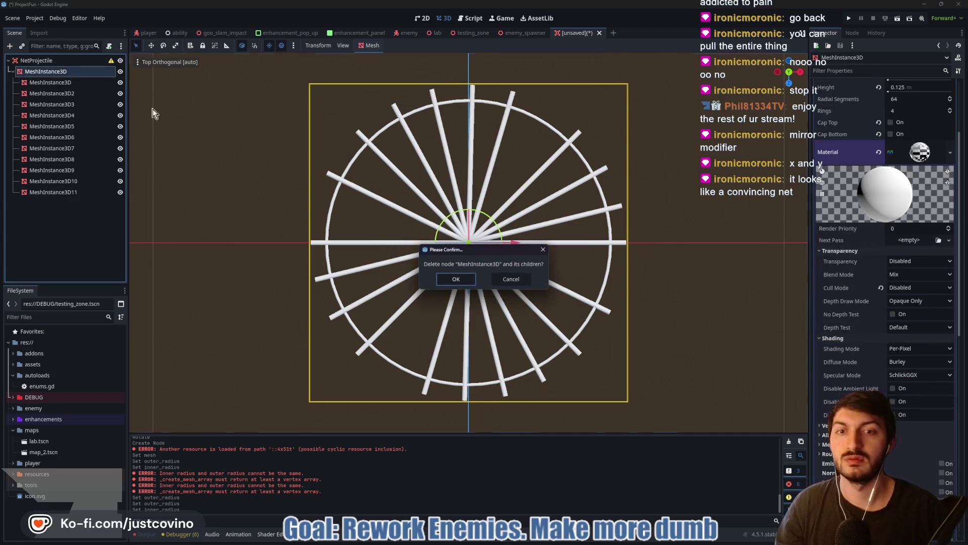
click(465, 279)
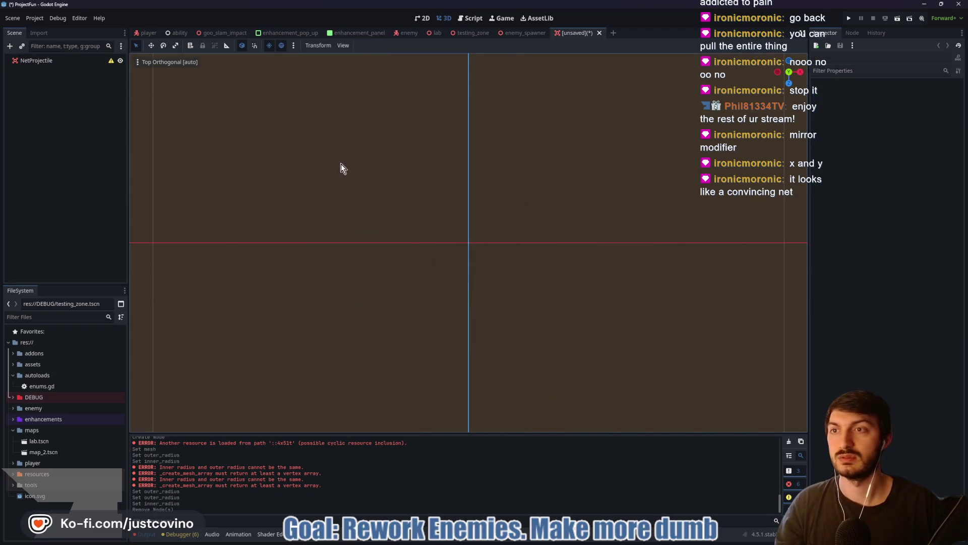
click(14, 364)
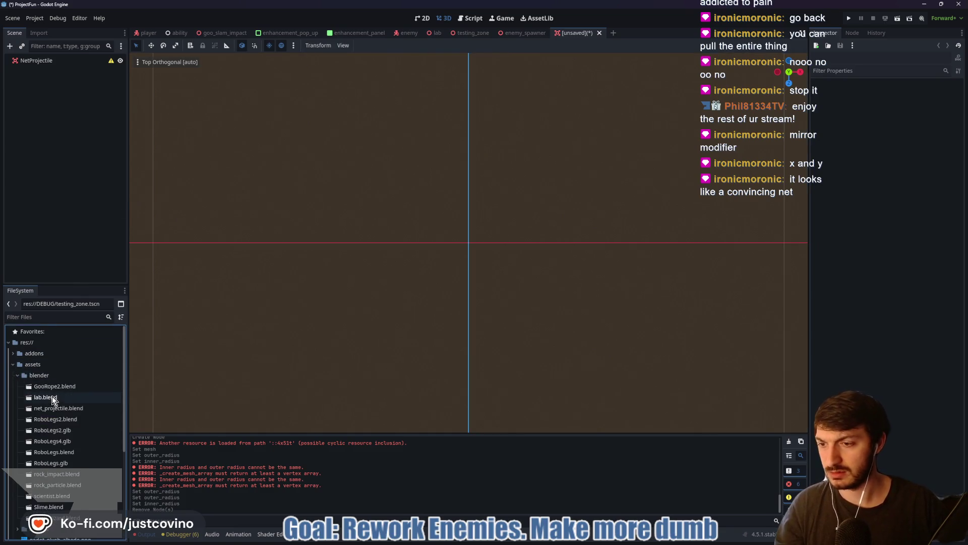
scroll(53, 396, down, 1)
drag(56, 381, 474, 241)
drag(579, 291, 595, 238)
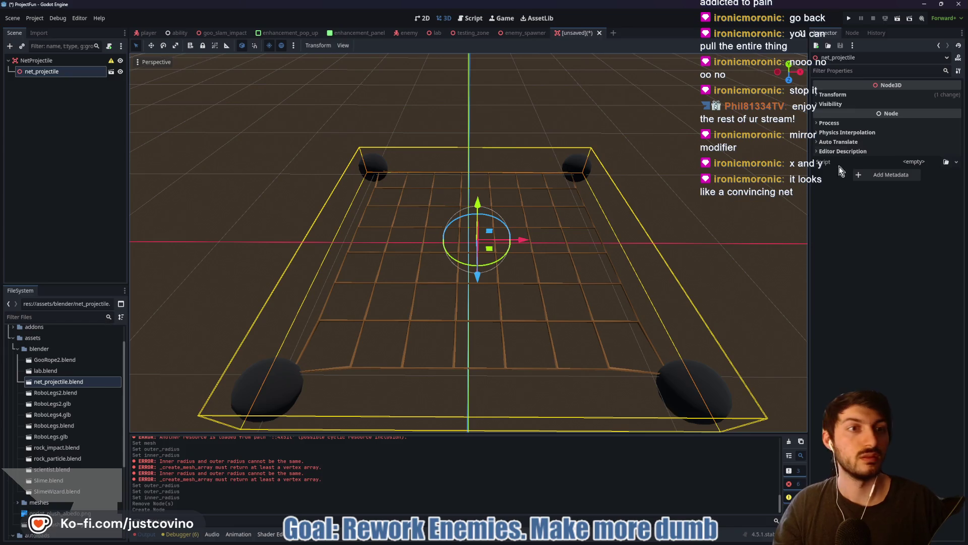
Set the net model's x and z position to 0 so it sits at the origin
click(833, 94)
click(846, 116)
text(0)
key(Tab)
key(Tab)
text(0)
key(Return)
click(655, 190)
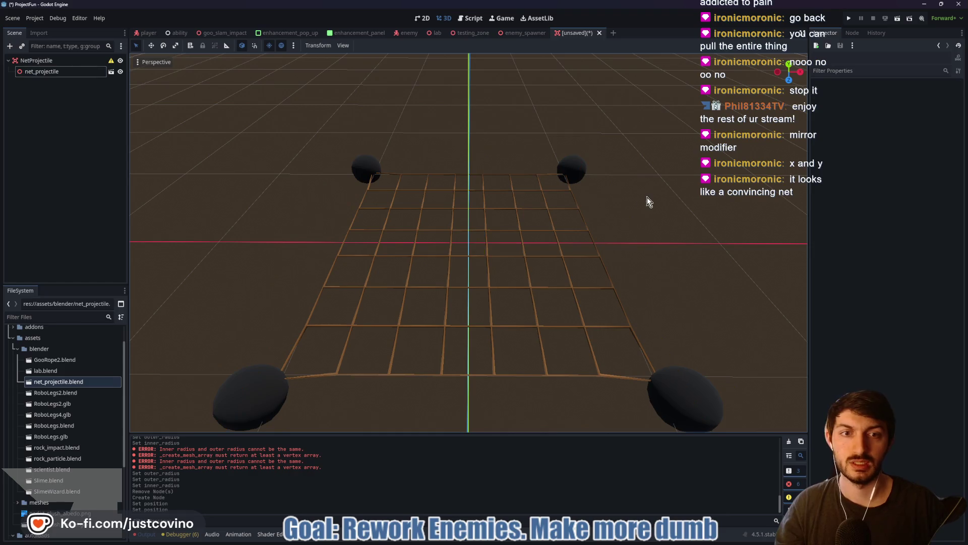
scroll(643, 198, down, 3)
mouse_move(646, 207)
mouse_down()
mouse_move(646, 266)
mouse_move(662, 263)
mouse_up()
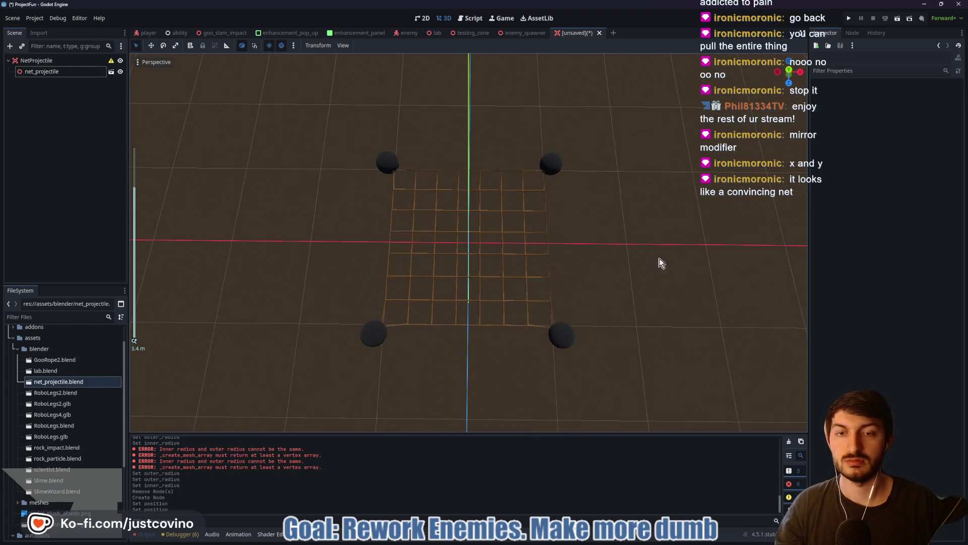
Temporarily instance the Player scene under NetProjectile, then delete it again
click(55, 61)
key(ctrl+shift+a)
text(player)
key(Return)
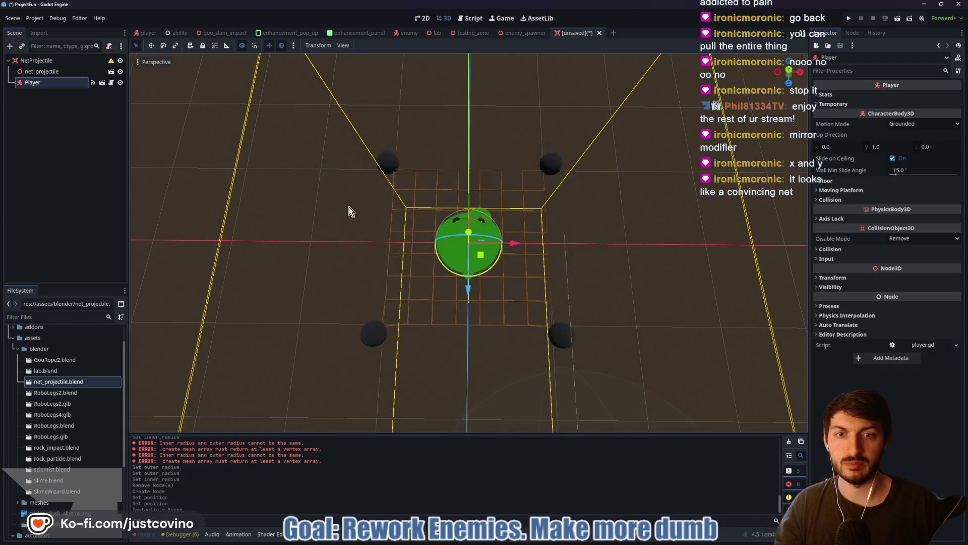
key(Delete)
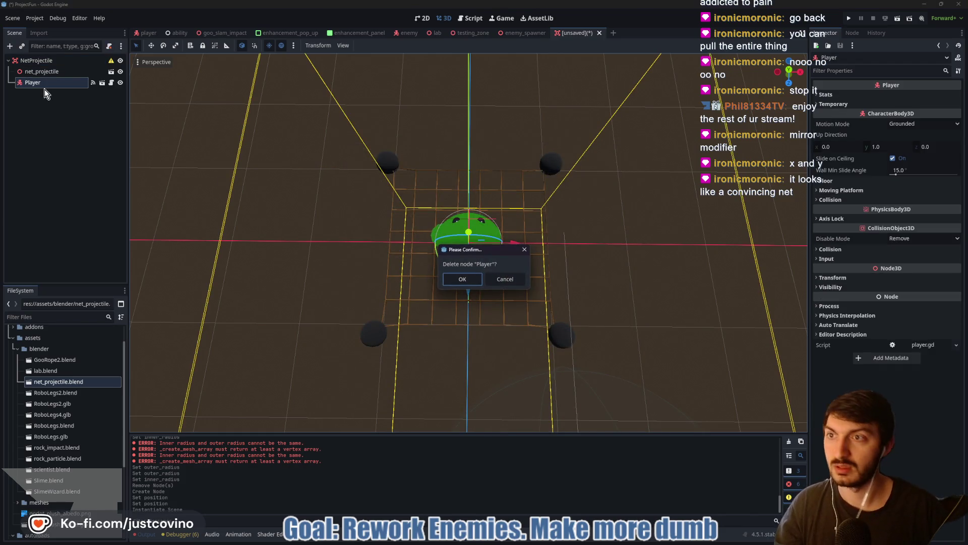
click(462, 279)
mouse_move(549, 289)
mouse_down()
mouse_move(577, 217)
mouse_move(420, 111)
mouse_up()
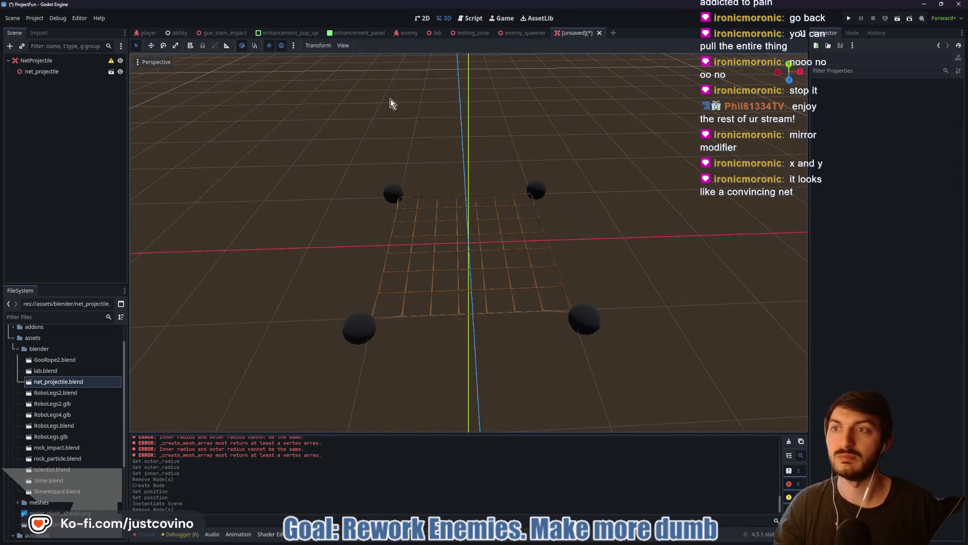
click(45, 61)
key(ctrl+a)
Add a CollisionShape3D child to NetProjectile with a new BoxShape3D
text(col)
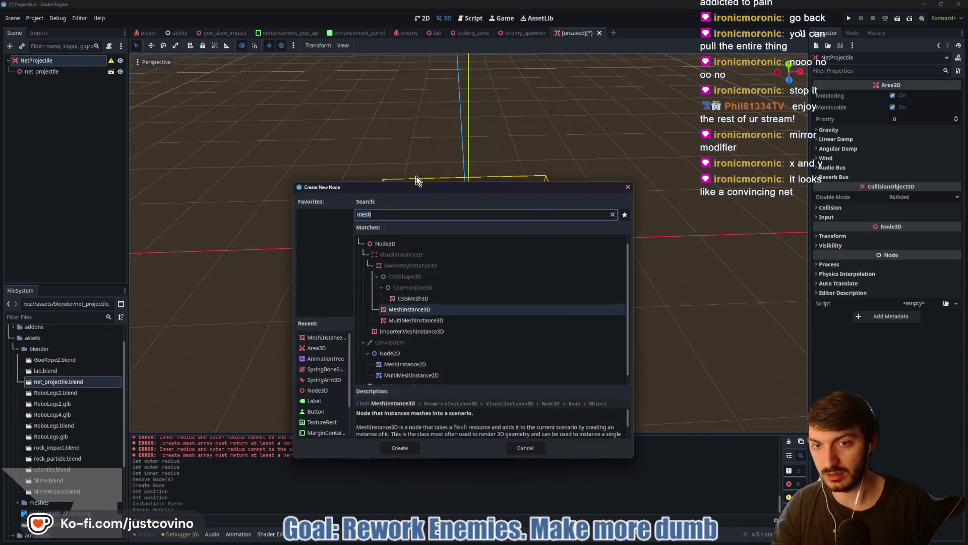
text(lisi)
key(Return)
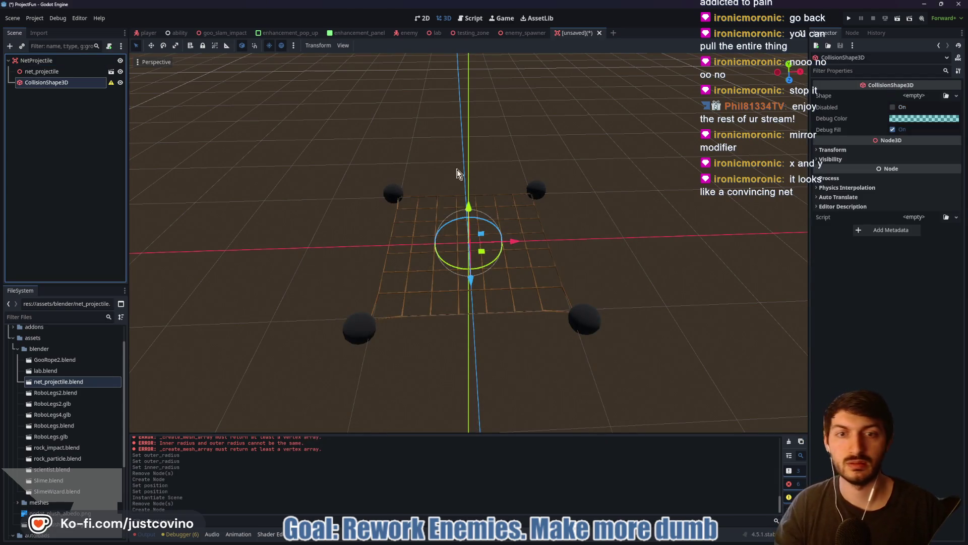
click(926, 95)
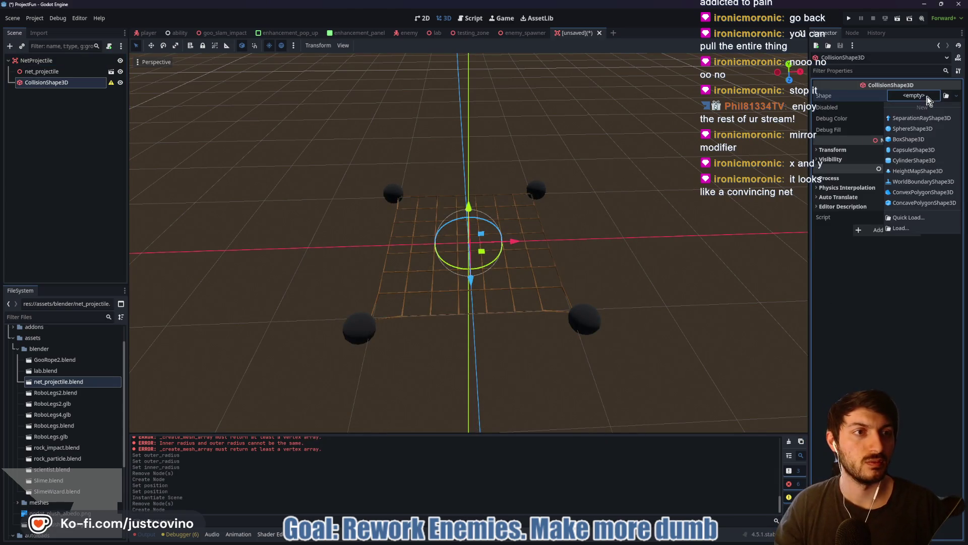
click(928, 139)
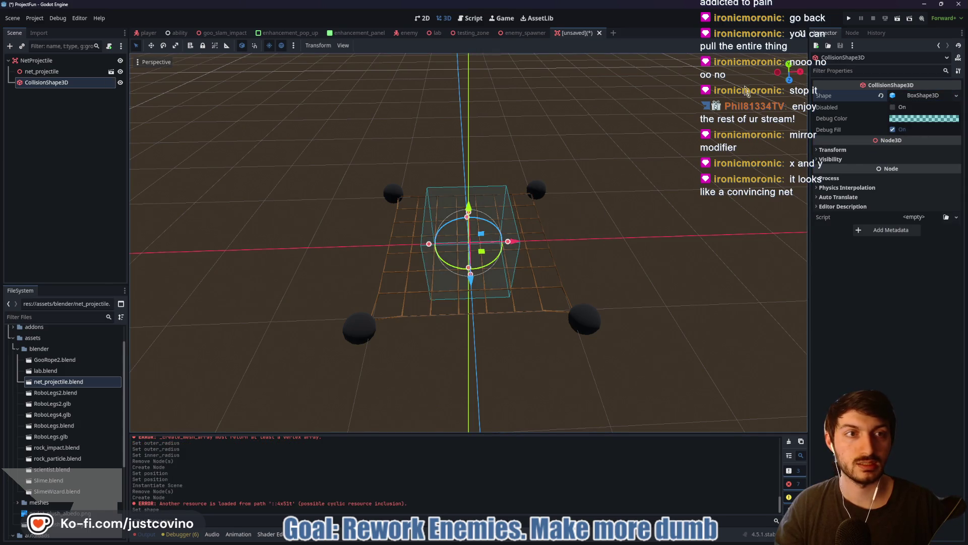
Stretch the box in front and side orthographic views out to the corner spheres
click(790, 80)
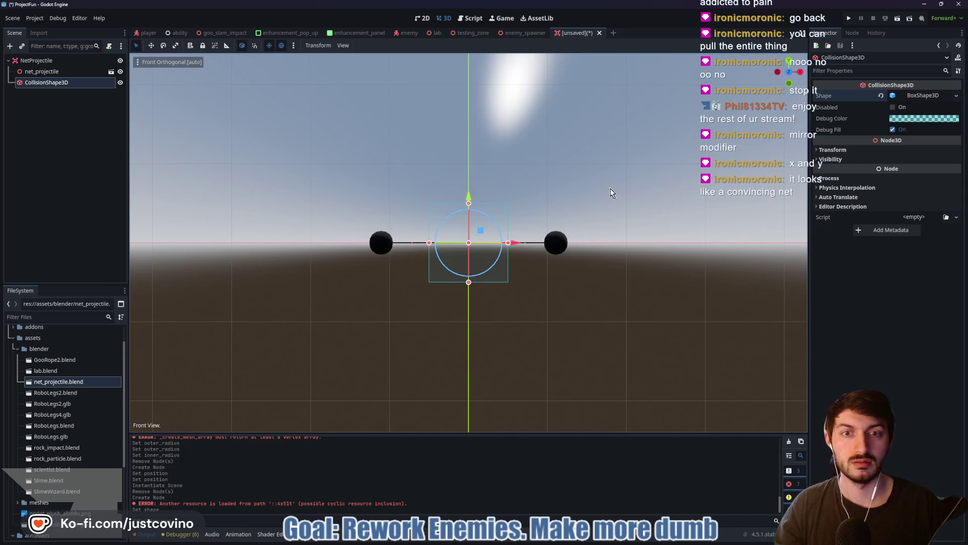
drag(509, 243, 567, 244)
drag(429, 247, 370, 244)
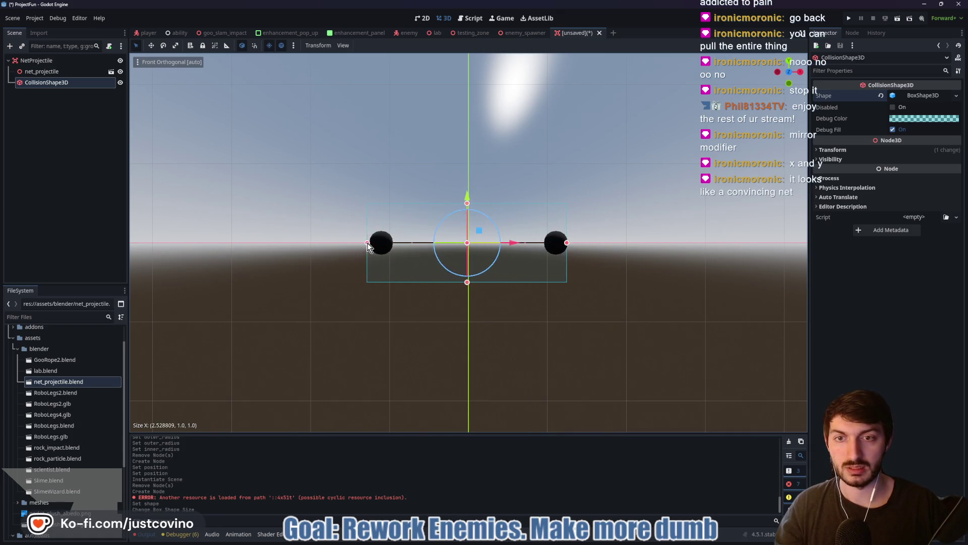
drag(552, 176, 581, 300)
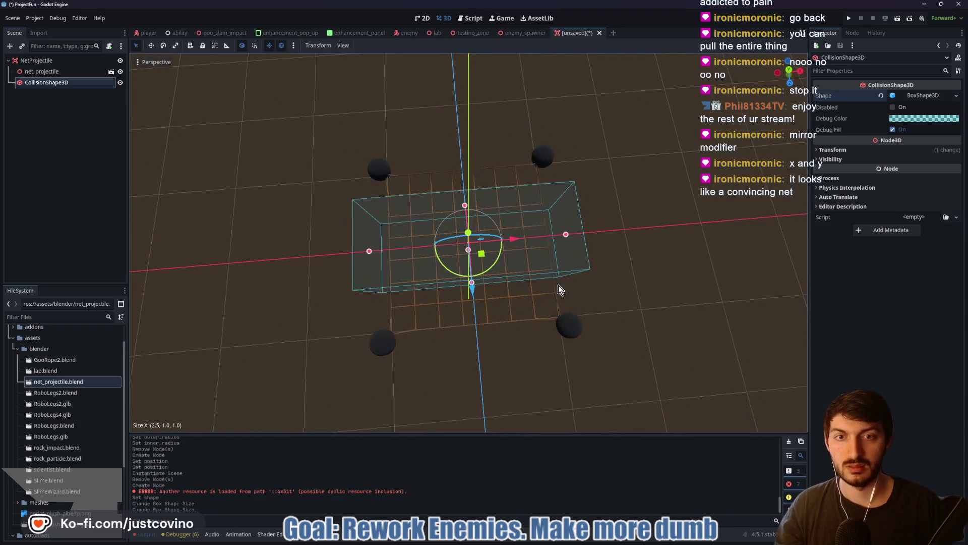
click(800, 72)
drag(515, 244, 568, 249)
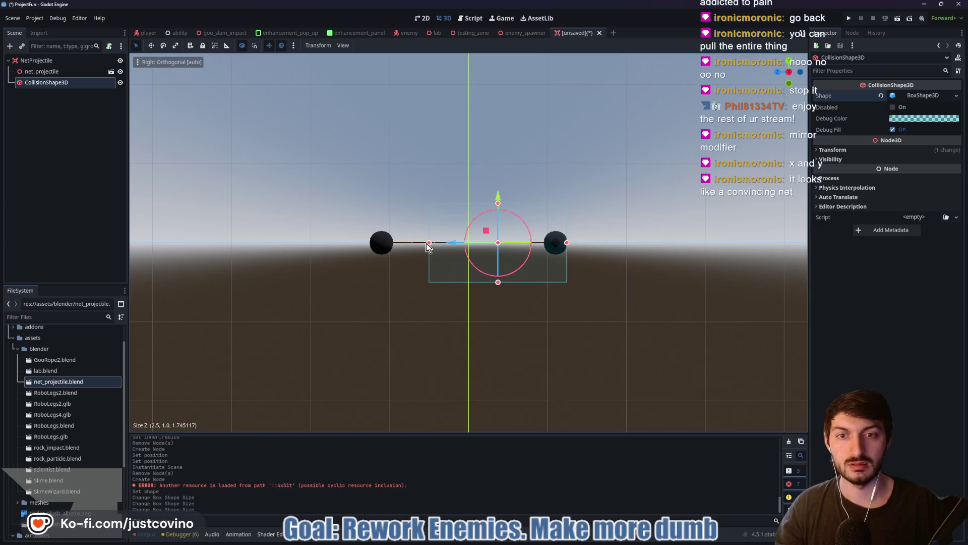
mouse_move(430, 244)
mouse_down()
mouse_move(368, 244)
mouse_move(616, 270)
mouse_move(661, 252)
mouse_up()
Fine-tune the box width in front view to about 2.56 and start saving the scene
click(784, 77)
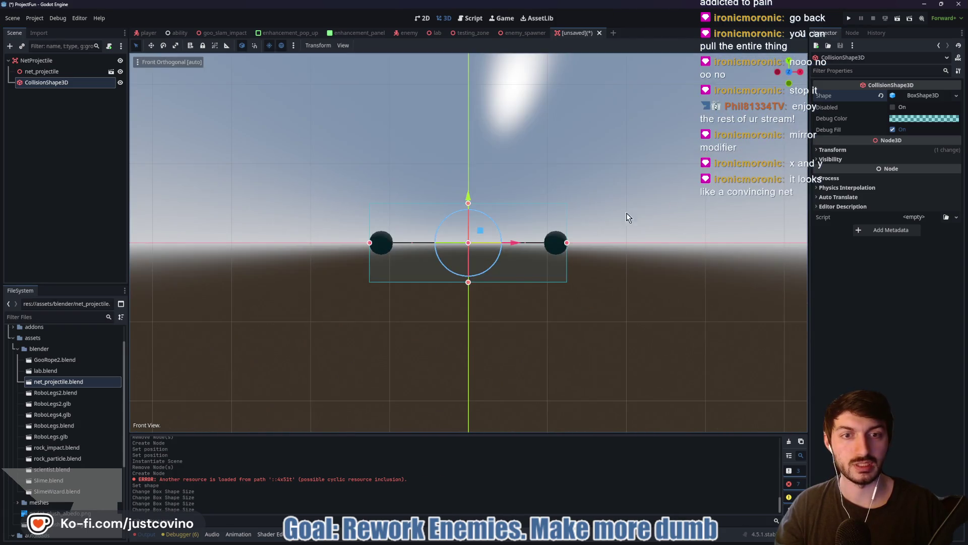
drag(569, 245, 571, 246)
drag(368, 246, 365, 245)
mouse_move(578, 162)
mouse_down()
mouse_move(591, 244)
mouse_move(676, 179)
mouse_move(672, 252)
mouse_move(604, 232)
mouse_up()
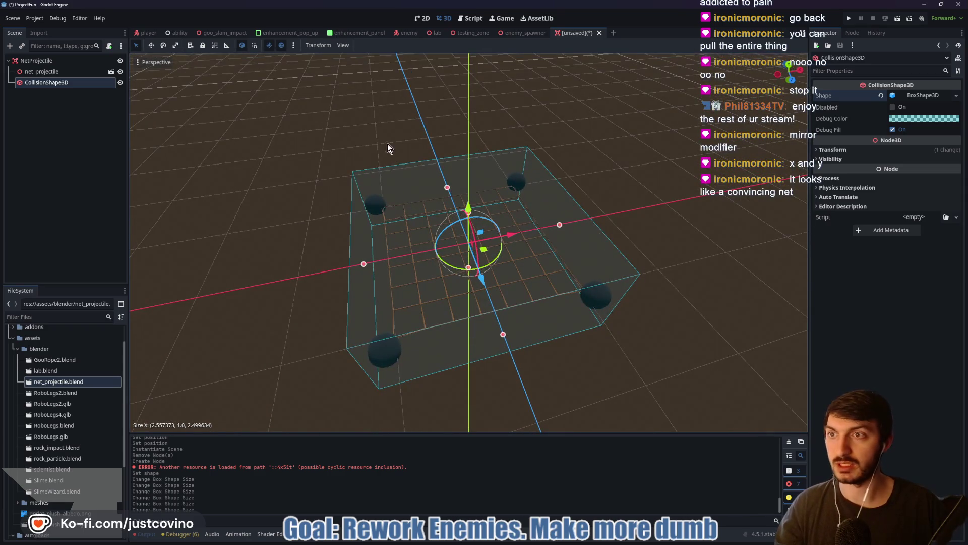
key(ctrl+s)
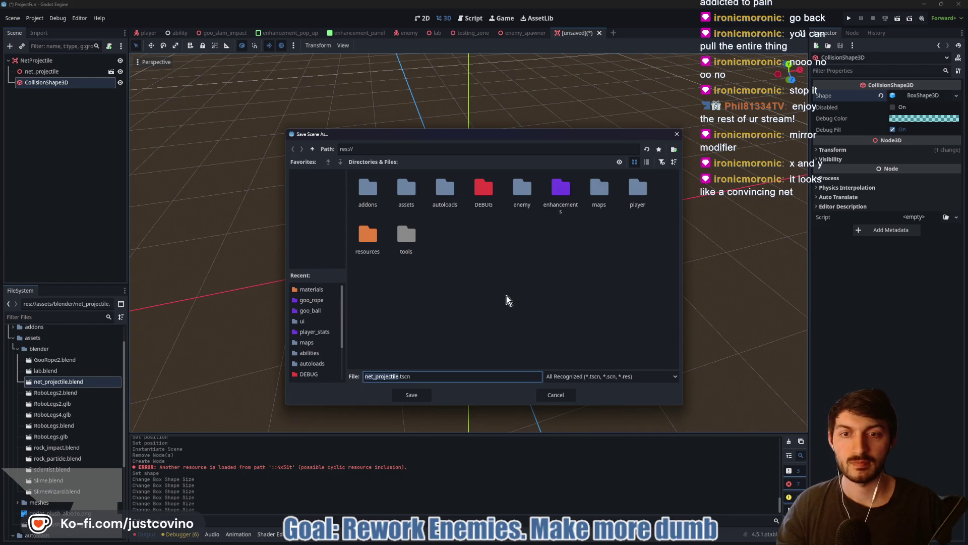
Create an abilities folder in res://enemy and save the scene there as net_projectile.tscn
double_click(522, 190)
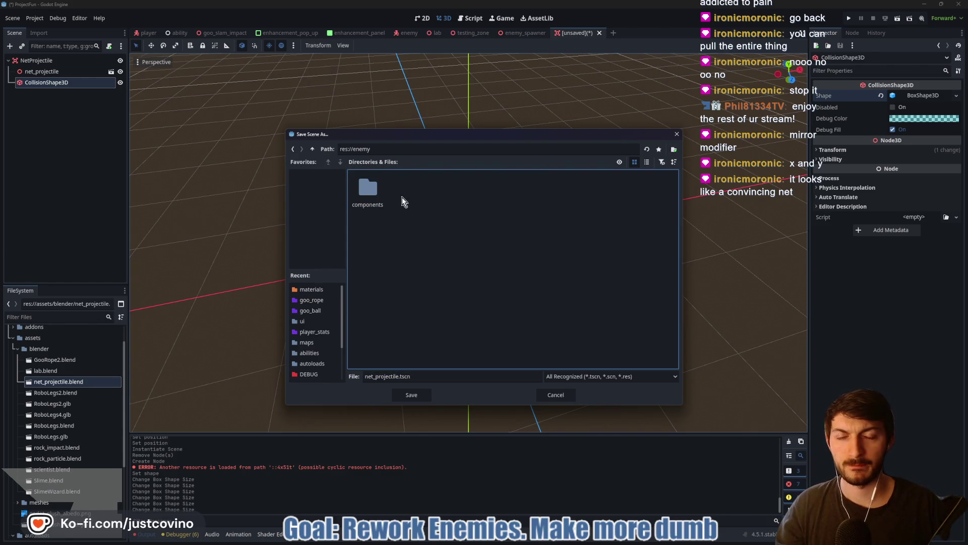
click(312, 149)
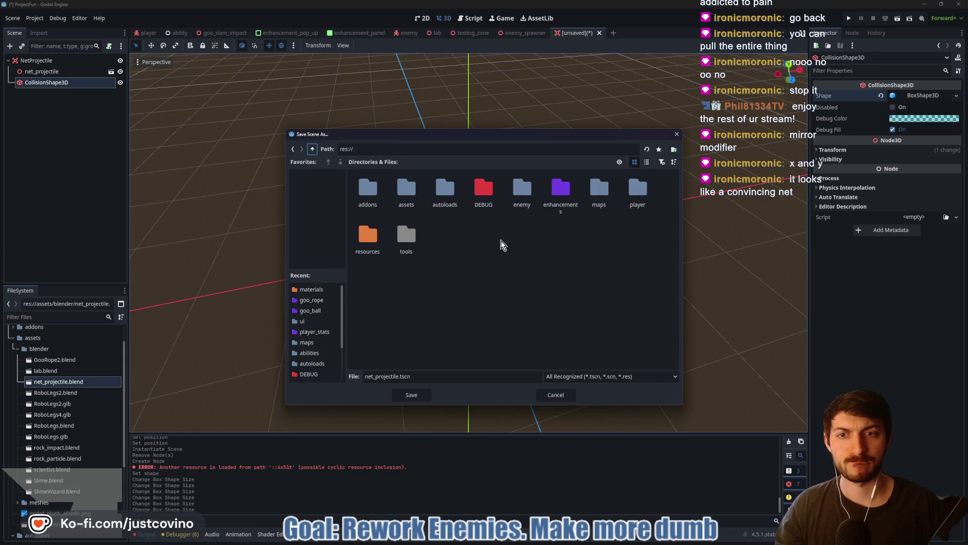
double_click(518, 196)
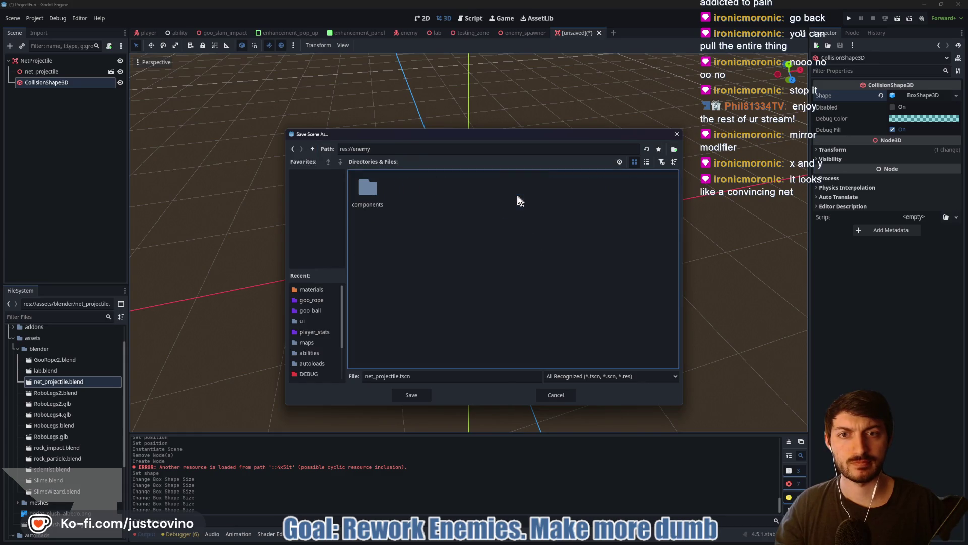
right_click(440, 195)
click(453, 201)
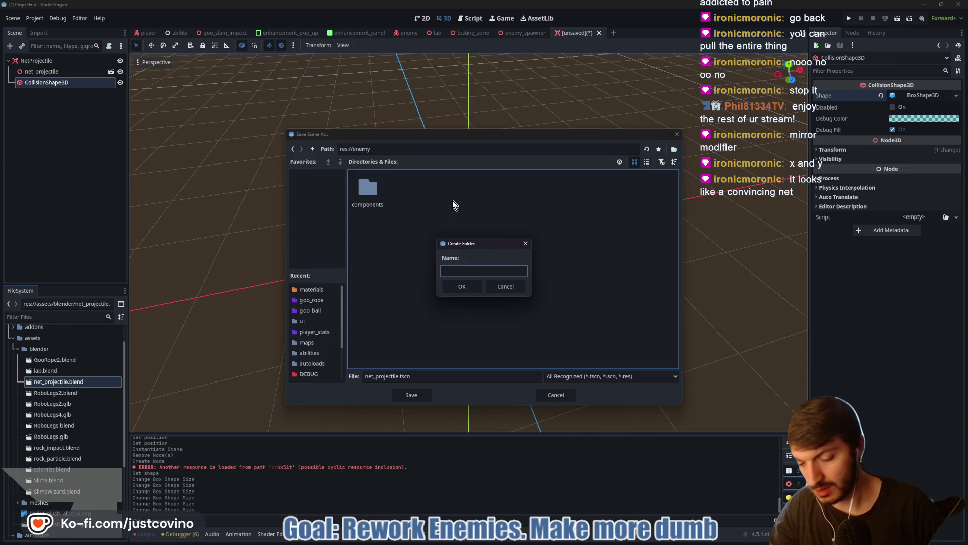
text(abilities)
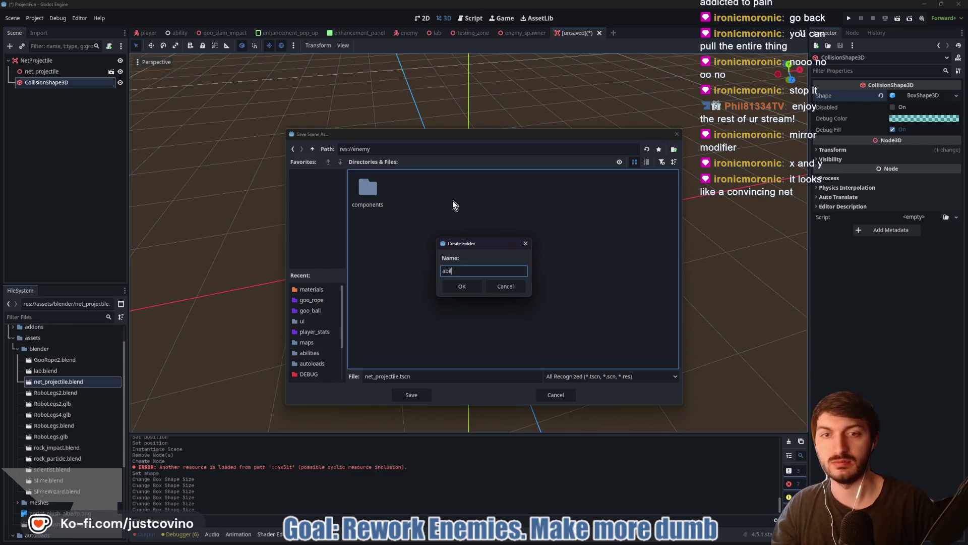
click(456, 286)
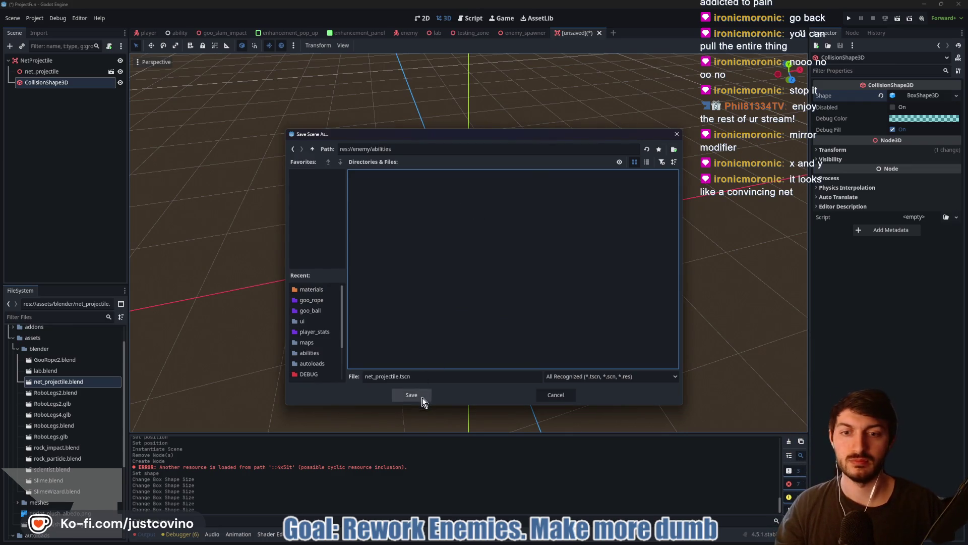
click(418, 395)
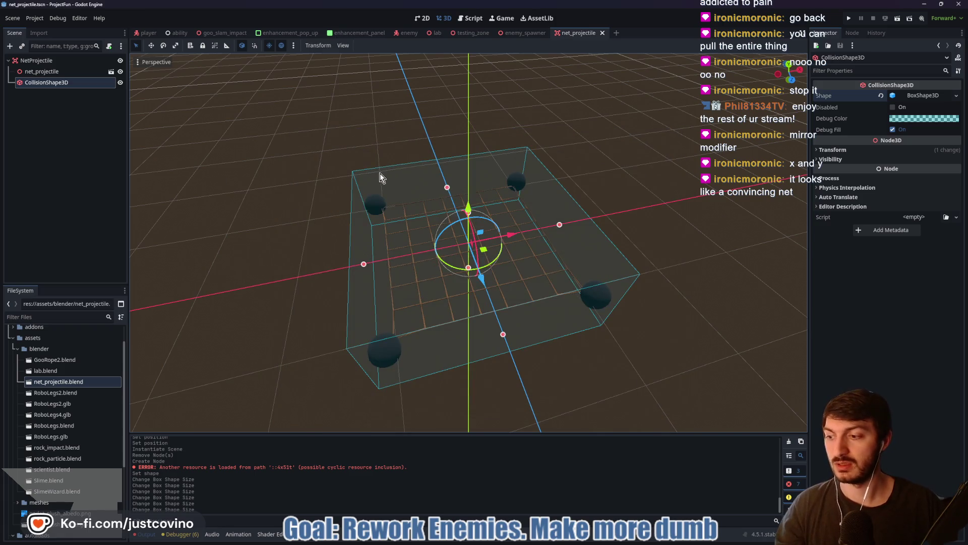
click(101, 60)
click(115, 46)
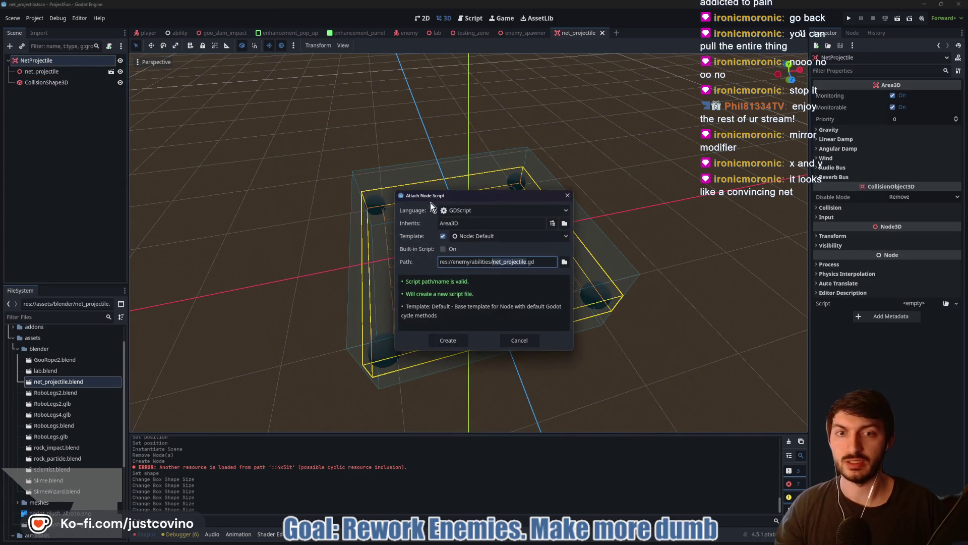
Create net_projectile.gd with class_name NetProjectile and delete the template _ready and _process stubs
click(460, 341)
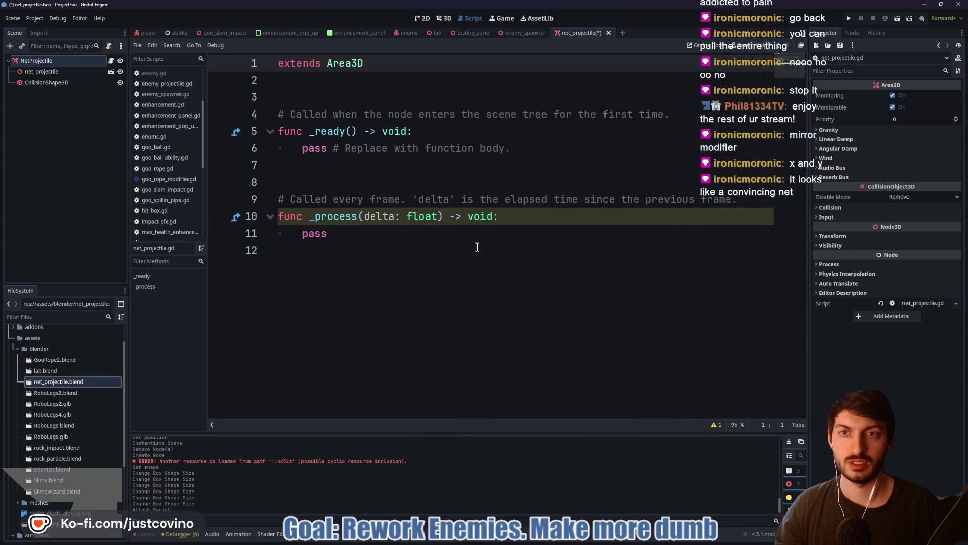
text(class_name Net)
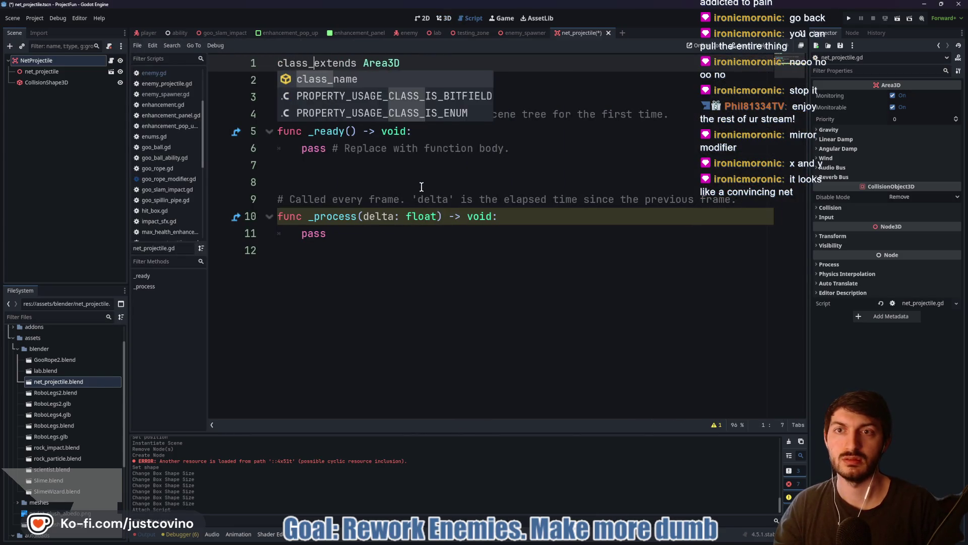
text(Projec)
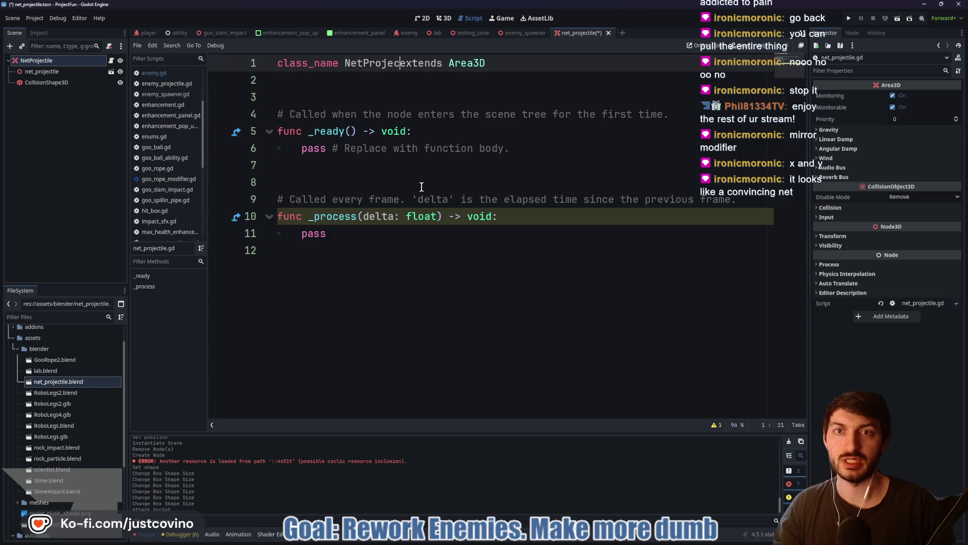
text(tile)
key(ctrl+s)
drag(386, 255, 262, 120)
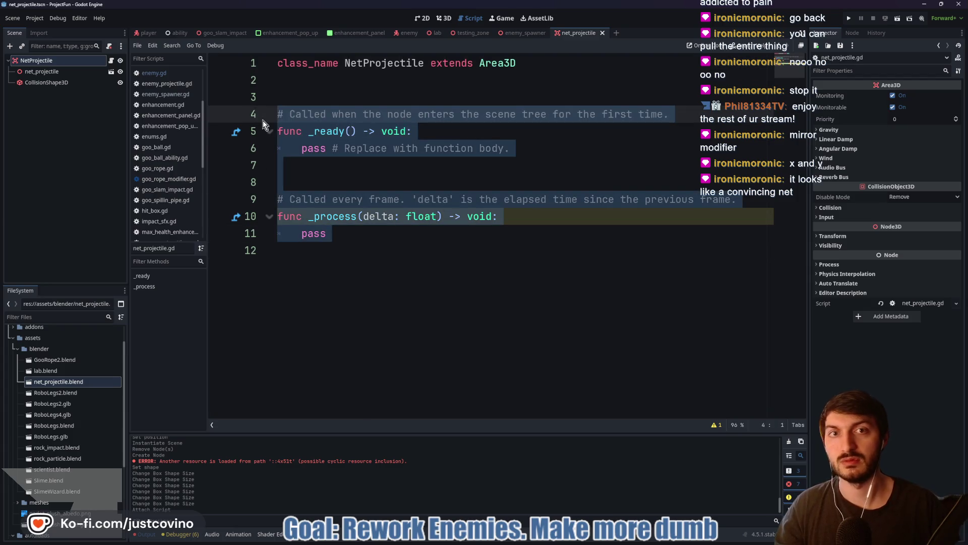
key(BackSpace)
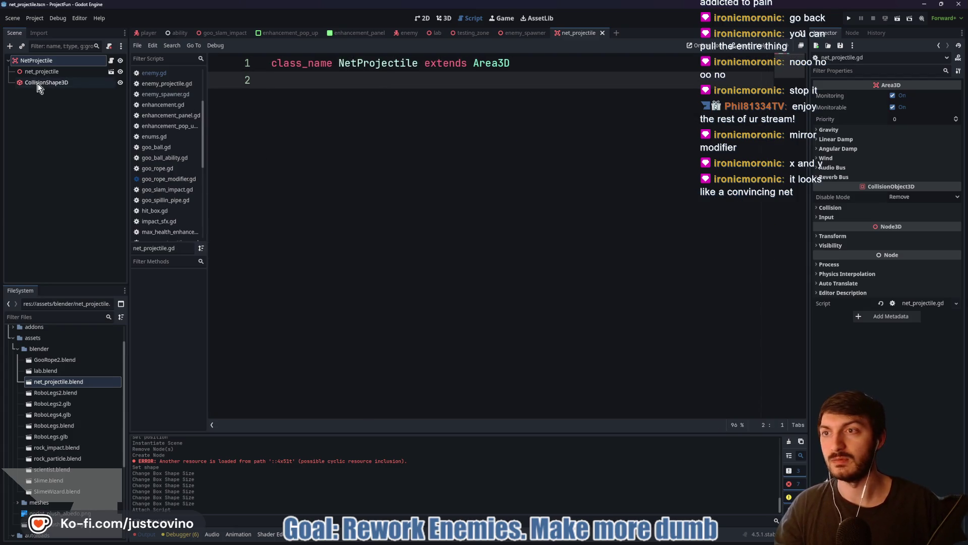
click(853, 33)
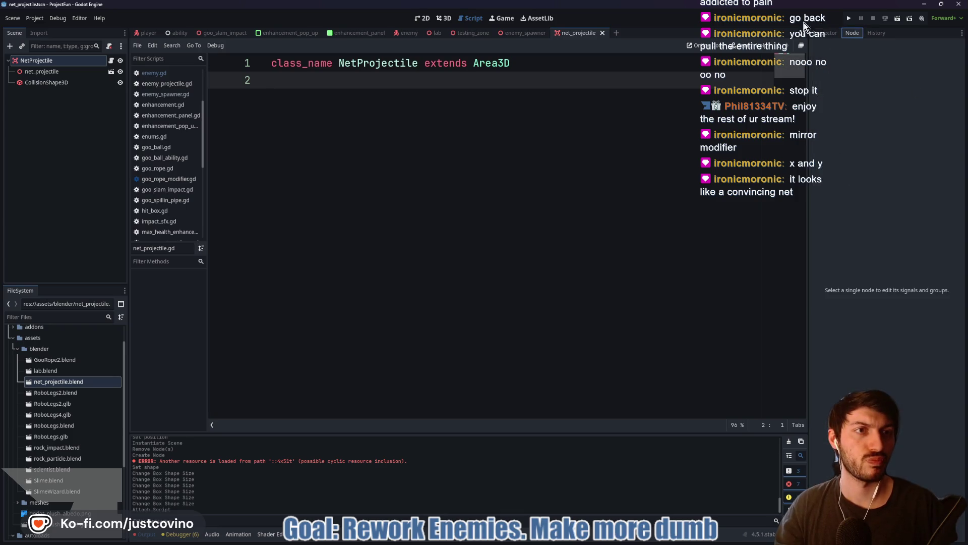
Connect body_entered to a new _on_body_entered handler with 'if body is not Player: return'
click(31, 61)
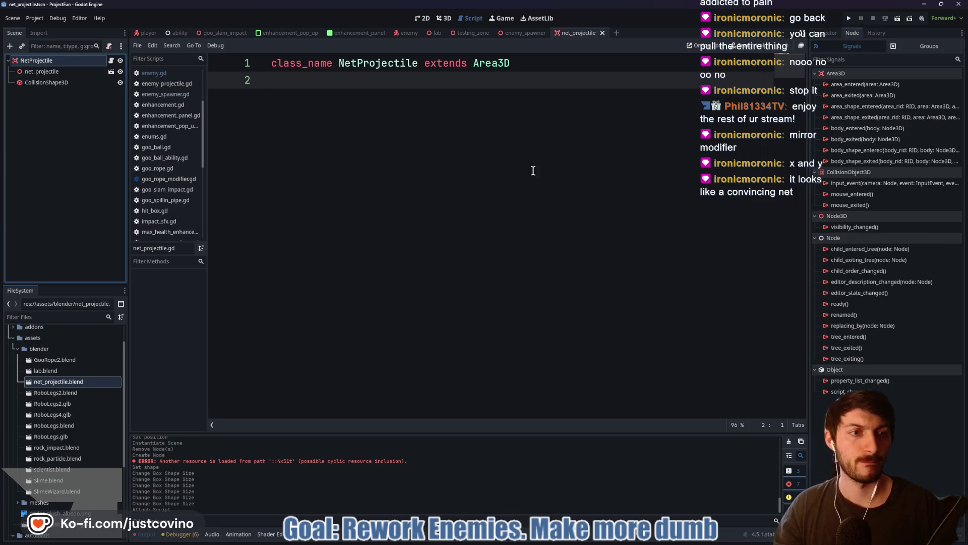
double_click(868, 130)
click(451, 355)
drag(504, 132, 292, 137)
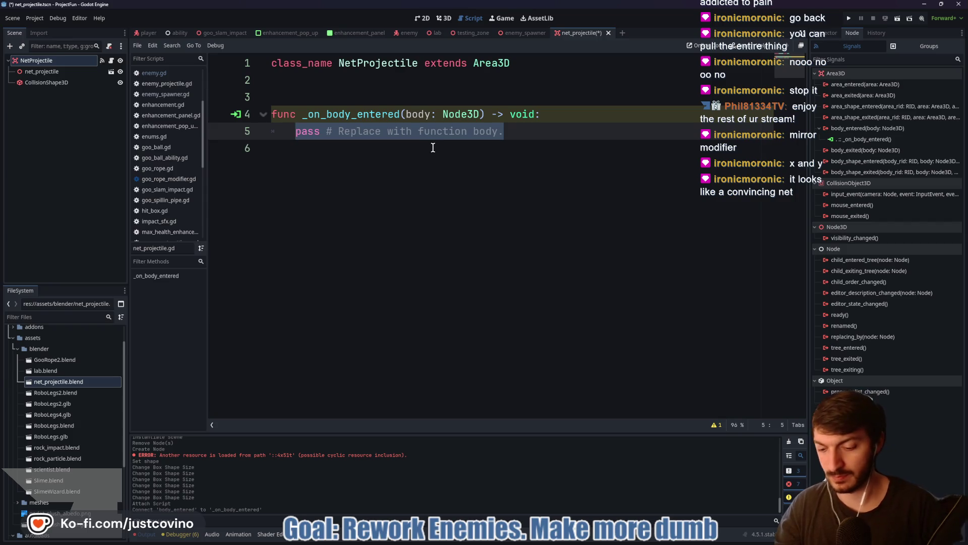
text(if body is not Player: re)
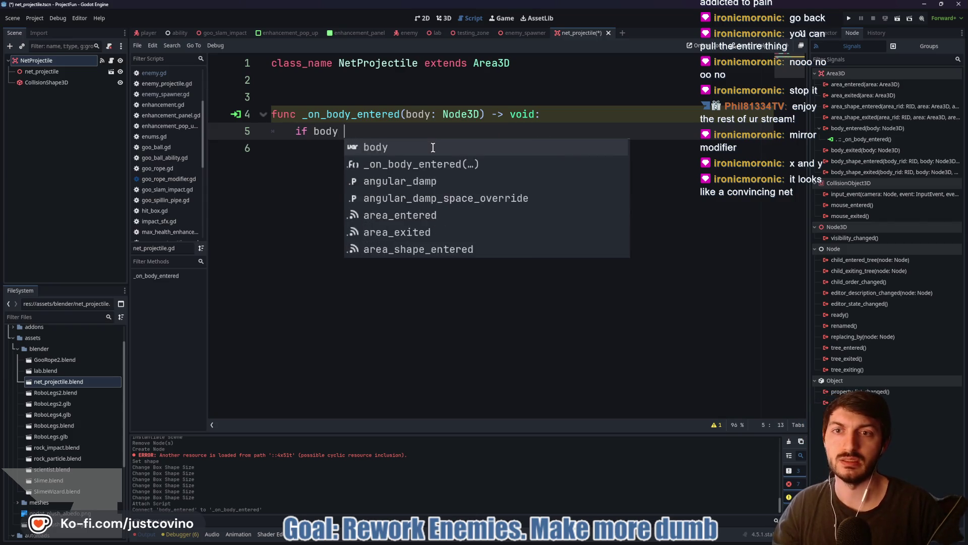
text(turn)
key(Return)
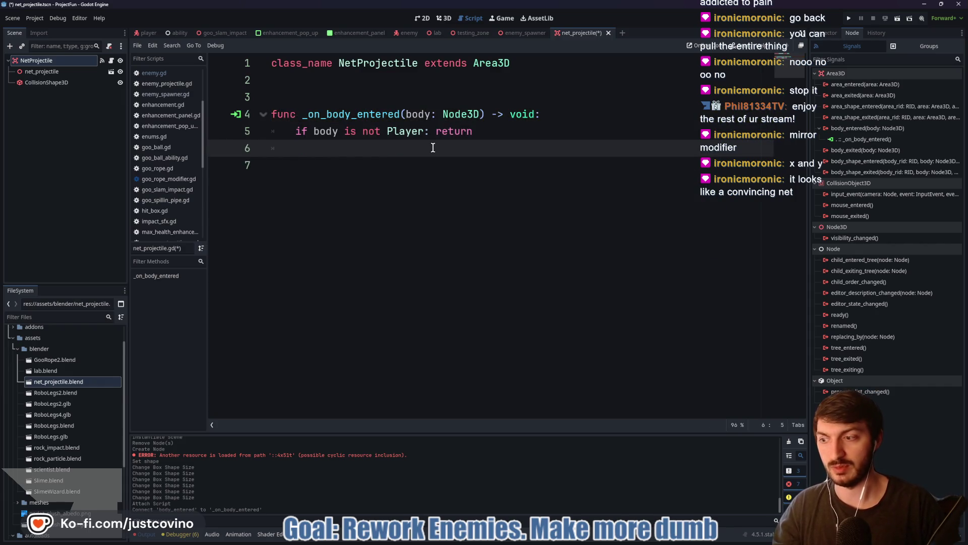
Discard the unfinished extra body line in the handler and save the script
text(body)
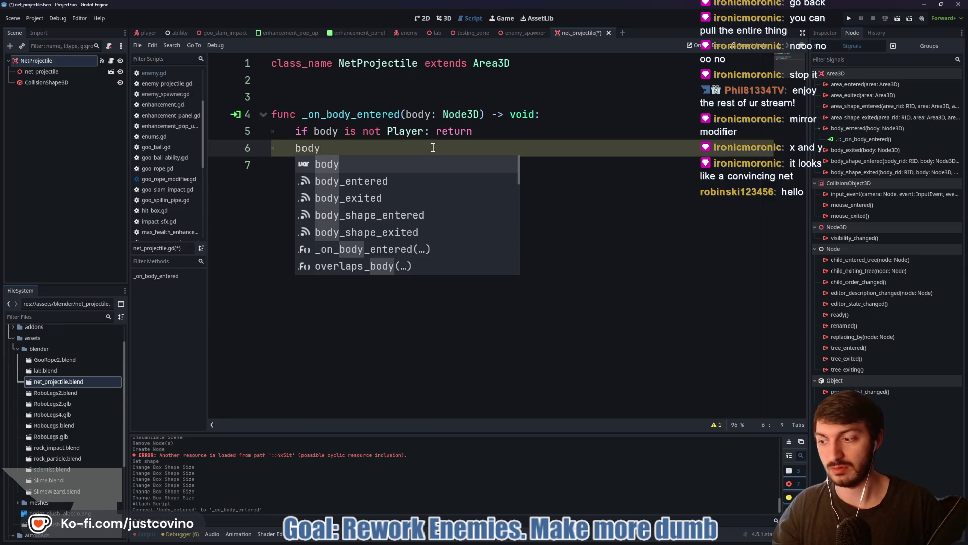
key(BackSpace)
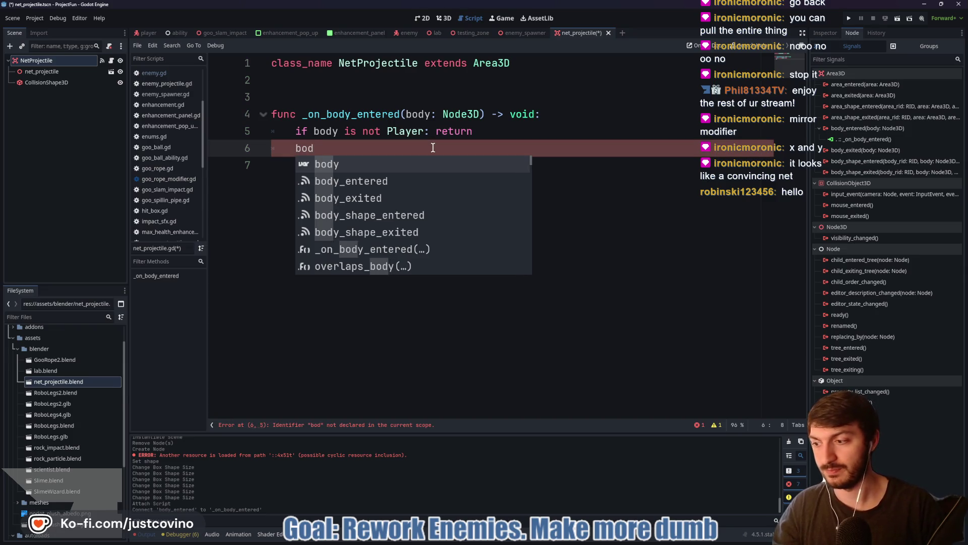
key(Return)
text(.)
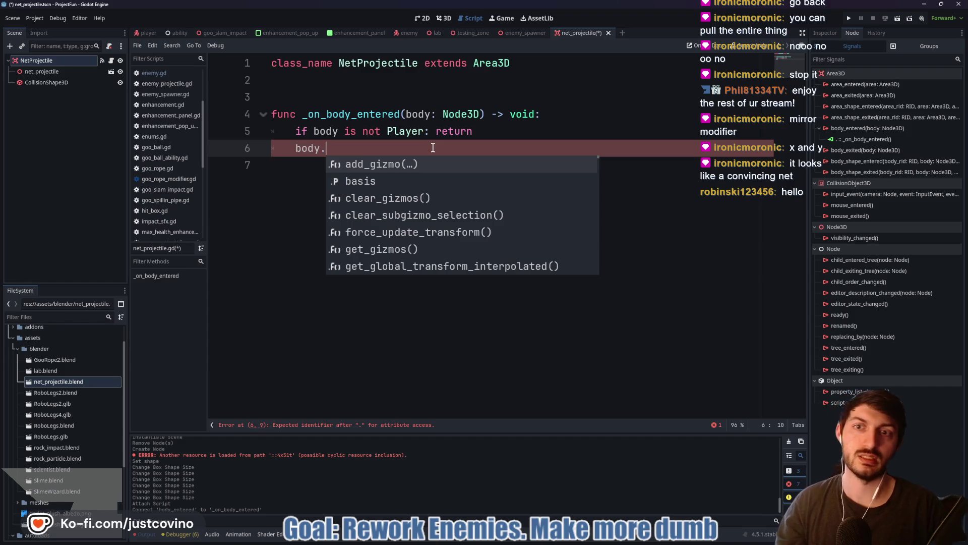
key(BackSpace)
key(BackSpace)
key(BackSpace)
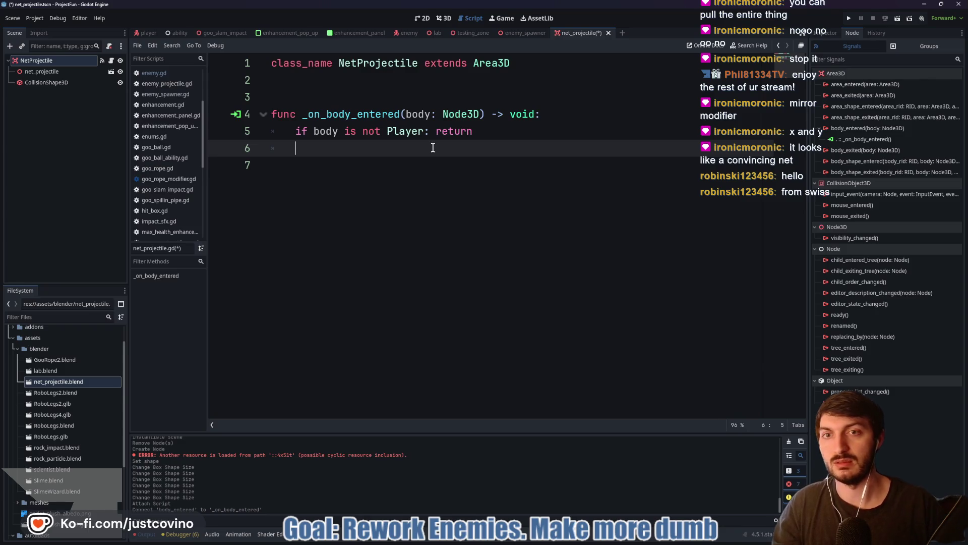
key(ctrl+s)
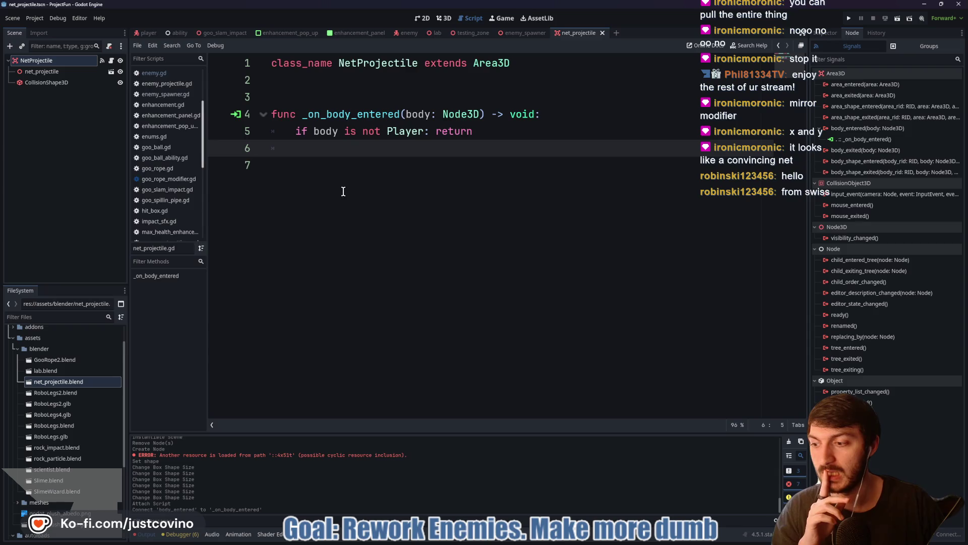
Collapse the blender assets folder and expand the enemy folder in the FileSystem dock
click(342, 86)
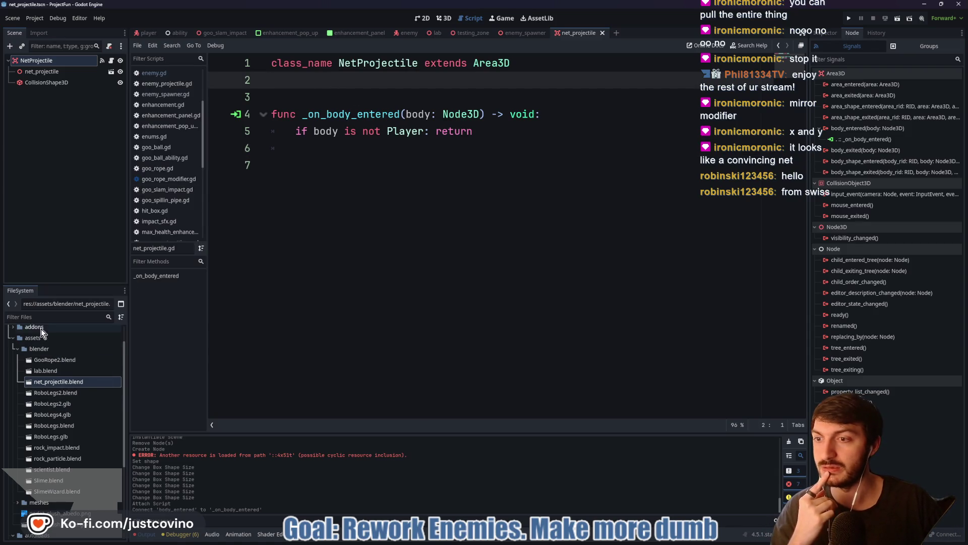
click(17, 348)
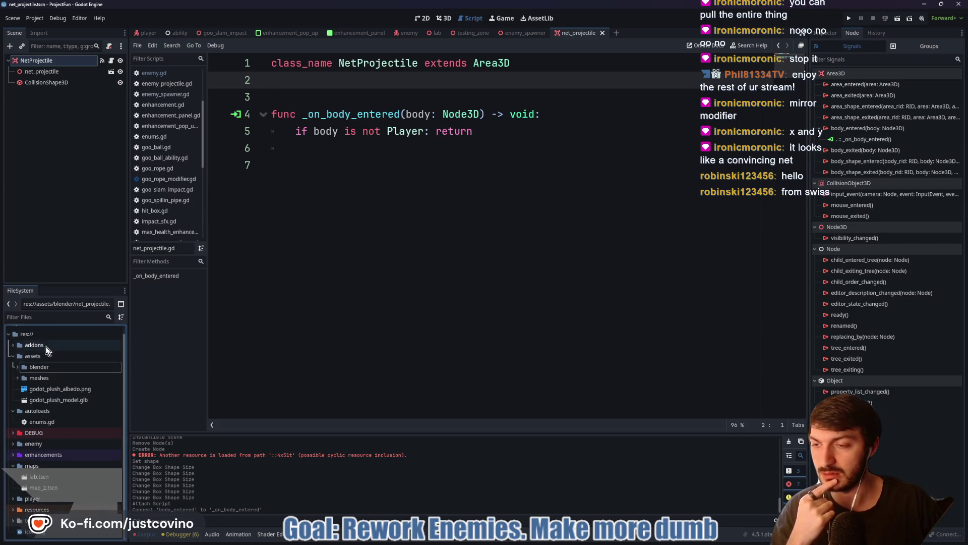
click(14, 444)
Open enemy_projectile.tscn and copy its export variables and _physics_process code
scroll(50, 439, down, 5)
scroll(71, 439, down, 3)
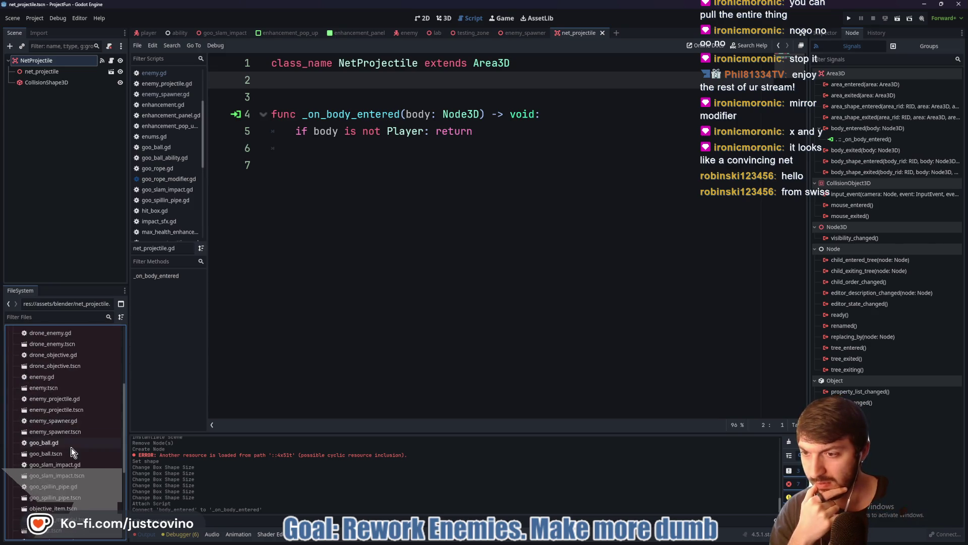
scroll(86, 458, down, 2)
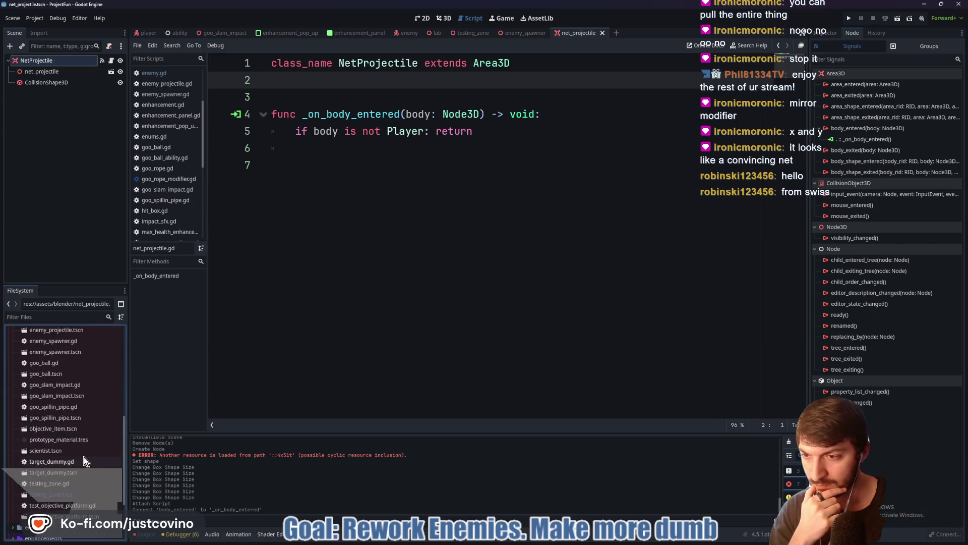
scroll(80, 454, down, 2)
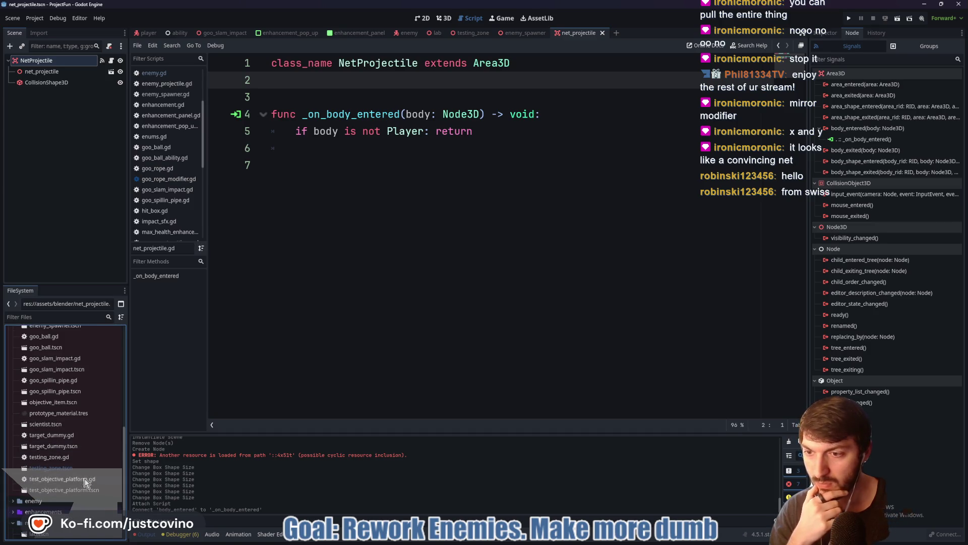
scroll(82, 410, up, 5)
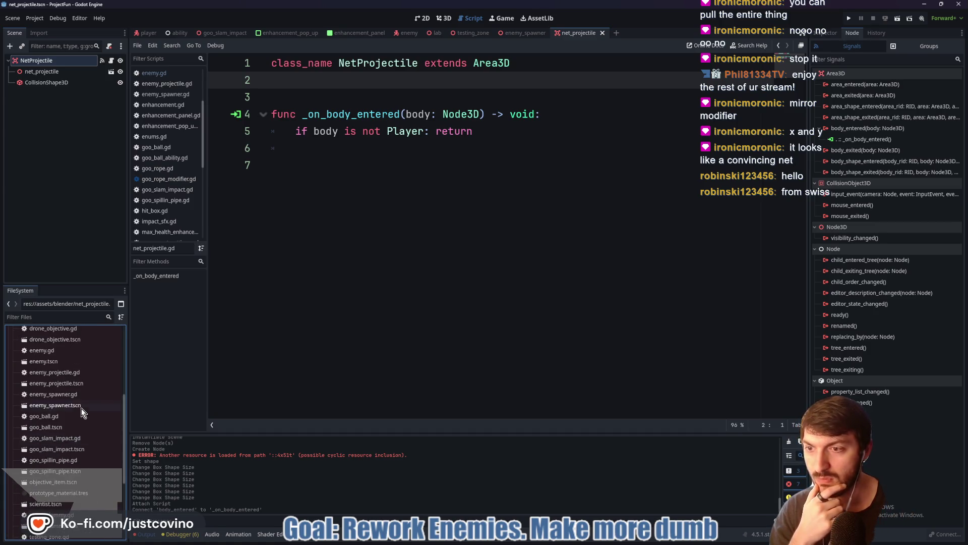
click(75, 383)
double_click(75, 384)
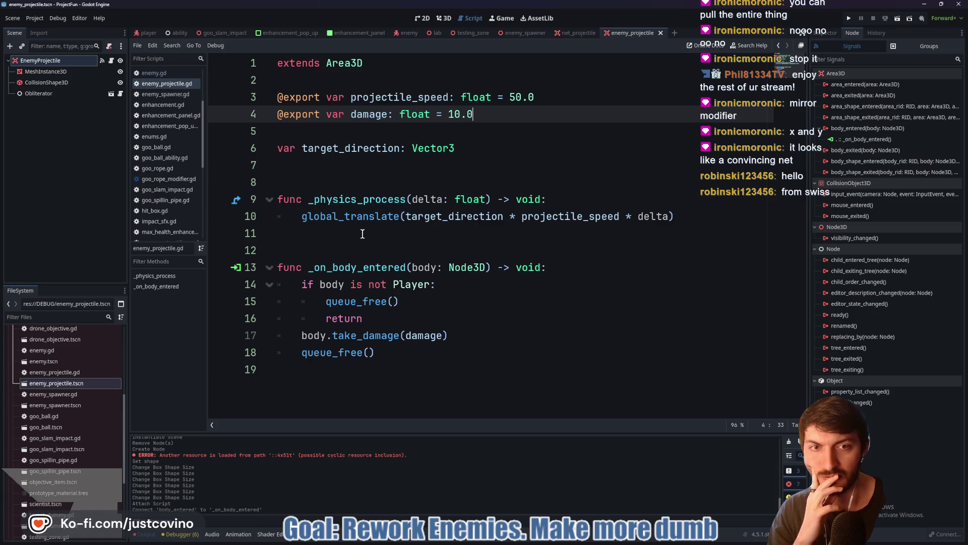
drag(331, 226, 277, 97)
key(ctrl+c)
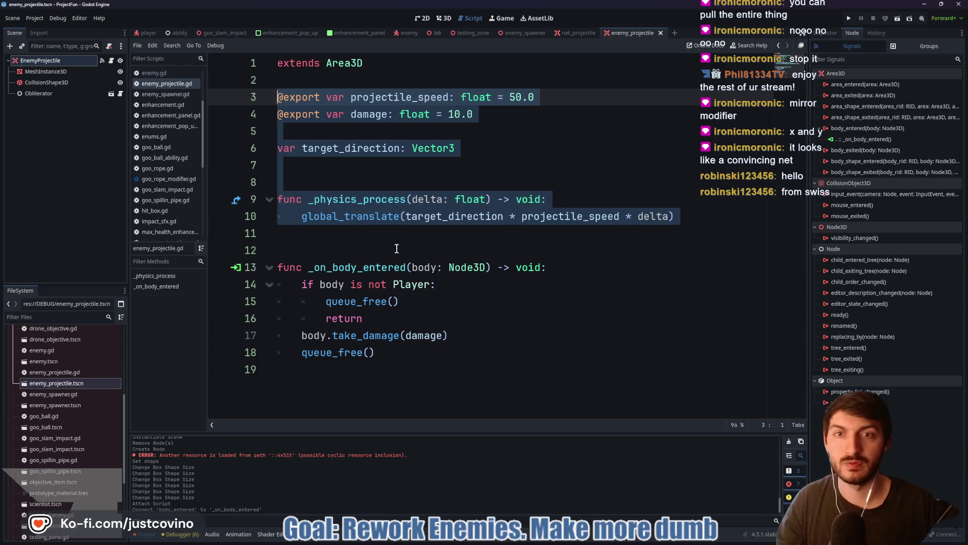
Paste projectile_speed, damage, target_direction and _physics_process into net_projectile.gd and save it
click(580, 33)
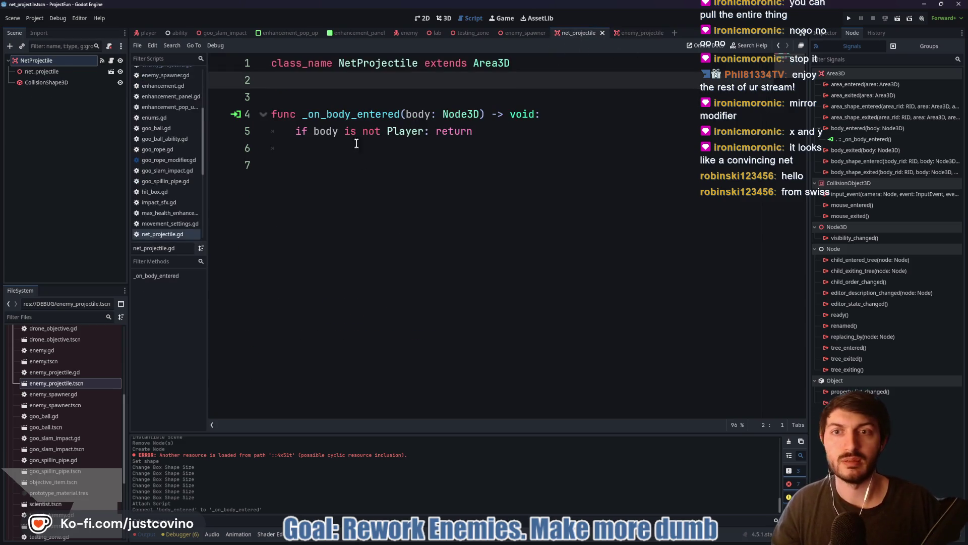
key(ctrl+v)
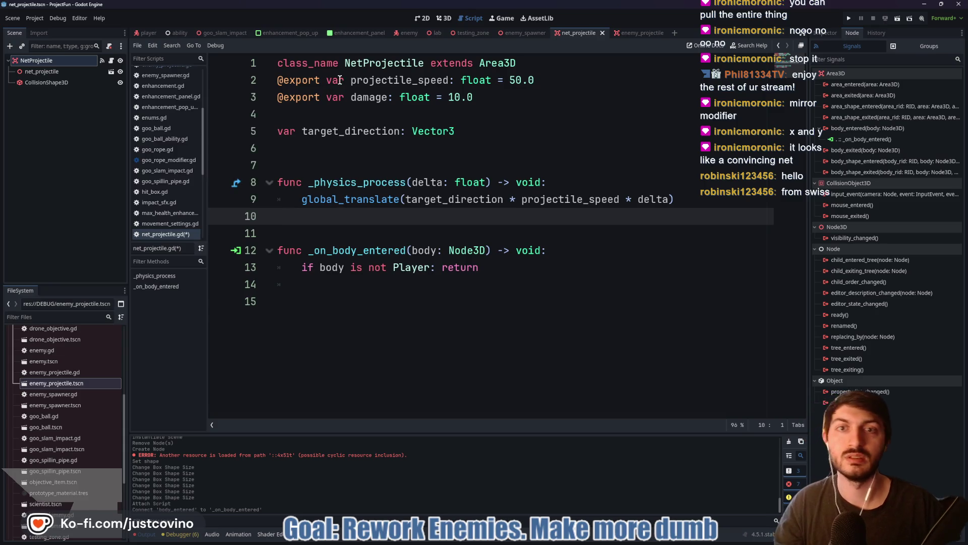
click(550, 66)
key(Return)
key(ctrl+s)
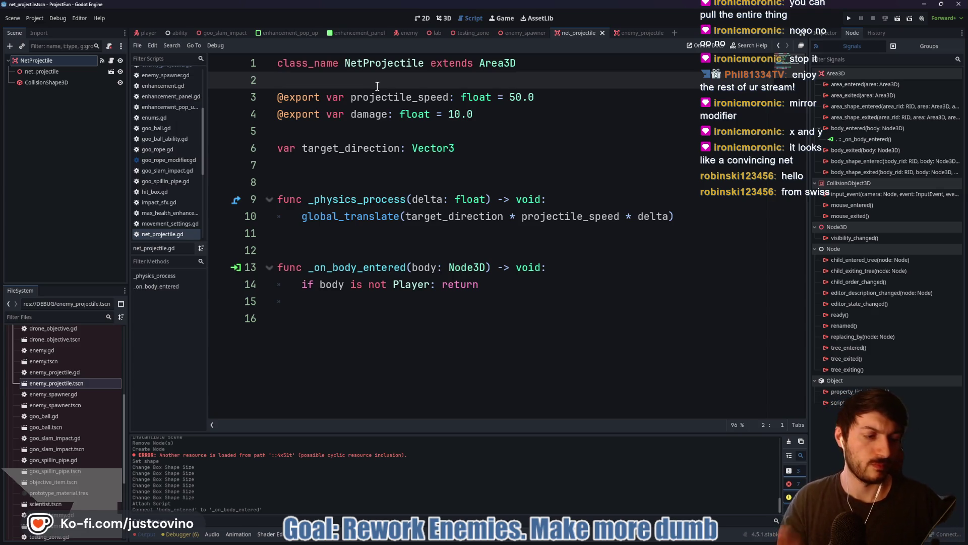
click(444, 18)
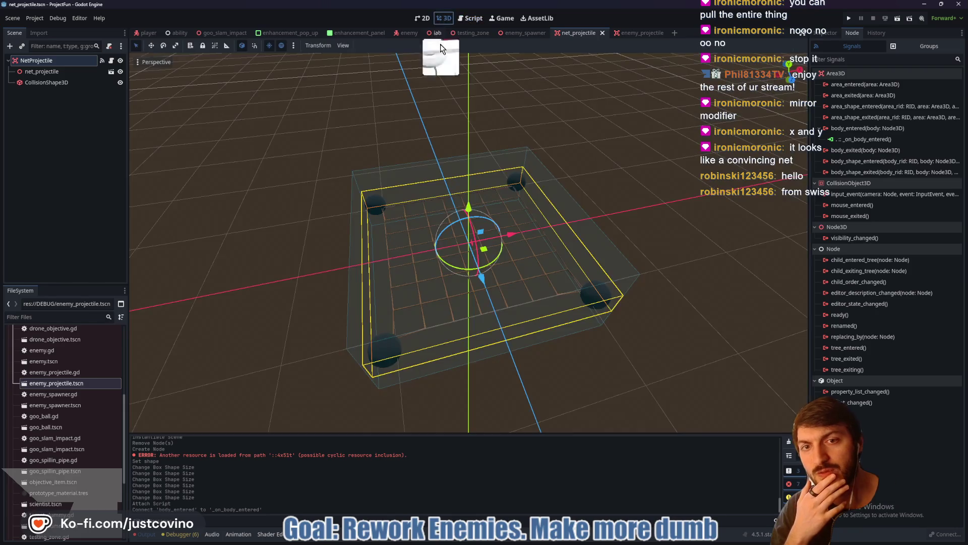
Try rotating the net model and the NetProjectile root, cancel both, and return to the script
click(56, 72)
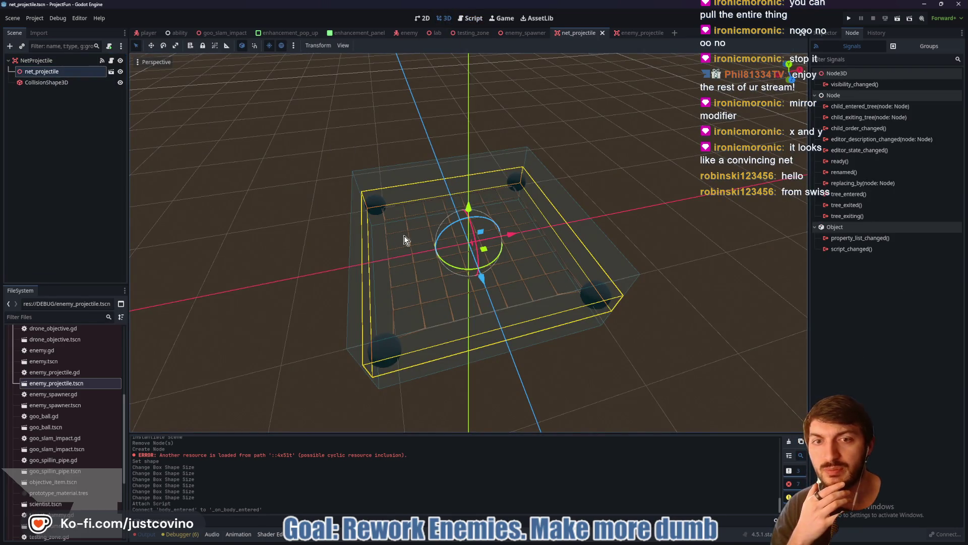
mouse_move(467, 268)
mouse_down()
mouse_move(444, 263)
mouse_move(416, 224)
mouse_move(454, 210)
mouse_move(494, 221)
mouse_up()
key(ctrl+z)
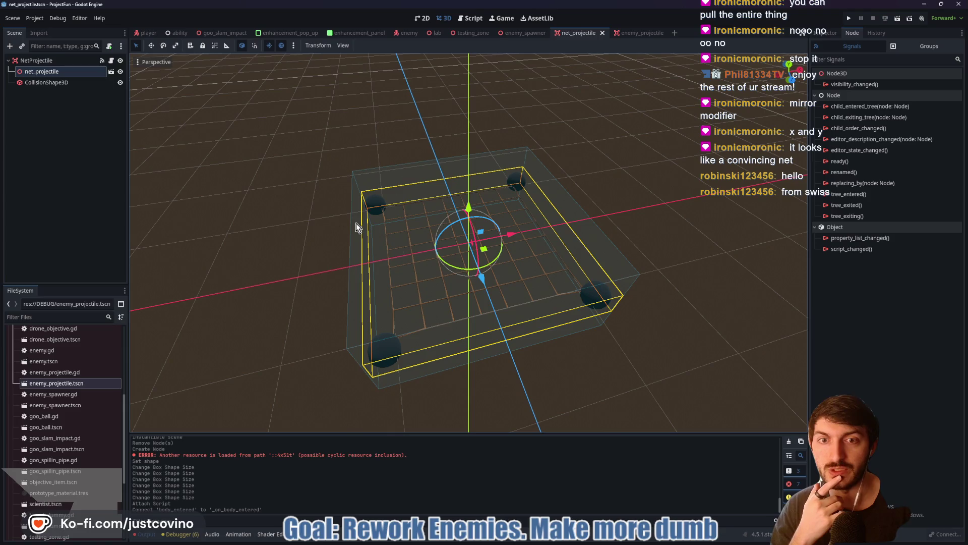
key(Up)
drag(452, 266, 501, 260)
right_click(500, 260)
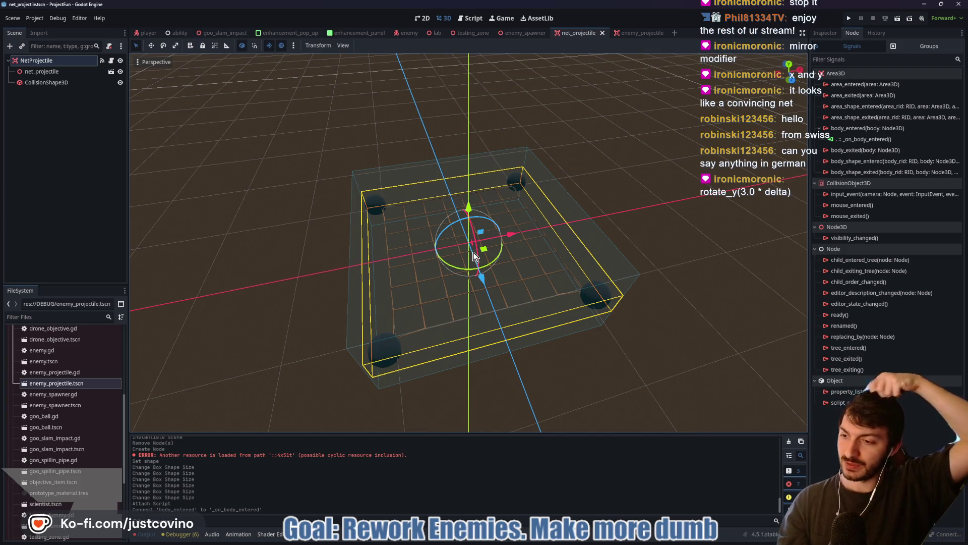
click(111, 60)
click(387, 230)
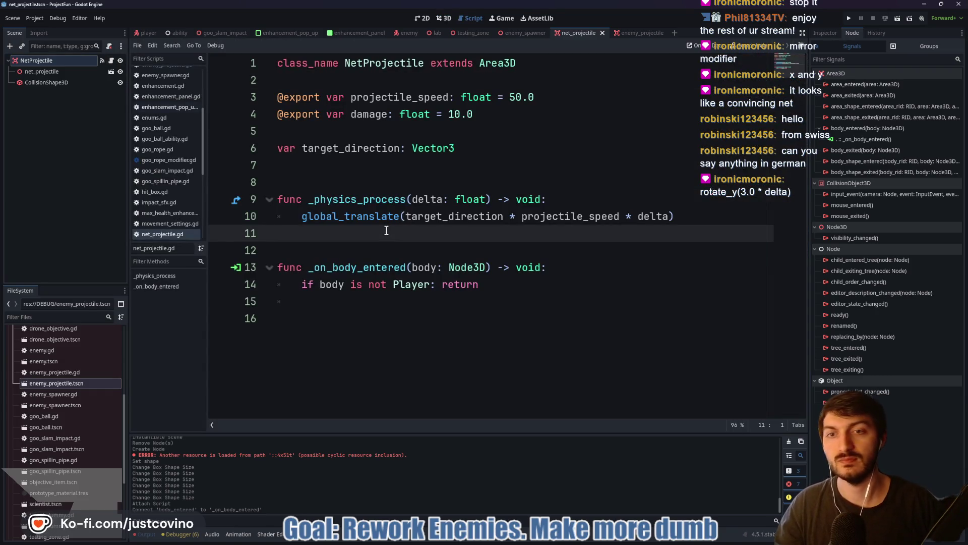
Add rotate_y(3.0 * delta) as line 10 of _physics_process
click(560, 200)
key(Return)
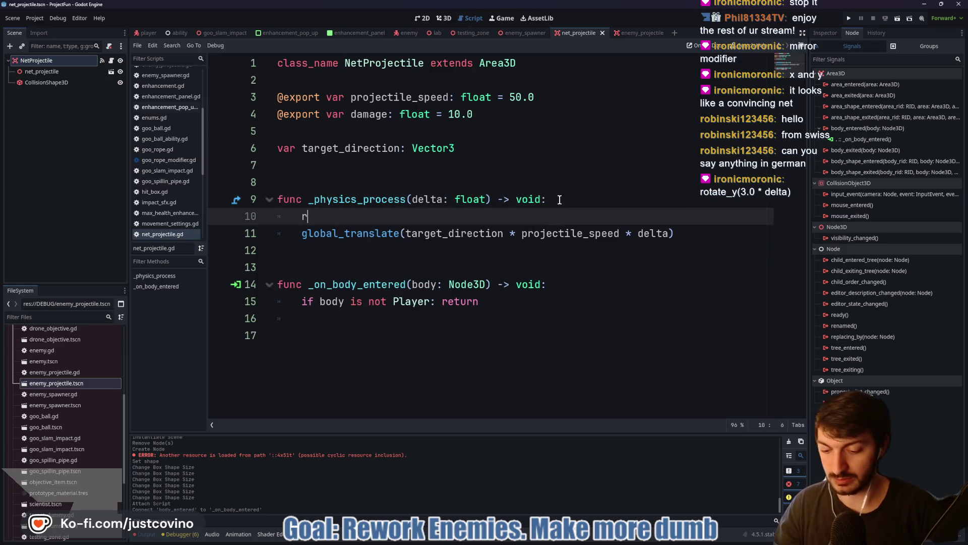
text(roate)
key(Escape)
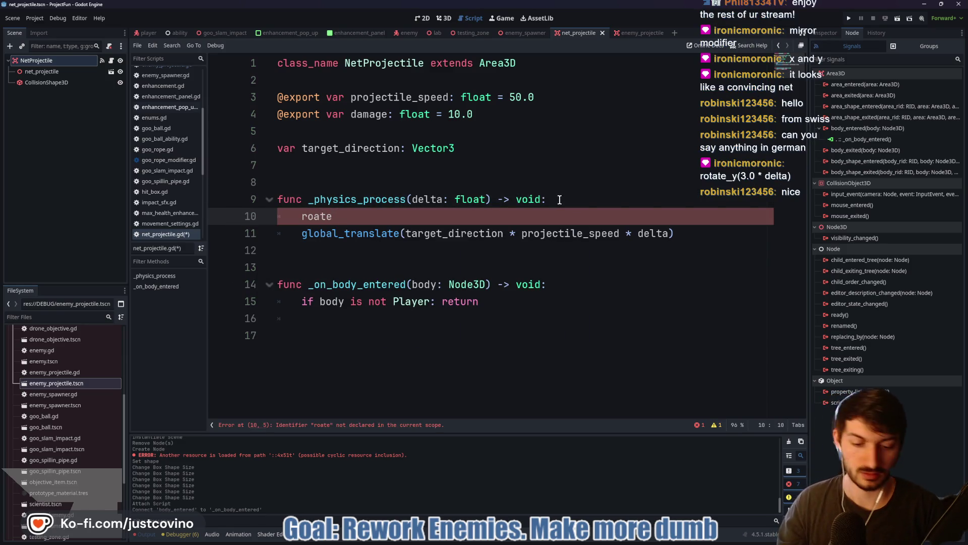
text(_y)
key(Return)
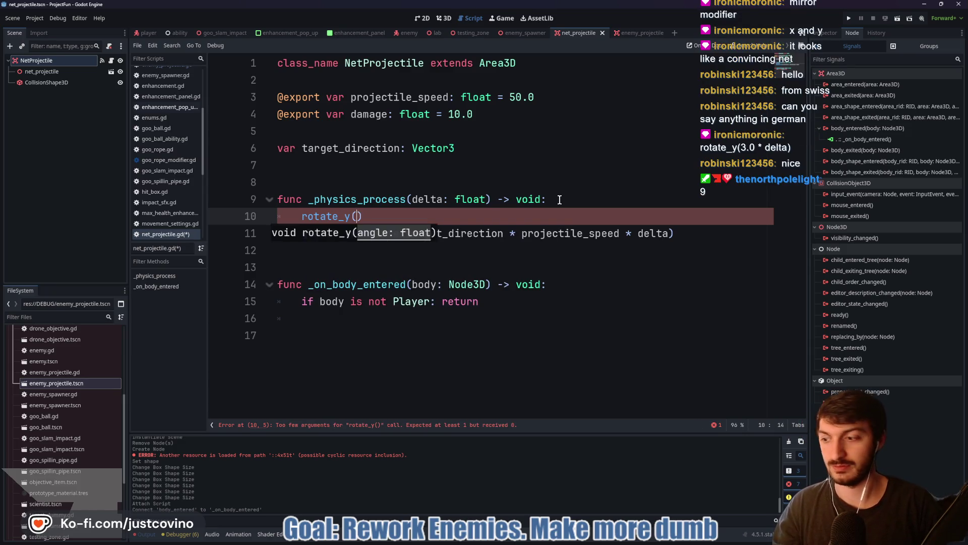
text(.0 * delta)
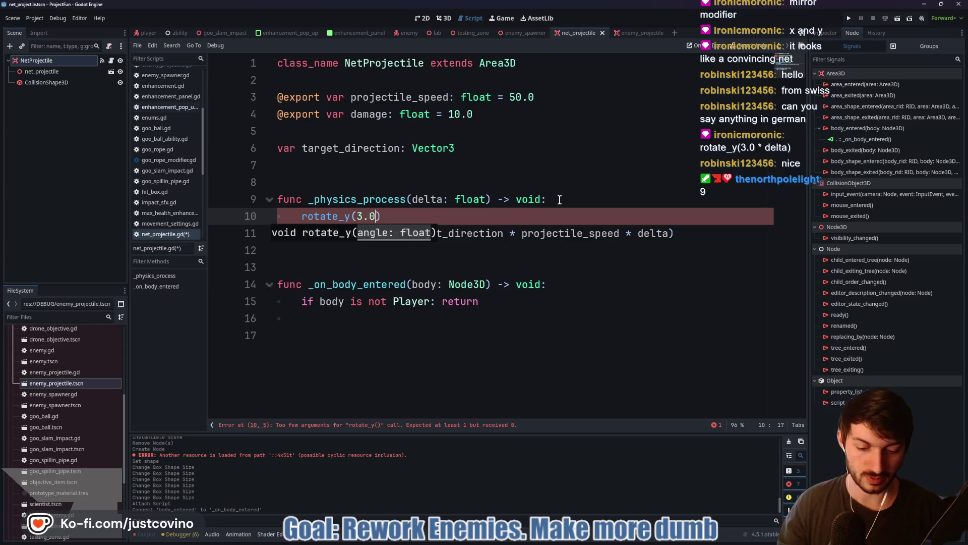
Save the NetProjectile script and return to the 3D view of the net scene
click(492, 217)
key(ctrl+s)
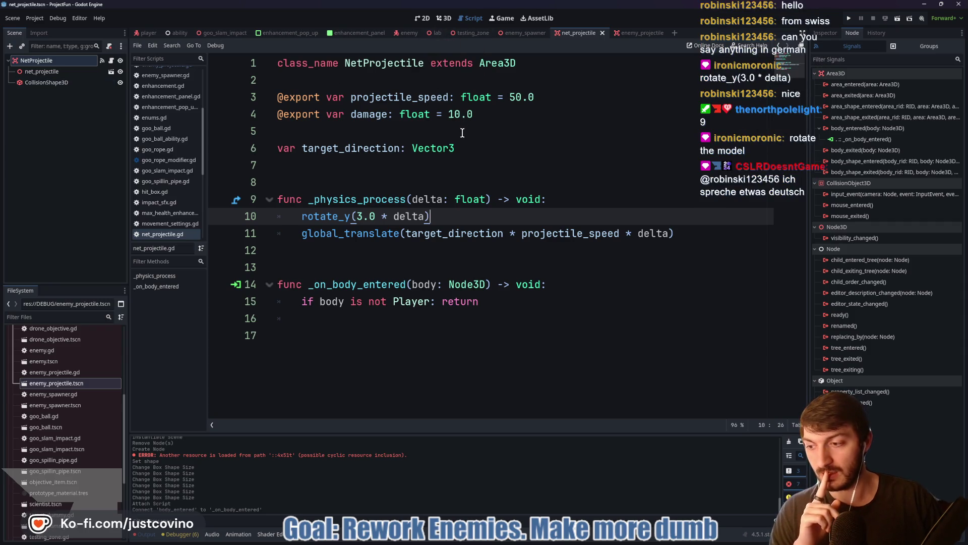
click(443, 18)
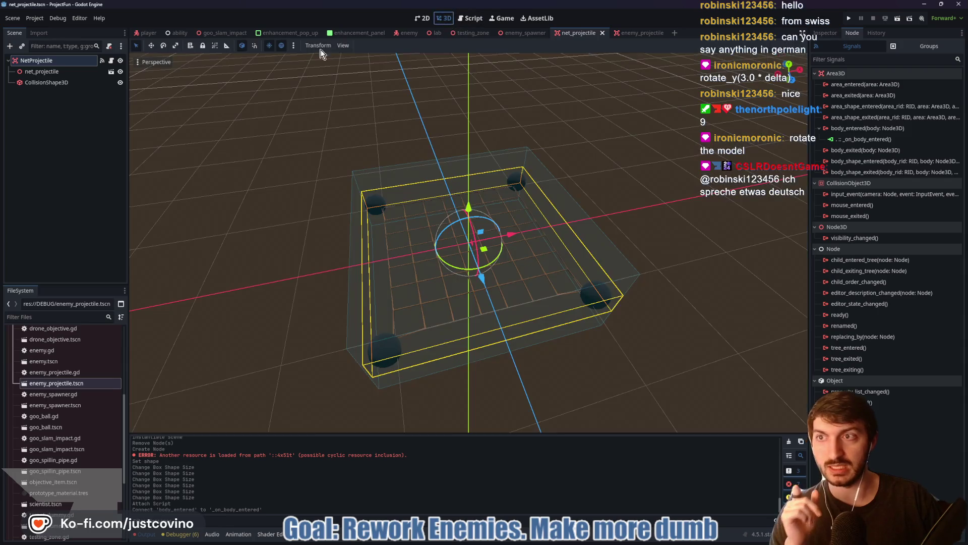
Test-rotate the NetProjectile root, cancelling once and switching to local-space rotation
click(53, 83)
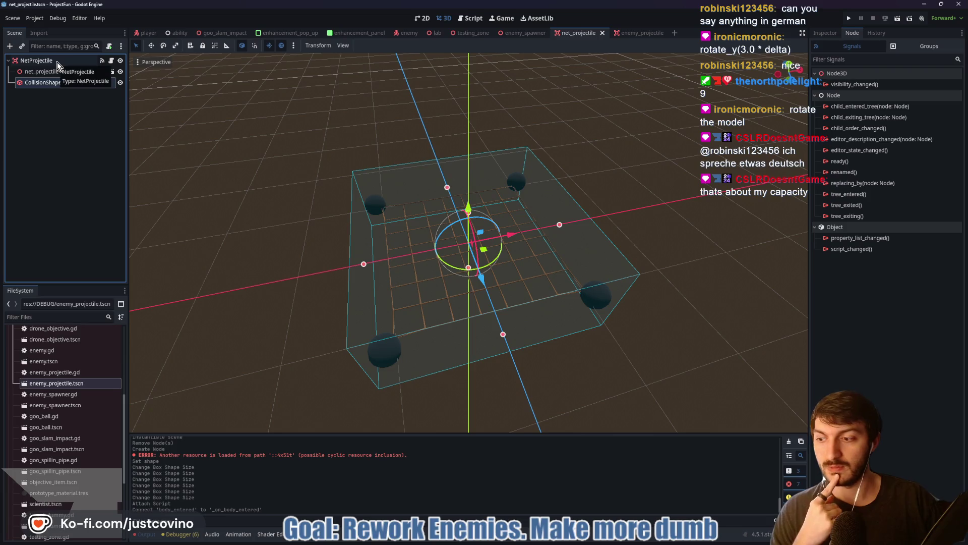
click(57, 61)
mouse_move(464, 265)
mouse_down()
mouse_move(444, 237)
mouse_move(437, 183)
mouse_move(522, 234)
mouse_move(384, 243)
mouse_move(515, 225)
mouse_move(391, 232)
mouse_move(493, 222)
mouse_move(434, 197)
mouse_up()
right_click(434, 197)
key(t)
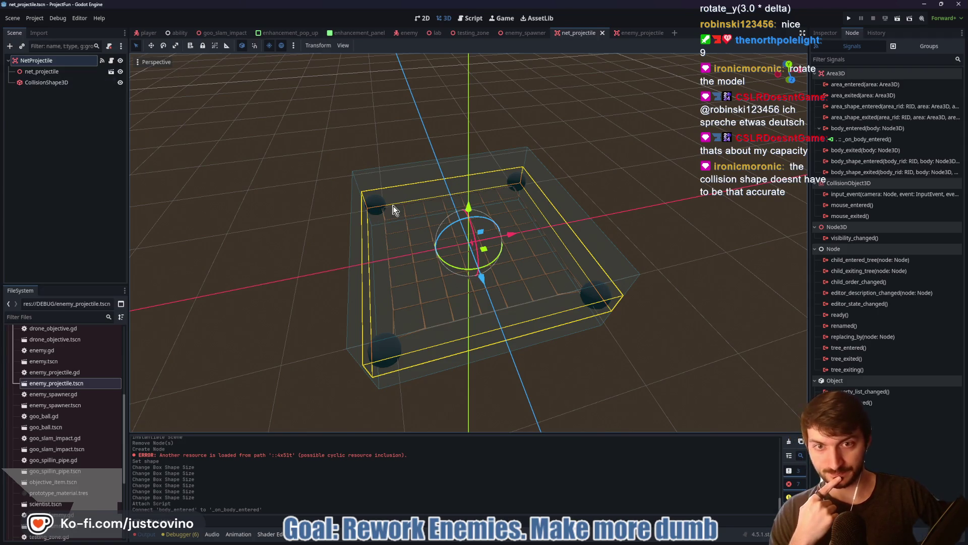
mouse_move(443, 266)
mouse_down()
mouse_move(488, 277)
mouse_move(474, 302)
mouse_up()
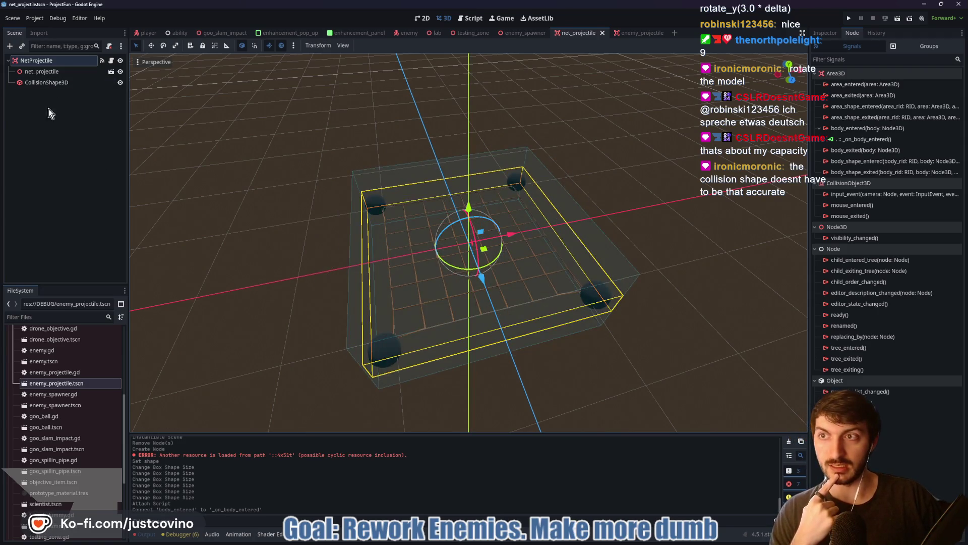
Test-rotate the net_projectile model, then go back to the NetProjectile script
click(42, 71)
mouse_move(459, 270)
mouse_down()
mouse_move(504, 268)
mouse_move(523, 215)
mouse_move(497, 199)
mouse_move(456, 197)
mouse_up()
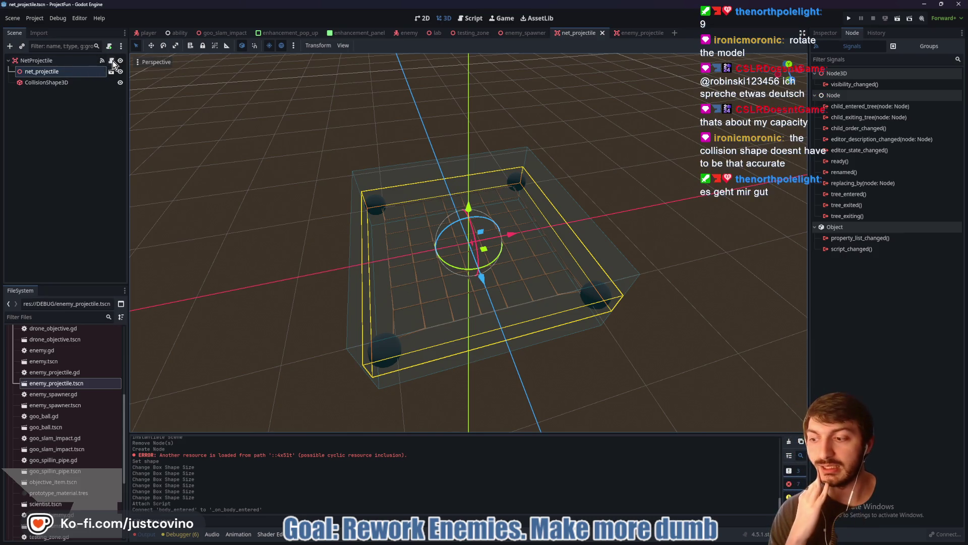
click(111, 60)
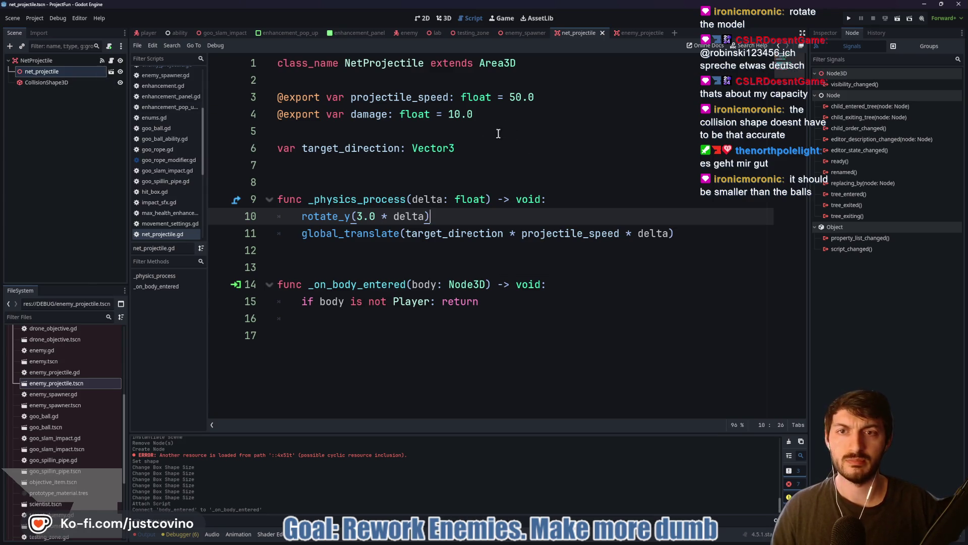
Give net_projectile a unique name and change line 10 to %net_projectile.rotate_y(3.0 * delta), saved
right_click(65, 74)
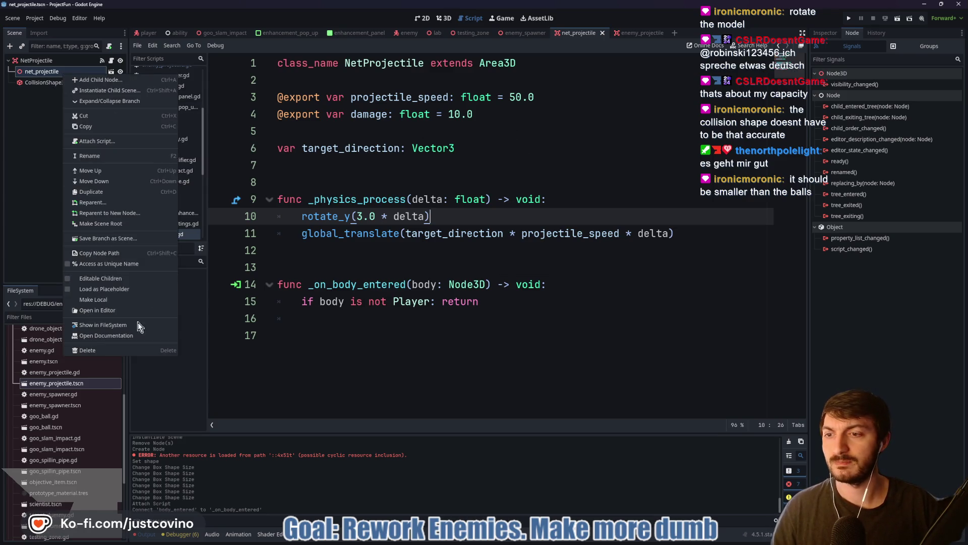
click(106, 264)
click(301, 216)
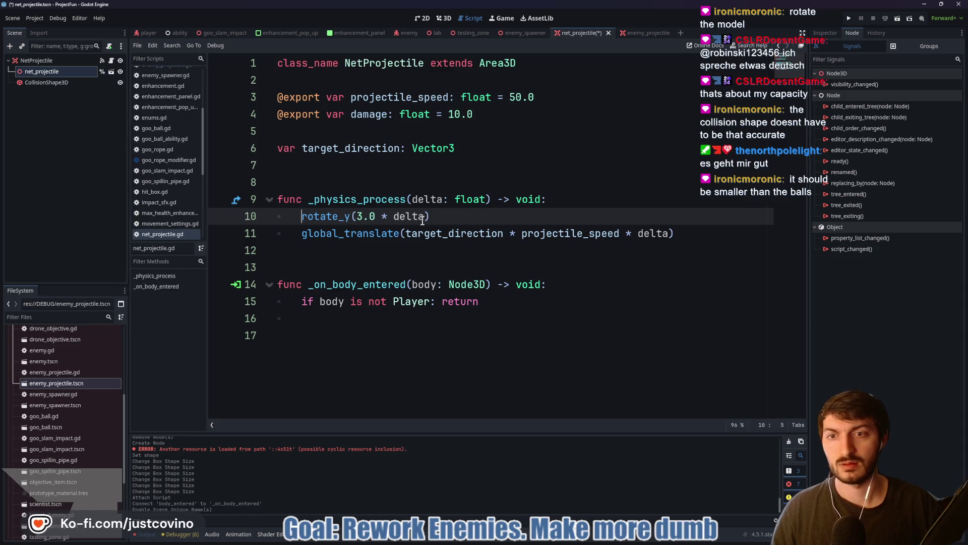
text(%)
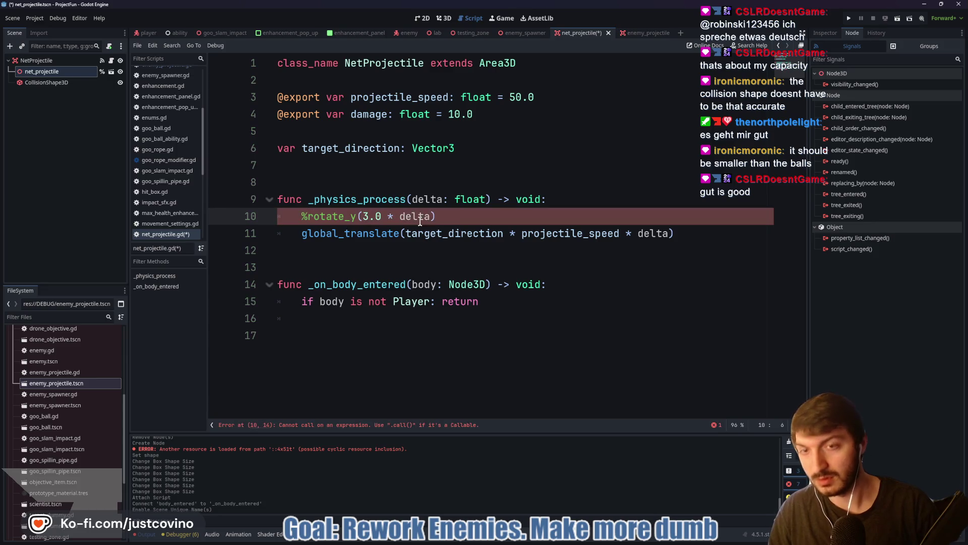
text(net)
key(Tab)
text(.r)
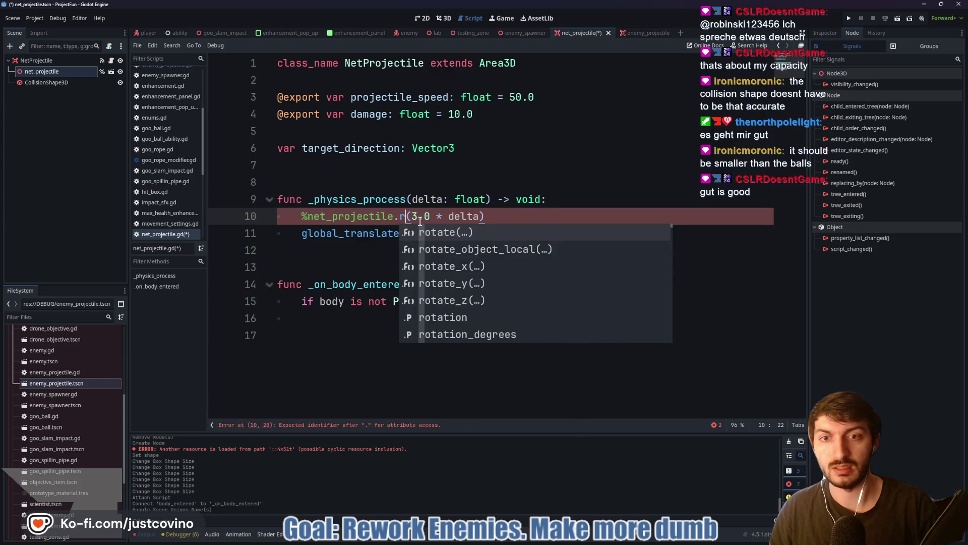
text(otate_y)
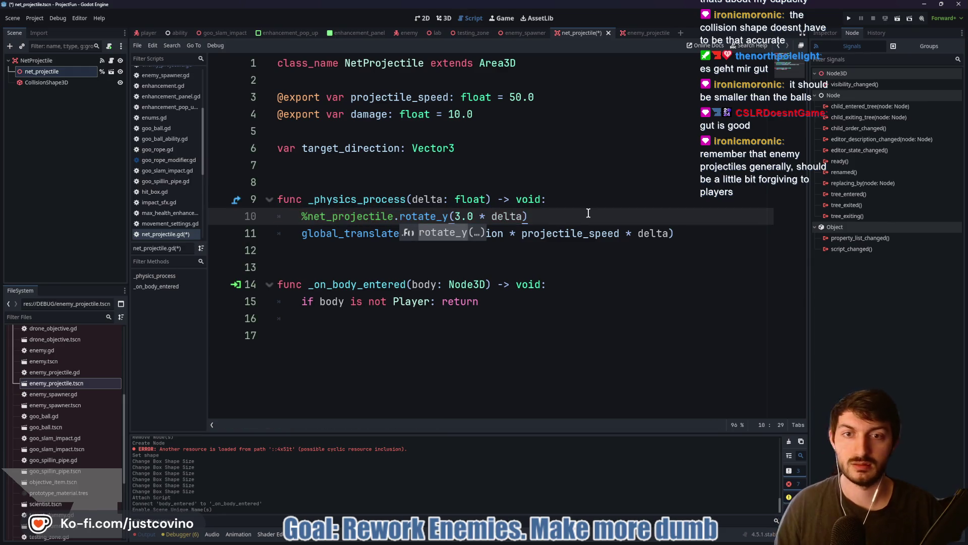
key(End)
key(ctrl+s)
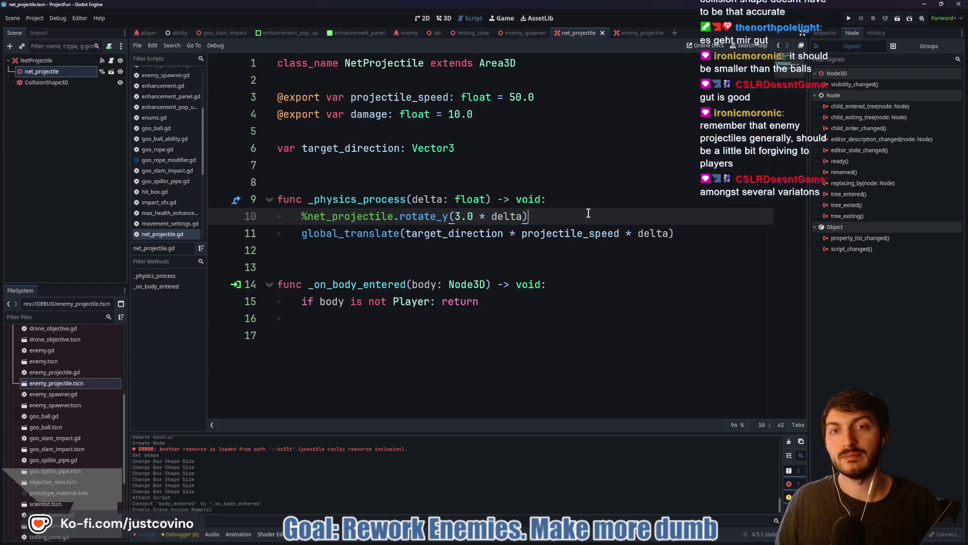
Check the net in the 3D view, then reopen the script at the body_entered handler's empty line
click(446, 18)
drag(540, 234, 528, 242)
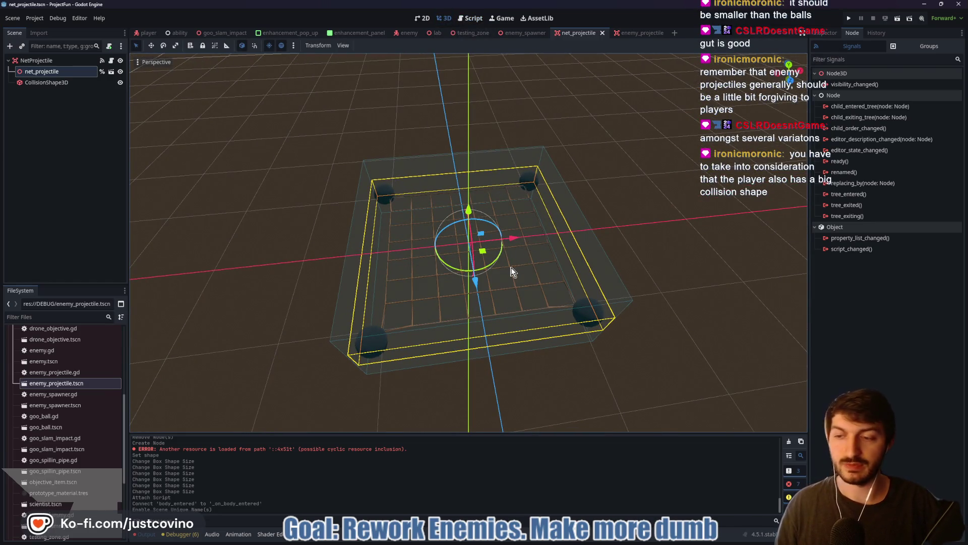
click(112, 61)
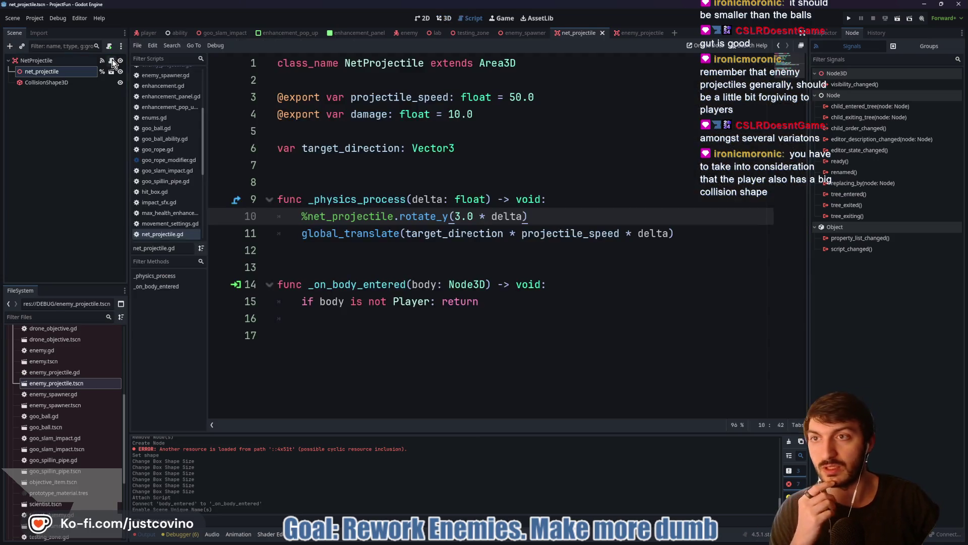
click(446, 244)
click(488, 317)
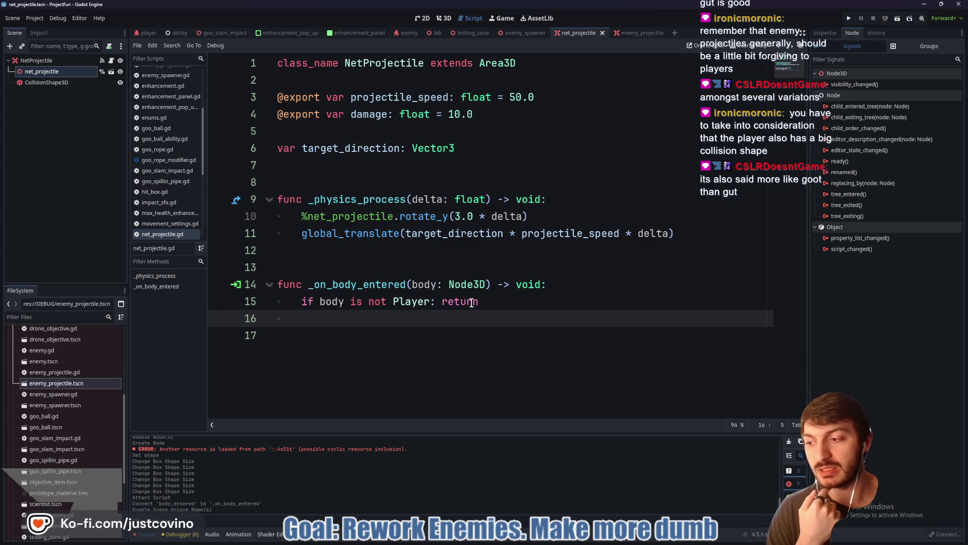
click(146, 32)
click(442, 18)
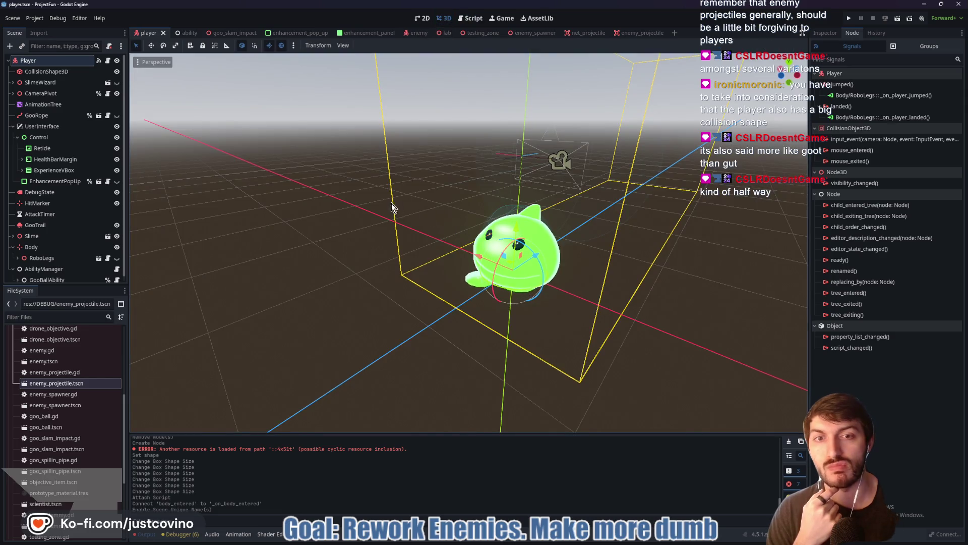
drag(433, 263, 617, 228)
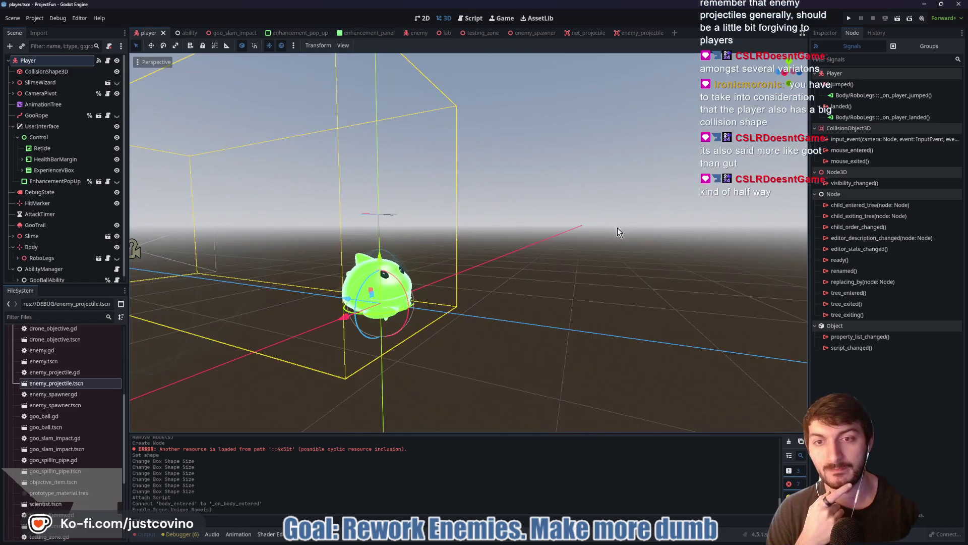
click(73, 71)
mouse_move(449, 213)
mouse_down()
mouse_move(474, 212)
mouse_move(419, 211)
mouse_move(402, 249)
mouse_move(309, 228)
mouse_move(507, 235)
mouse_move(412, 262)
mouse_move(462, 96)
mouse_up()
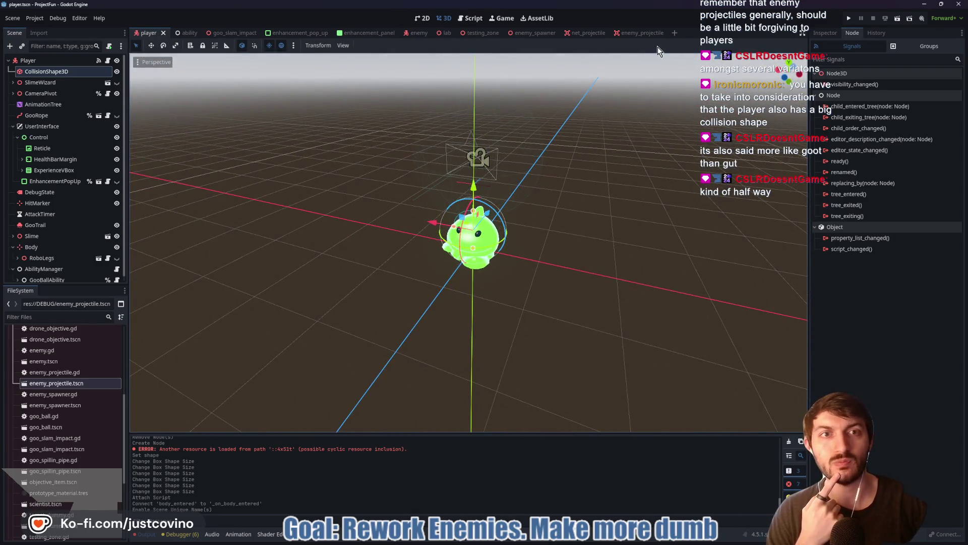
click(639, 33)
click(575, 32)
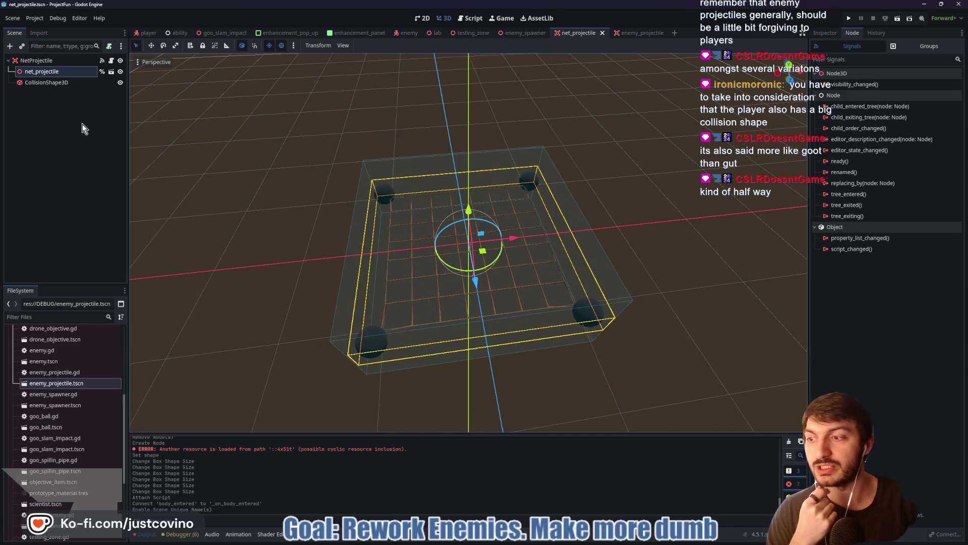
click(111, 71)
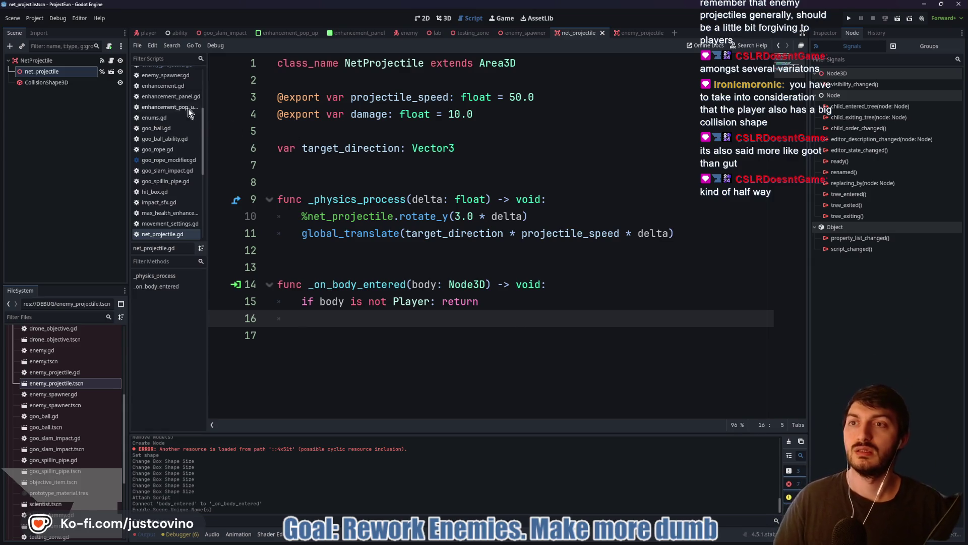
Open player.gd and scroll up from the movement code to the #Gravity + Jump section
click(149, 33)
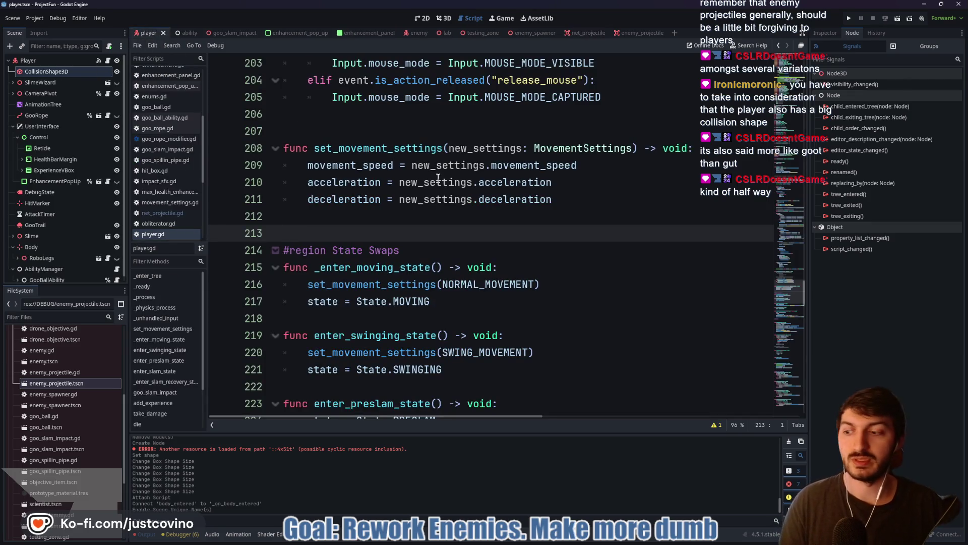
scroll(448, 212, up, 5)
scroll(449, 219, down, 6)
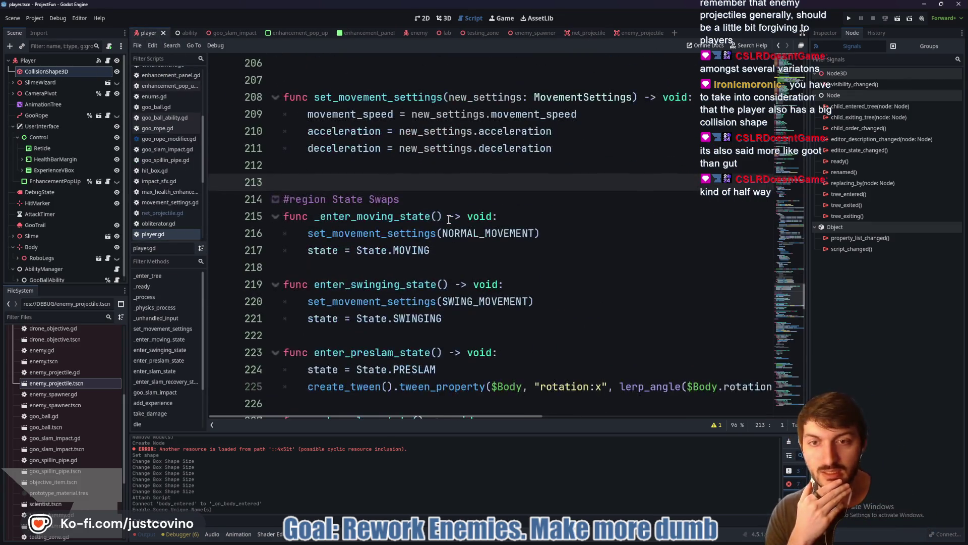
scroll(449, 219, up, 10)
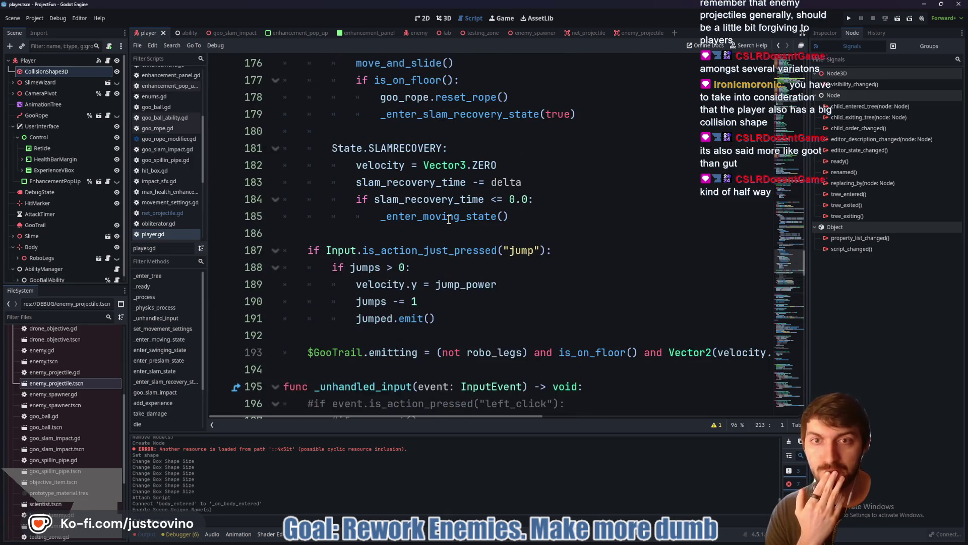
scroll(449, 219, up, 14)
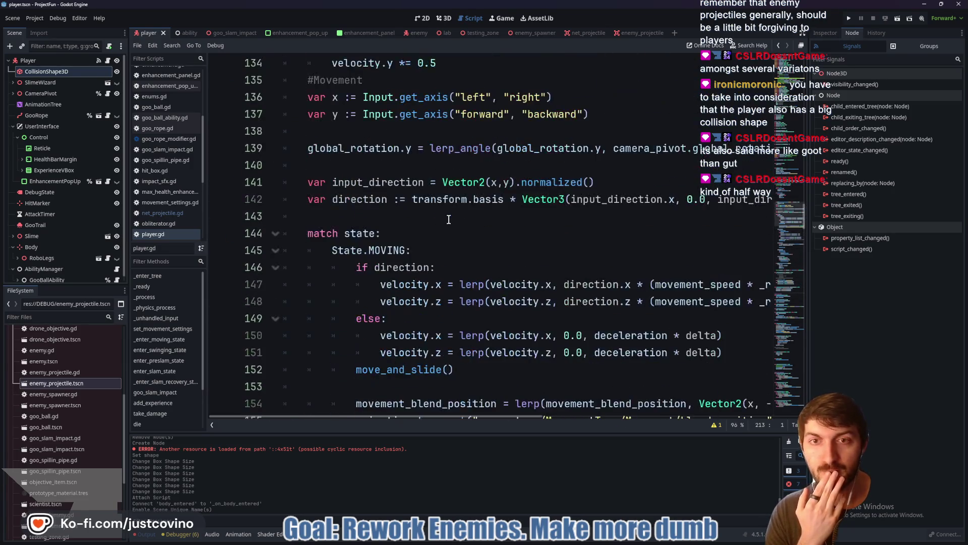
scroll(446, 218, up, 3)
scroll(447, 218, down, 4)
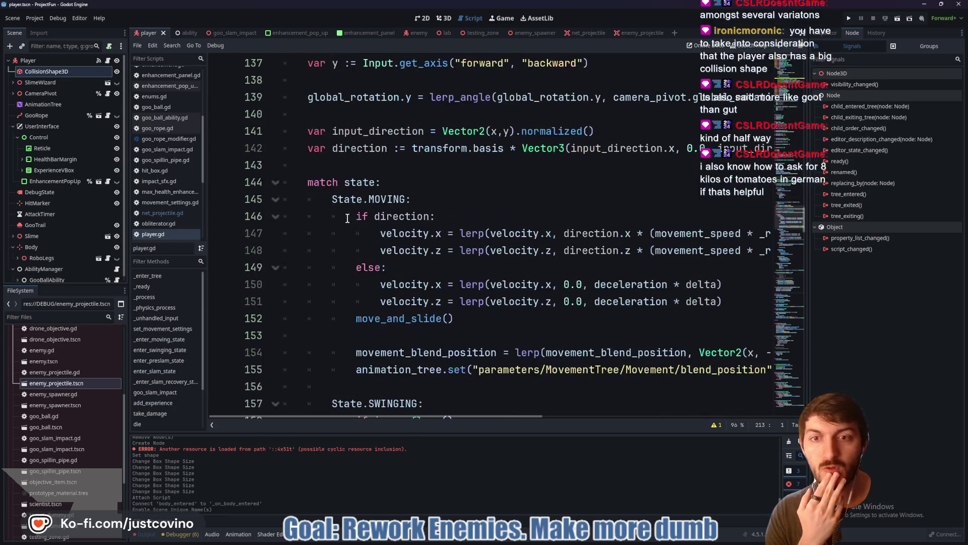
click(342, 167)
scroll(483, 202, up, 3)
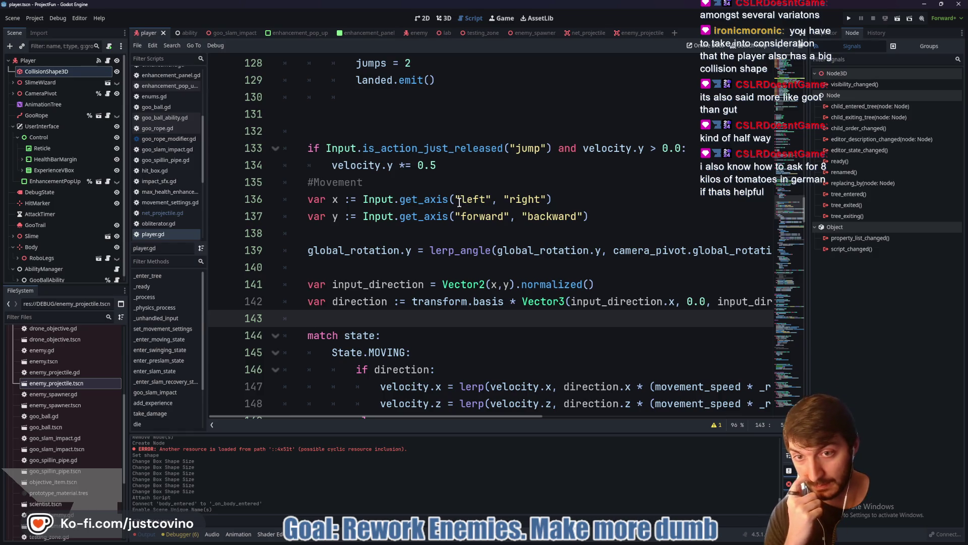
scroll(457, 221, up, 5)
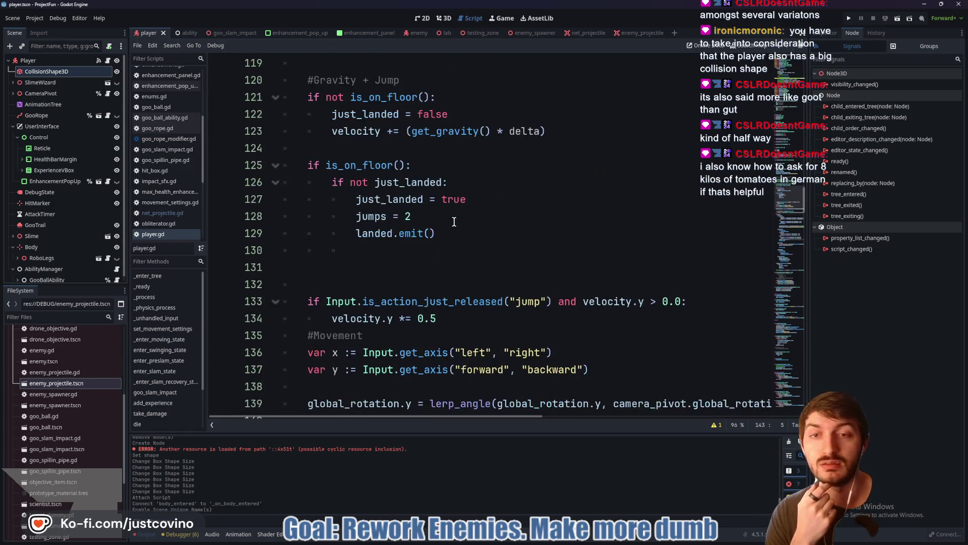